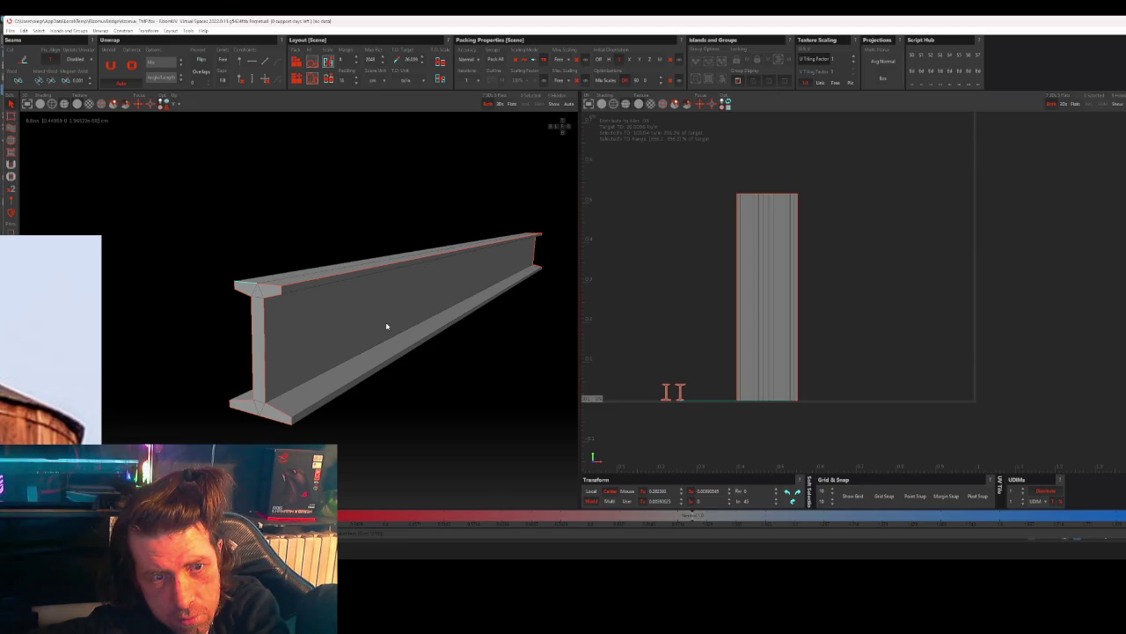
- Cut a seam on the I-beam's vertical edge, unfold it and repack the island
click(264, 334)
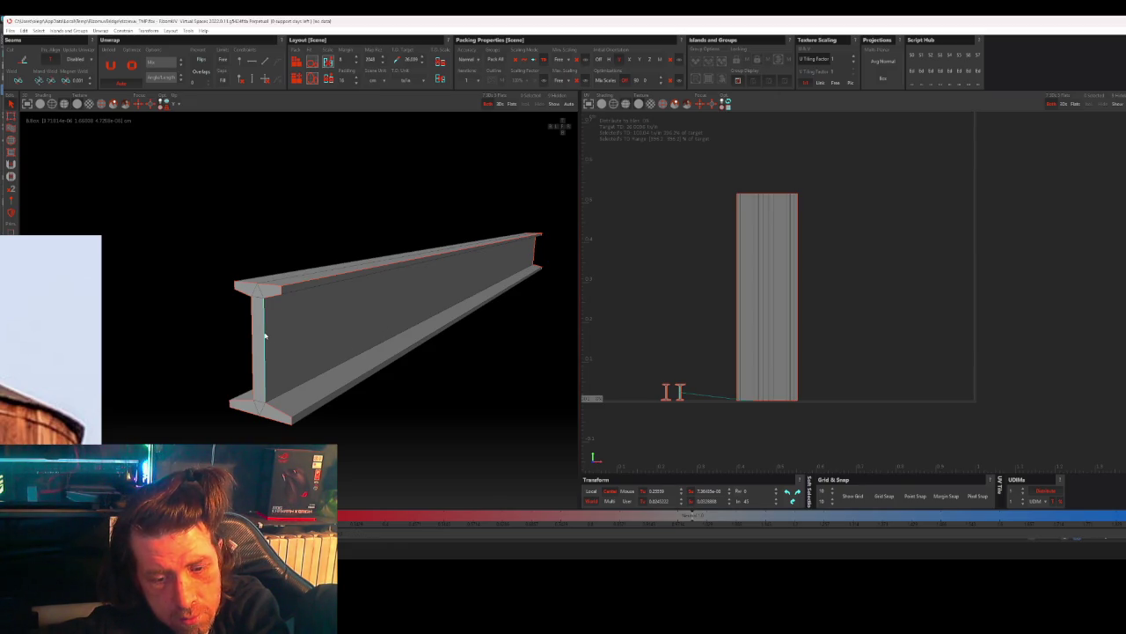
key(u)
mouse_move(307, 352)
middle_down()
mouse_move(390, 346)
mouse_move(269, 377)
mouse_move(414, 288)
middle_up()
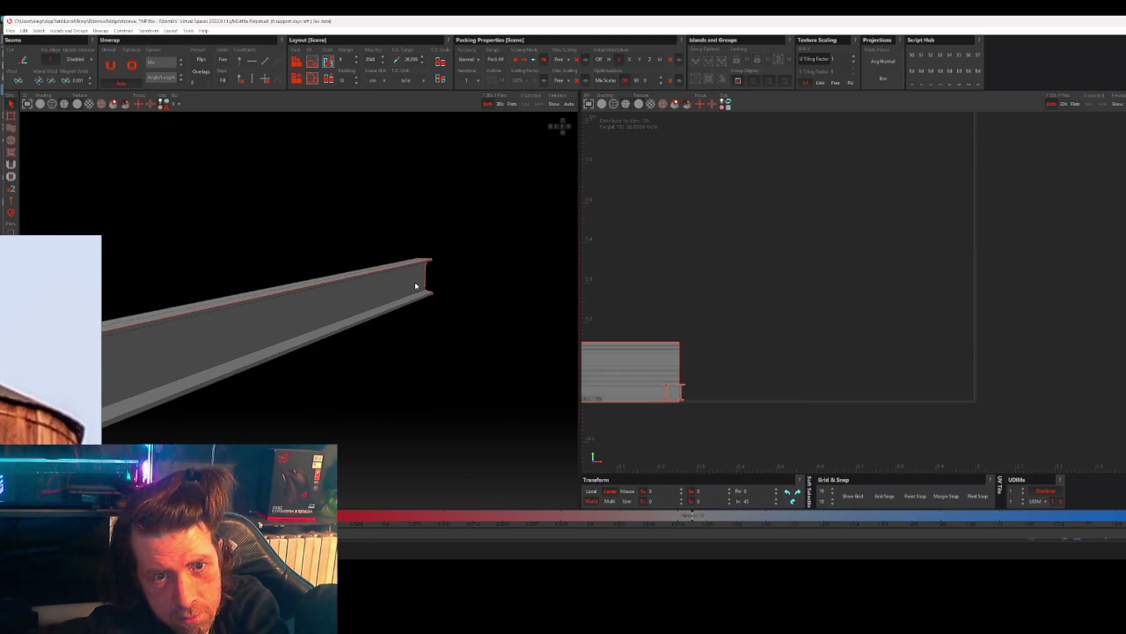
key(p)
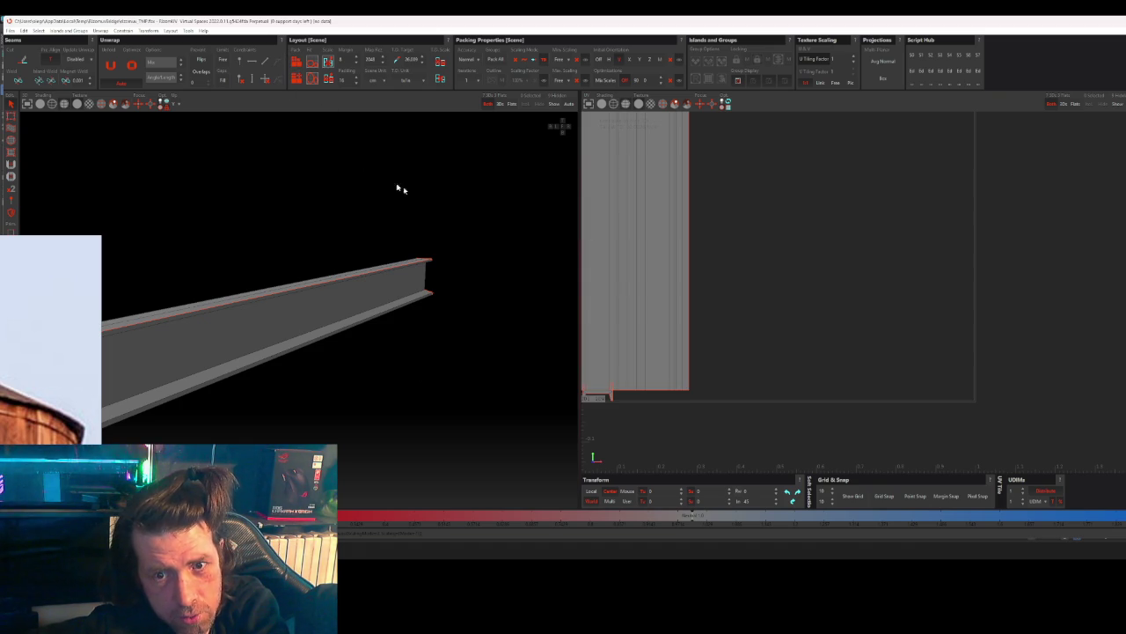
- Zoom and orbit the views to inspect the unfolded strip and the beam's end
scroll(699, 269, down, 1)
scroll(699, 268, down, 1)
scroll(714, 220, up, 1)
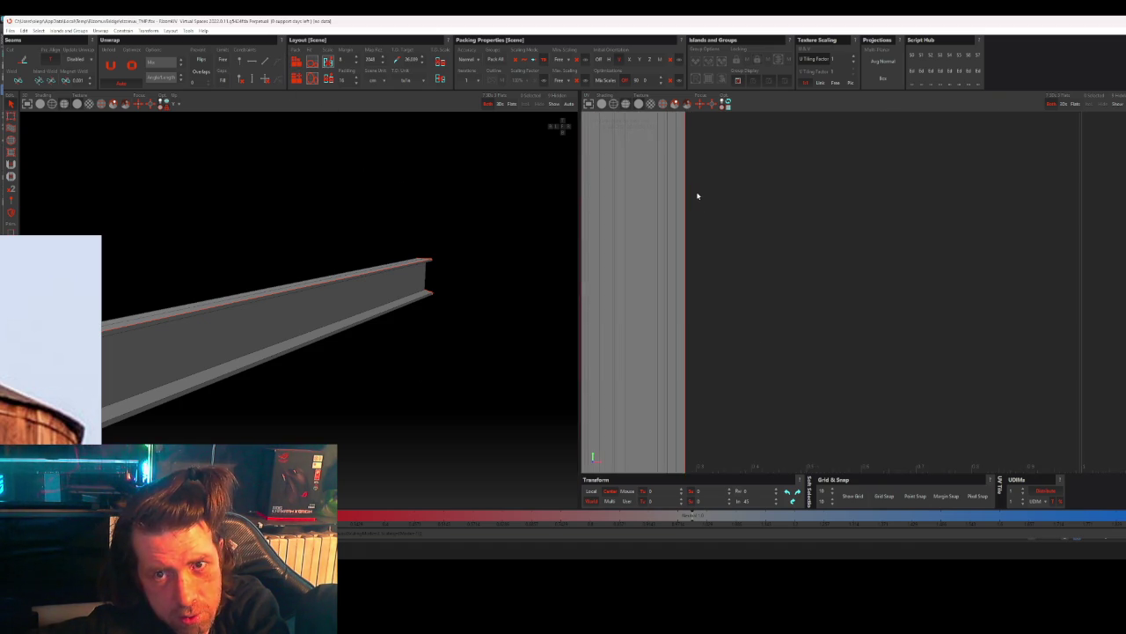
scroll(697, 194, up, 1)
middle_drag(696, 194, 753, 353)
scroll(673, 323, up, 2)
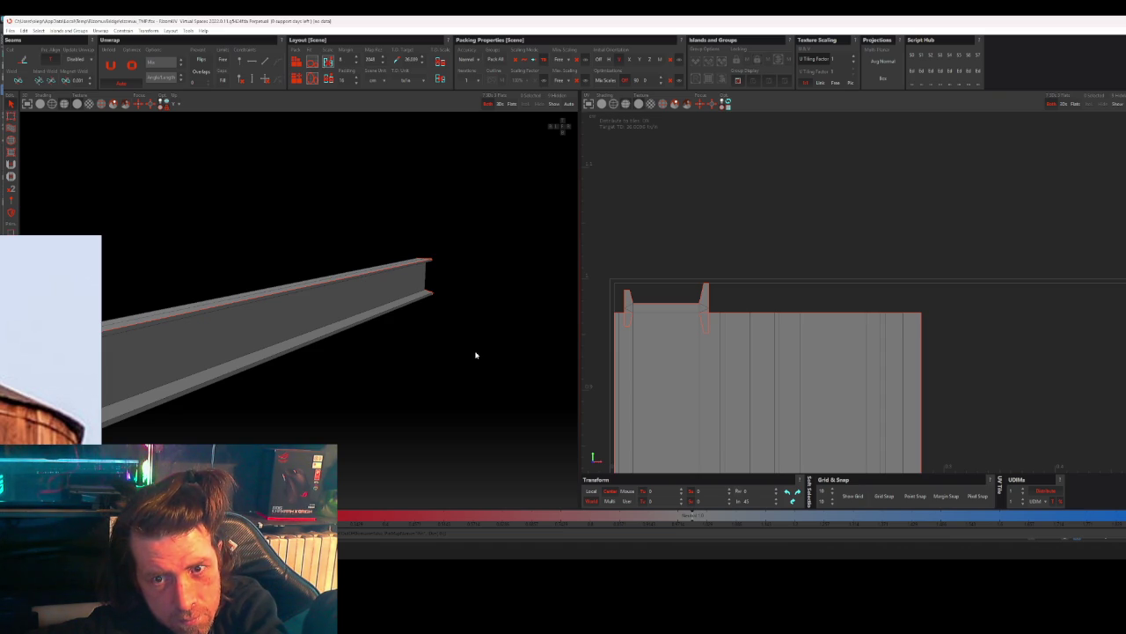
scroll(619, 325, up, 2)
mouse_move(450, 334)
middle_down()
mouse_move(326, 345)
mouse_move(377, 357)
mouse_move(464, 339)
mouse_move(499, 352)
middle_up()
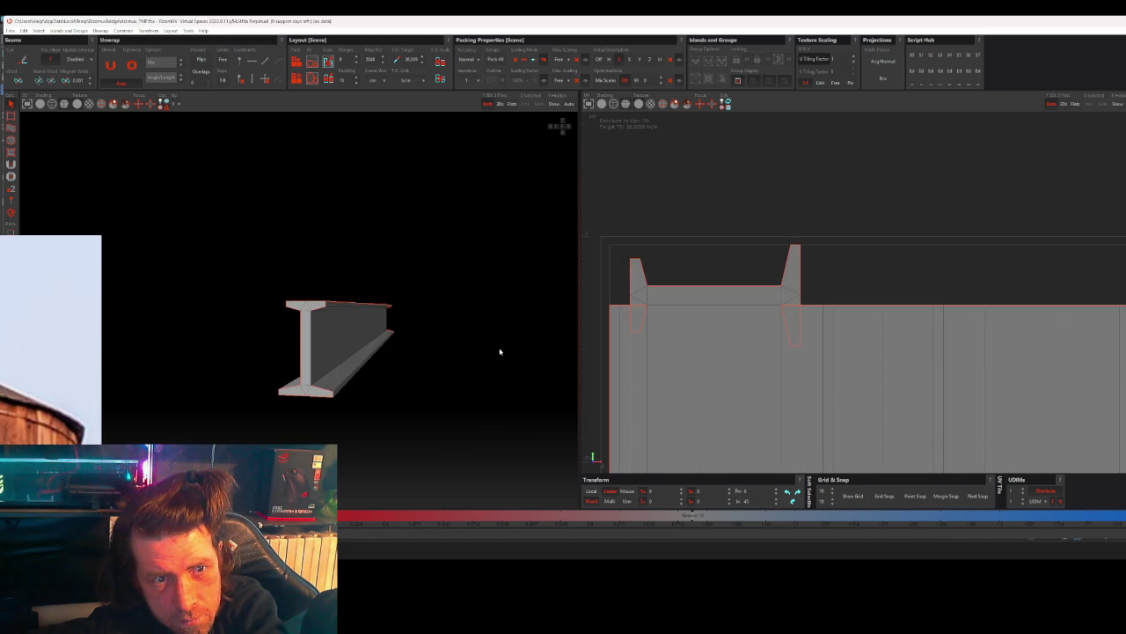
- Orbit the beam upright, test-selecting and then clearing an edge along it
click(501, 352)
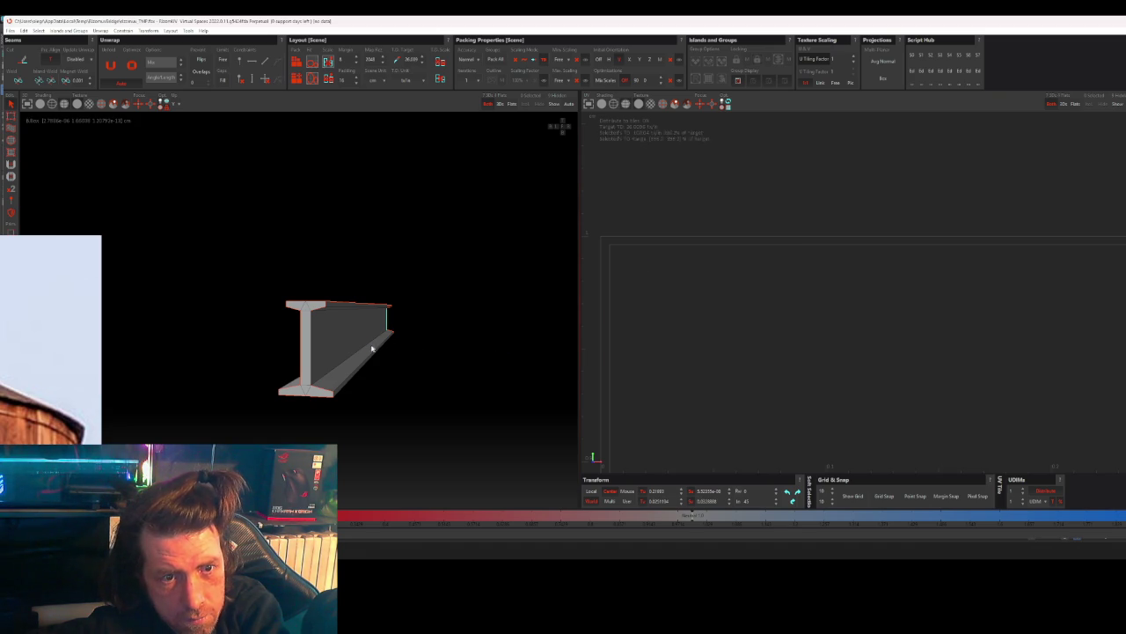
middle_drag(360, 343, 323, 403)
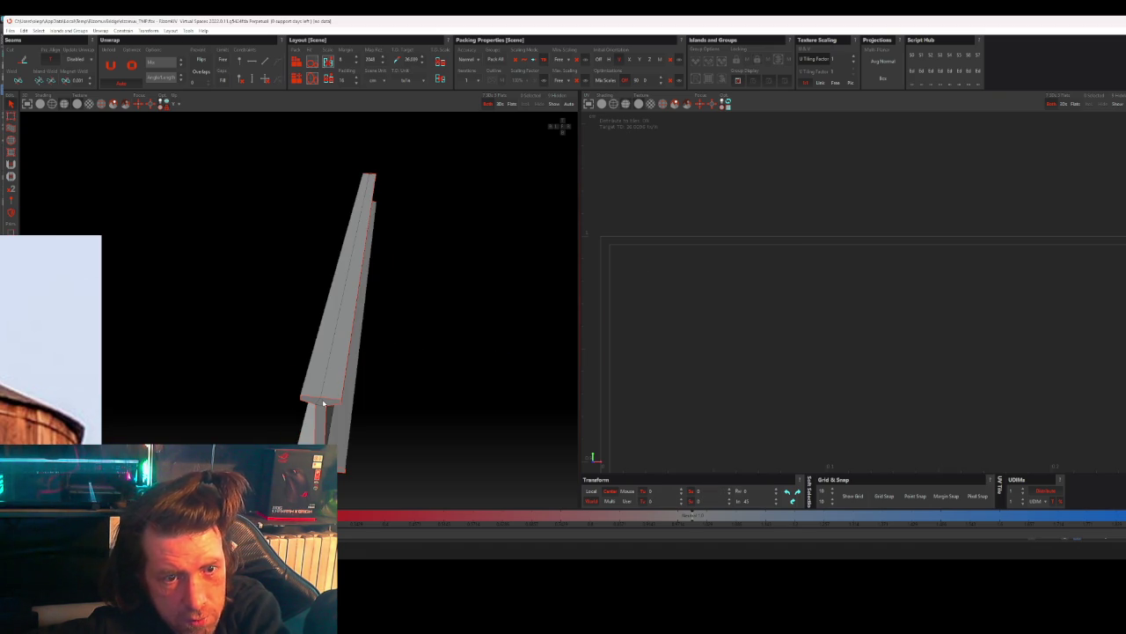
click(332, 398)
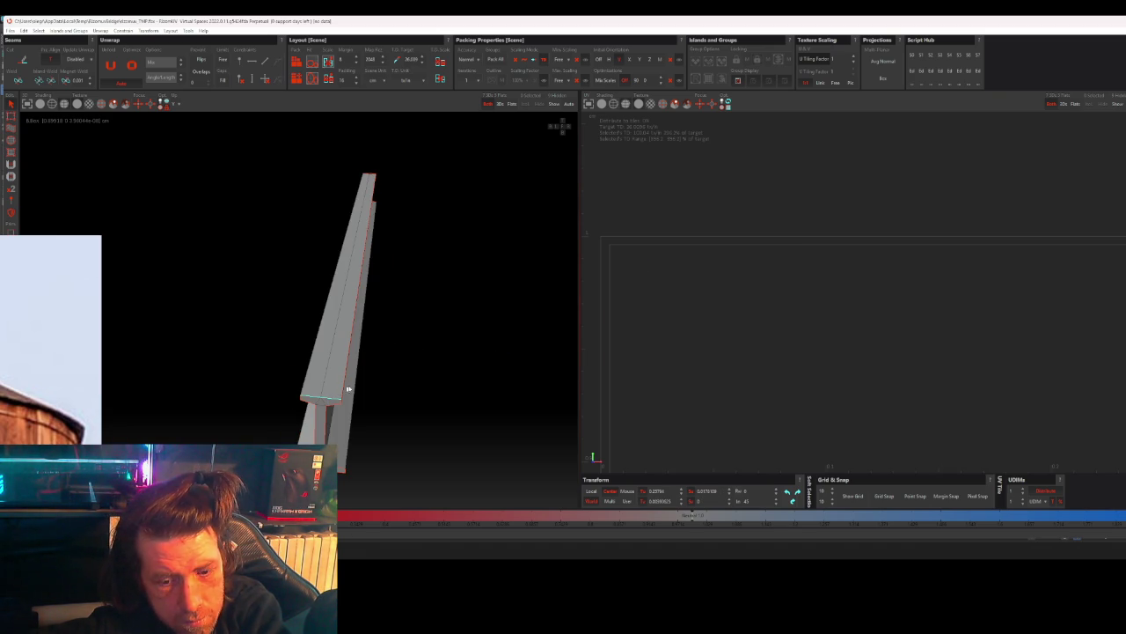
click(453, 347)
mouse_move(448, 331)
alt+mouse_down()
mouse_move(425, 291)
mouse_move(410, 385)
mouse_move(400, 352)
mouse_move(344, 296)
mouse_move(349, 326)
mouse_move(355, 315)
alt+mouse_up()
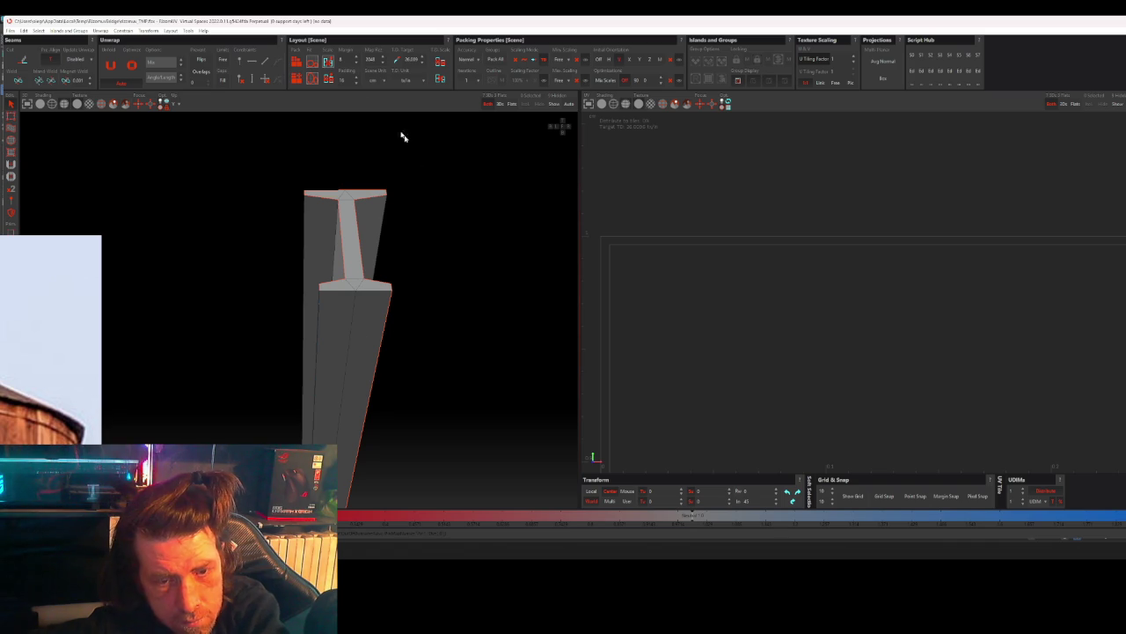
- Pack the long strip and I-shaped end piece into the UV tile and centre it
click(299, 65)
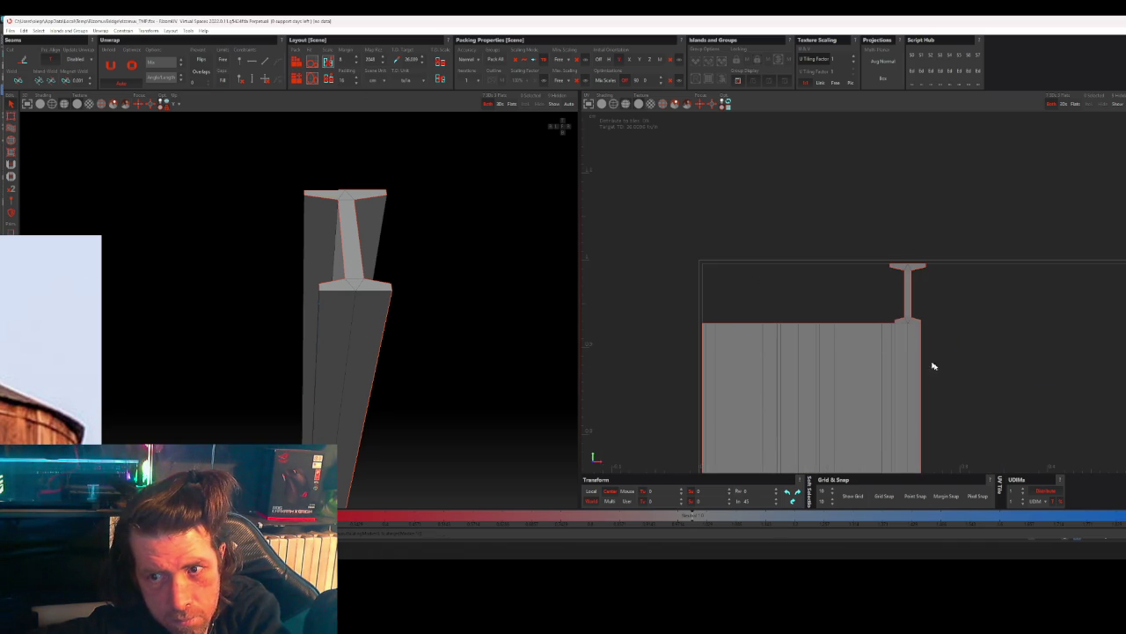
scroll(966, 371, down, 2)
scroll(965, 359, down, 2)
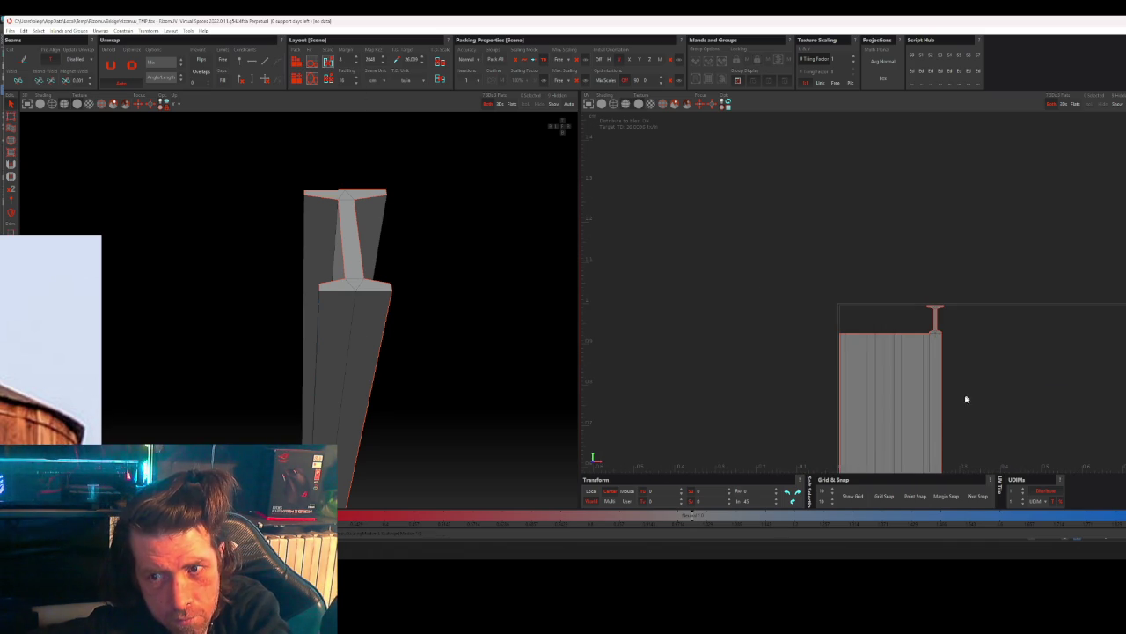
scroll(964, 407, down, 2)
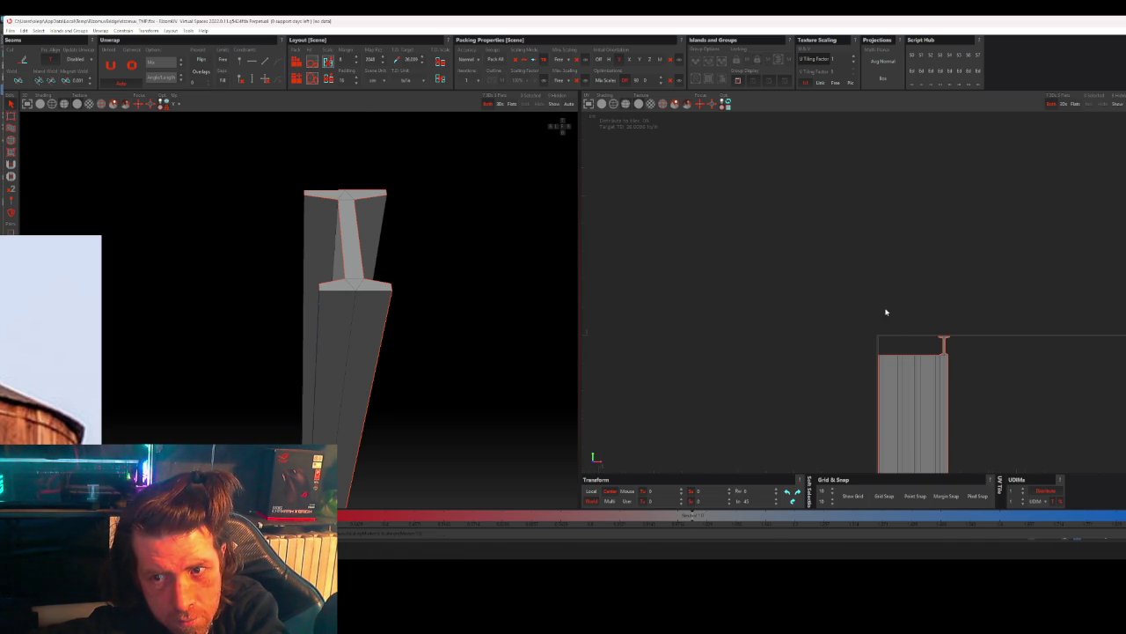
middle_drag(980, 394, 904, 310)
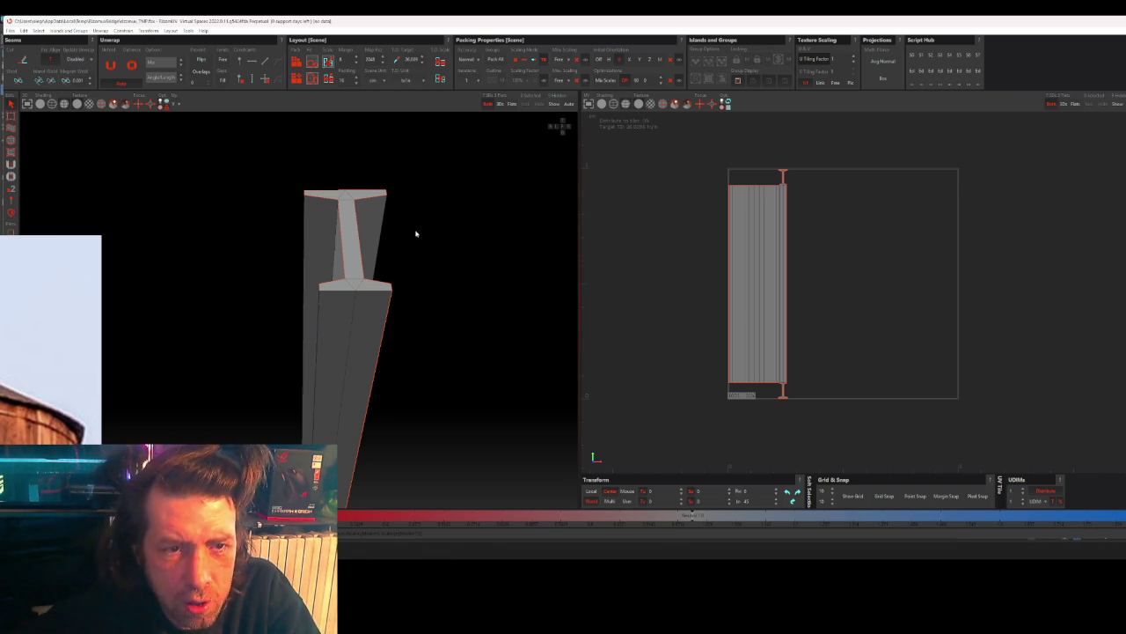
- Capture a screenshot covering both viewports and circle the long UV strip in red
key(Print)
drag(183, 130, 485, 406)
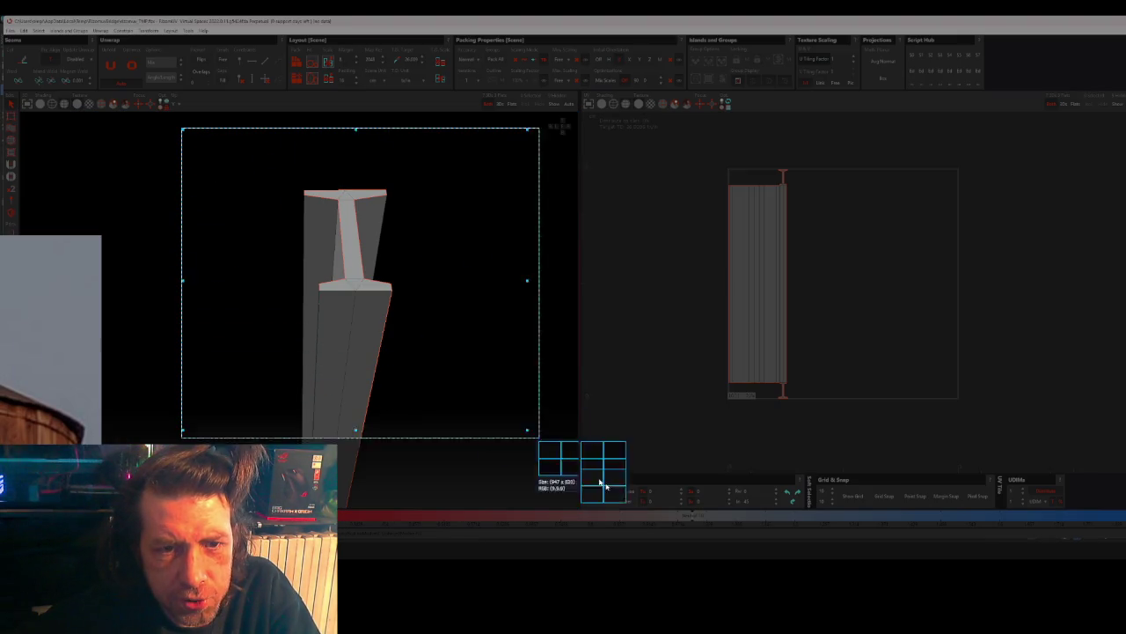
drag(562, 455, 982, 493)
click(849, 500)
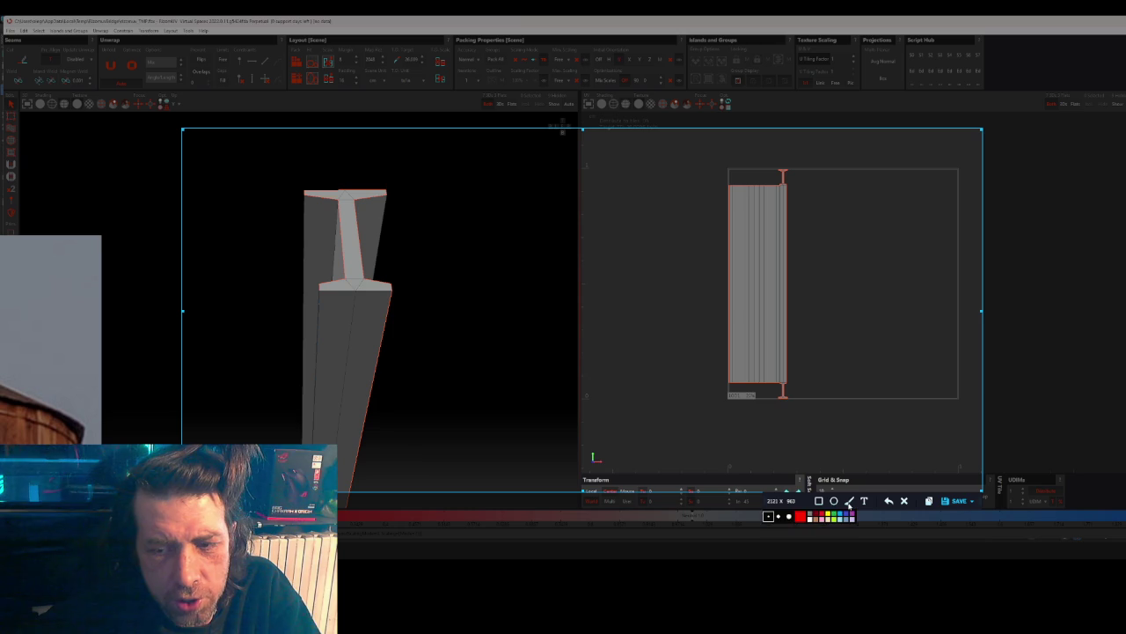
mouse_move(818, 247)
mouse_down()
mouse_move(822, 272)
mouse_move(805, 235)
mouse_up()
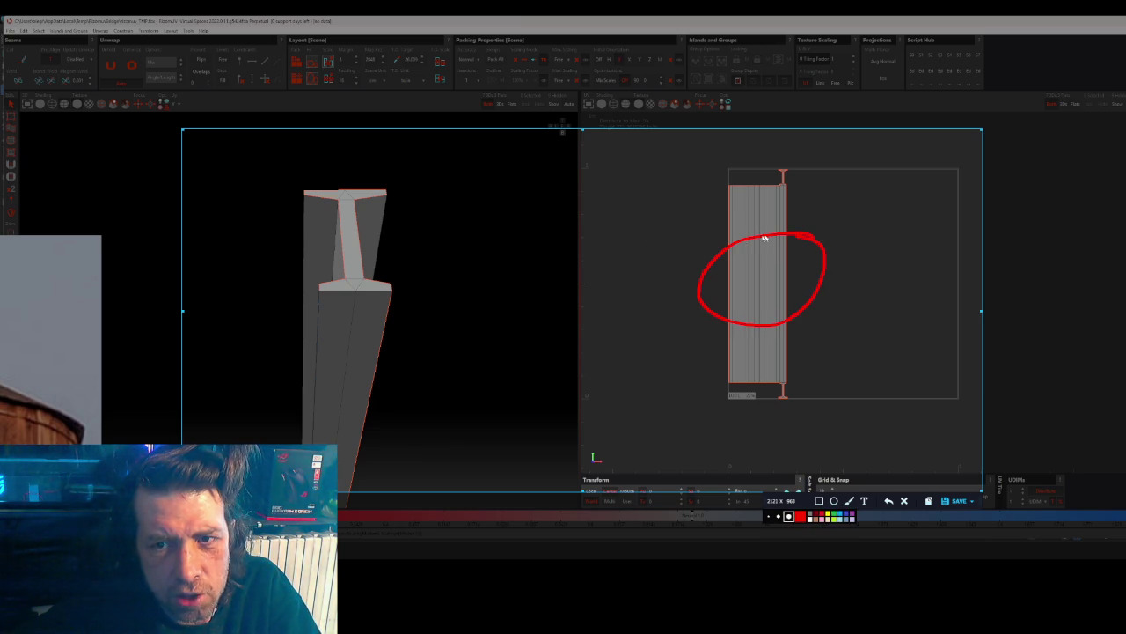
- Circle the top and bottom end caps in yellow and close the capture
click(828, 514)
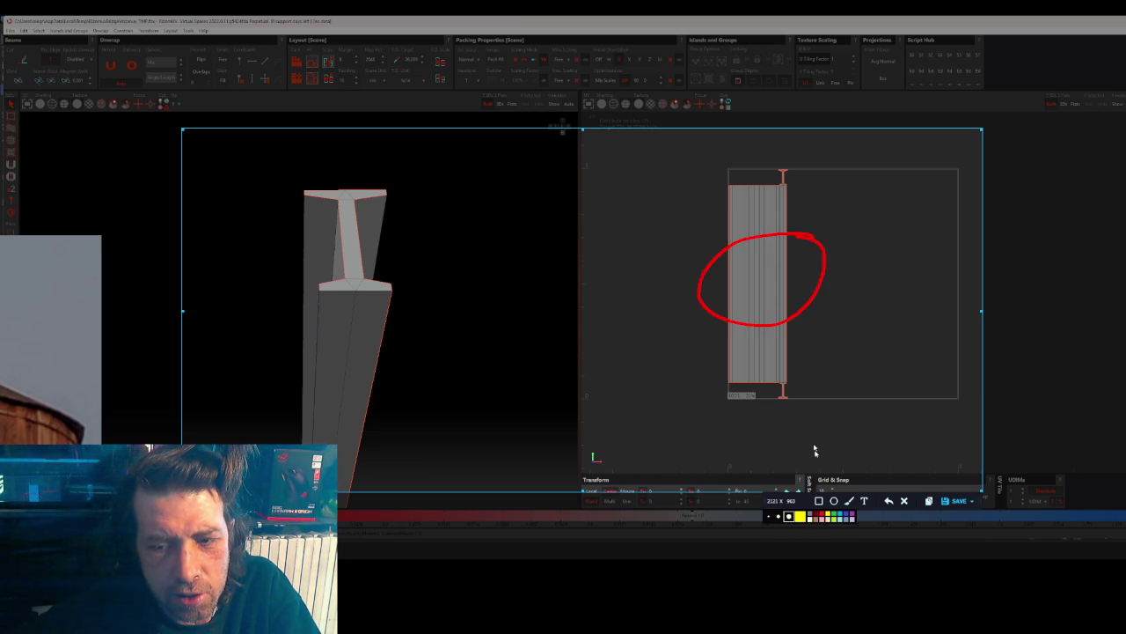
mouse_move(794, 159)
mouse_down()
mouse_move(782, 200)
mouse_move(792, 154)
mouse_up()
drag(771, 380, 780, 368)
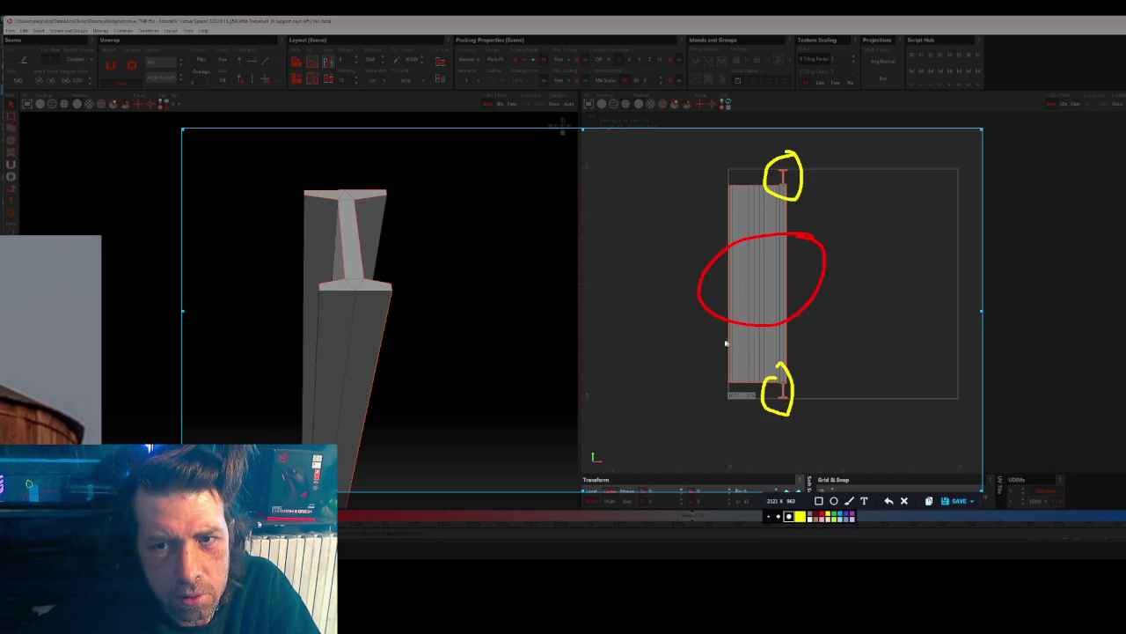
key(Escape)
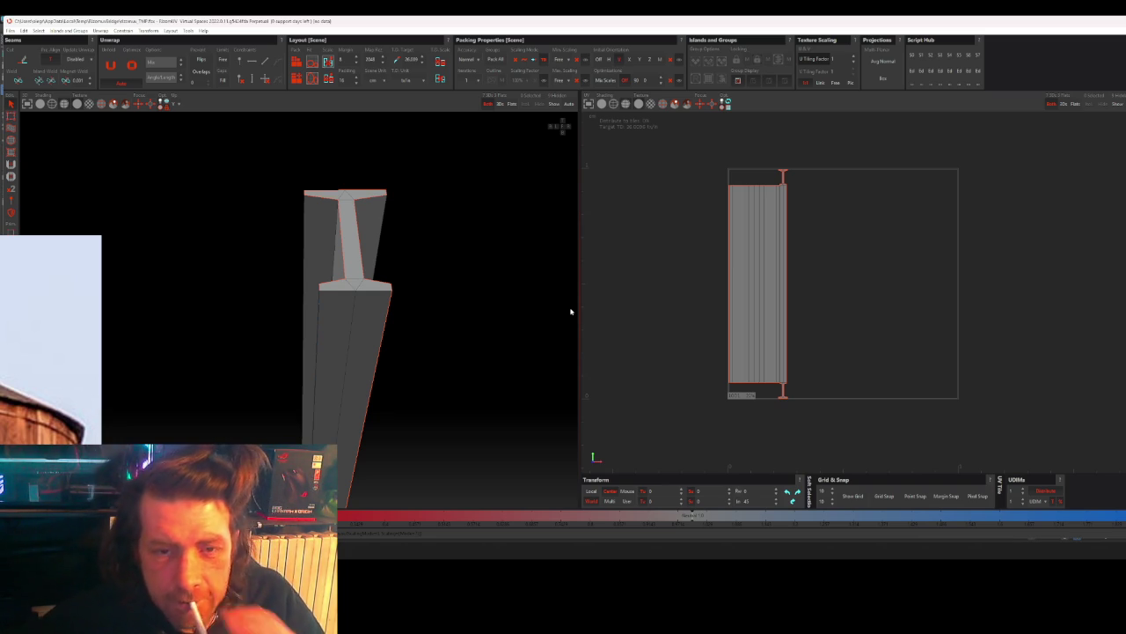
scroll(830, 206, up, 3)
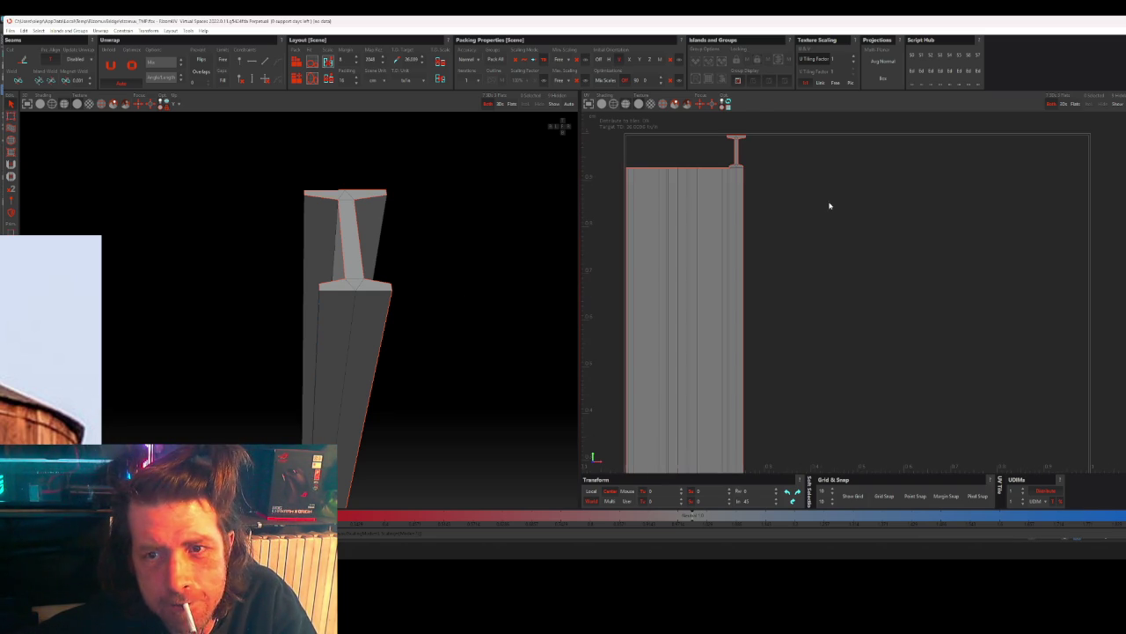
scroll(746, 203, down, 2)
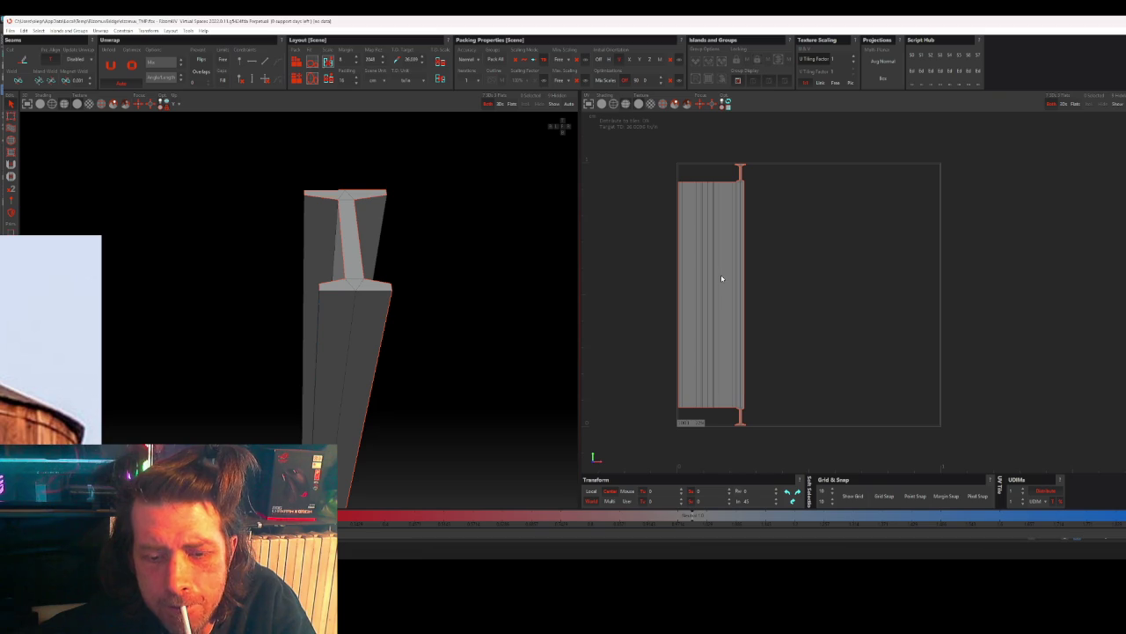
click(722, 278)
scroll(721, 279, down, 2)
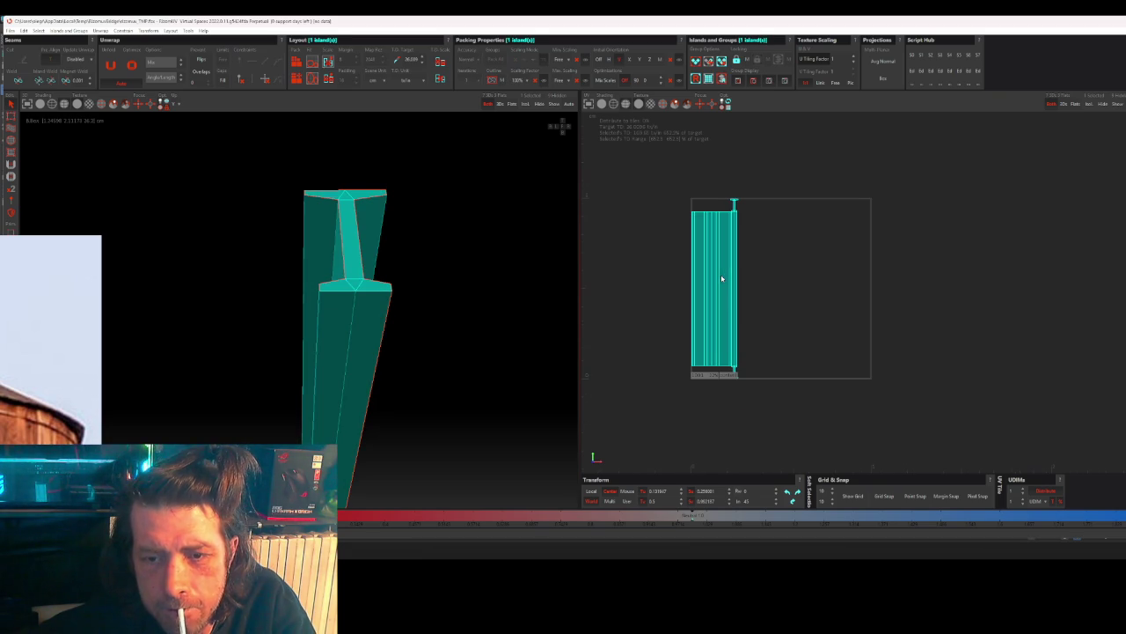
click(461, 350)
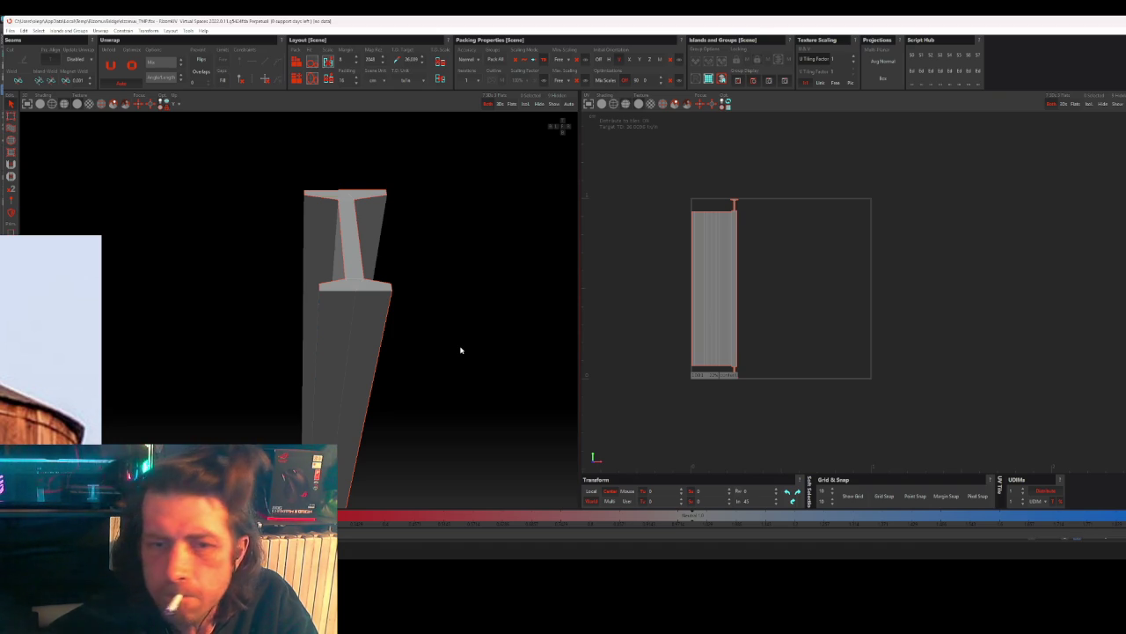
mouse_move(461, 350)
alt+mouse_down()
mouse_move(490, 294)
mouse_move(480, 322)
mouse_move(497, 372)
mouse_move(534, 373)
mouse_move(470, 378)
mouse_move(398, 326)
alt+mouse_up()
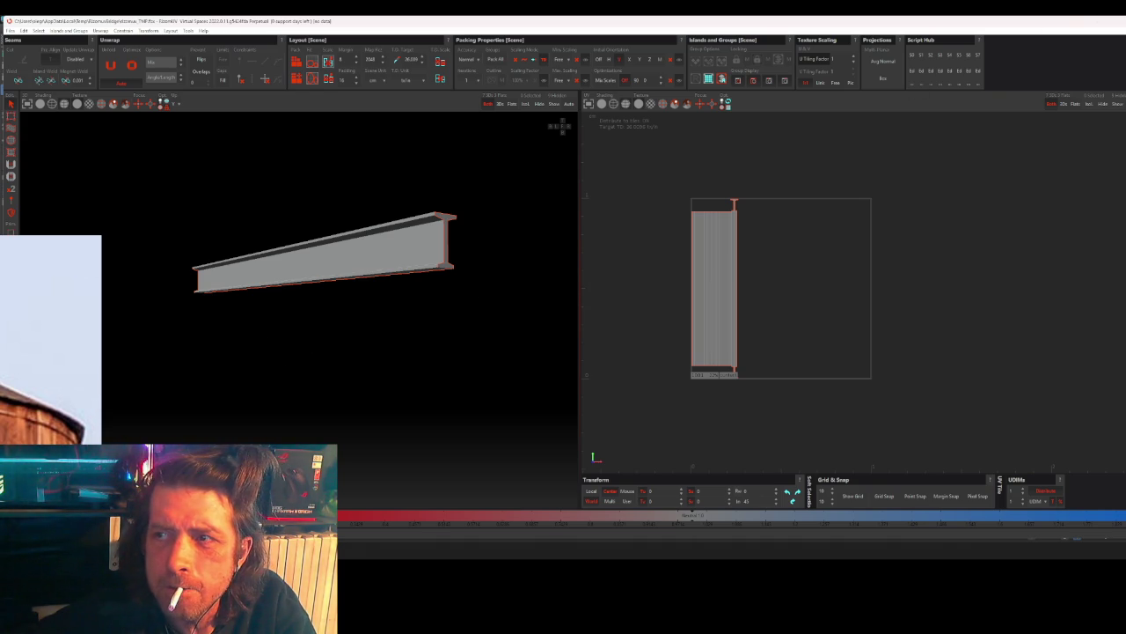
- Quit RizomUV, declining to save changes to the scene
key(alt+F4)
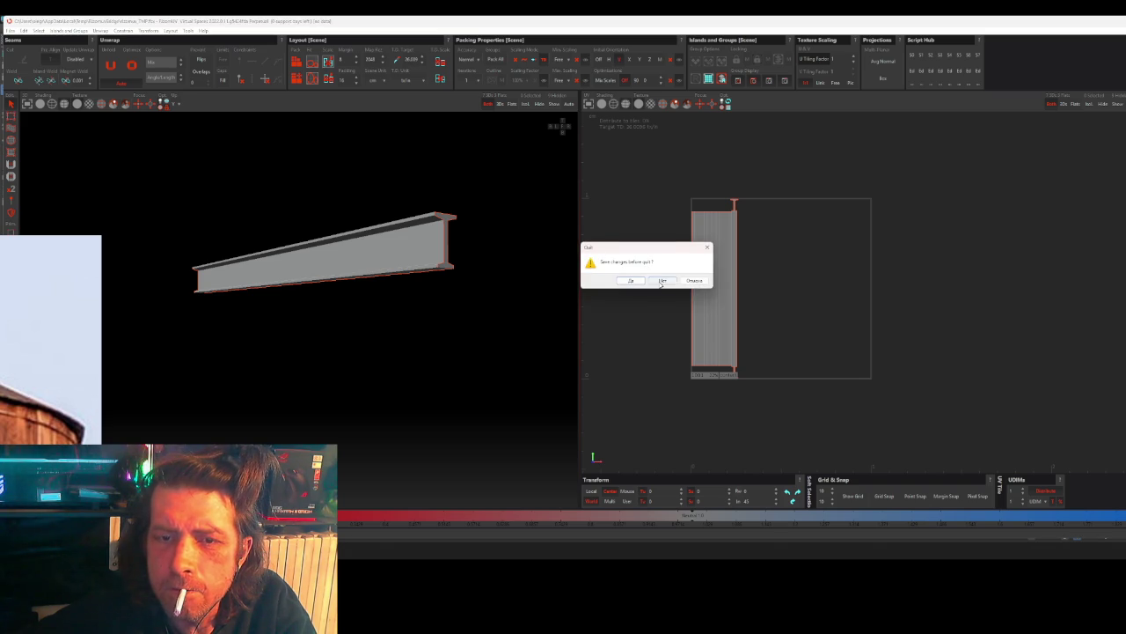
click(662, 280)
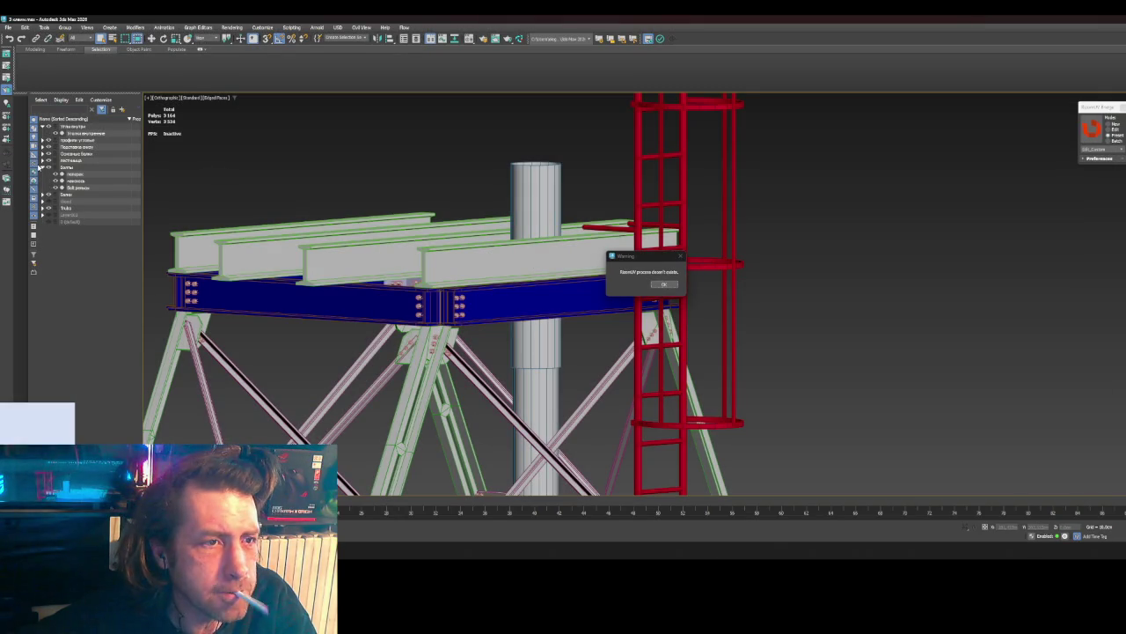
- Dismiss the RizomUV warning, select all bolts and set the UV transfer mode to New
click(662, 284)
click(395, 212)
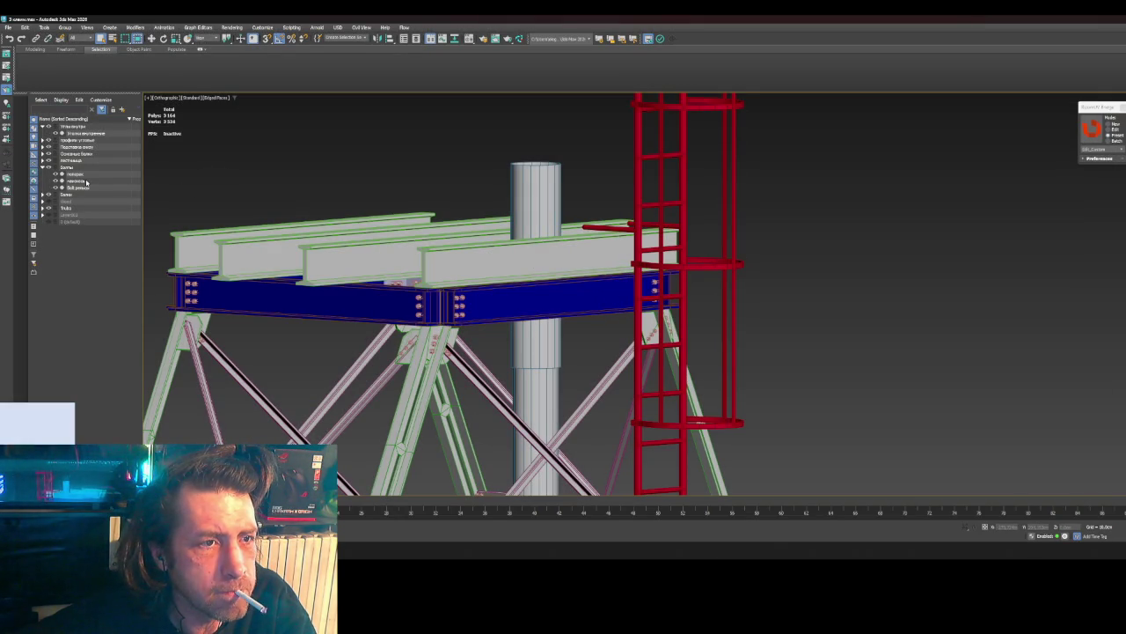
click(89, 188)
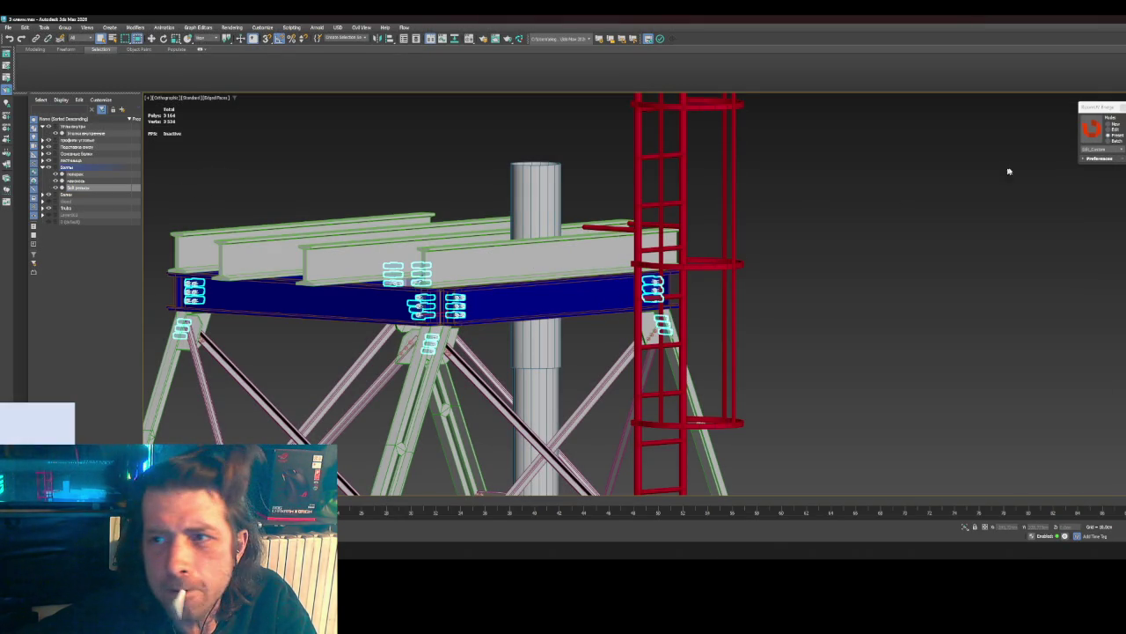
click(1101, 126)
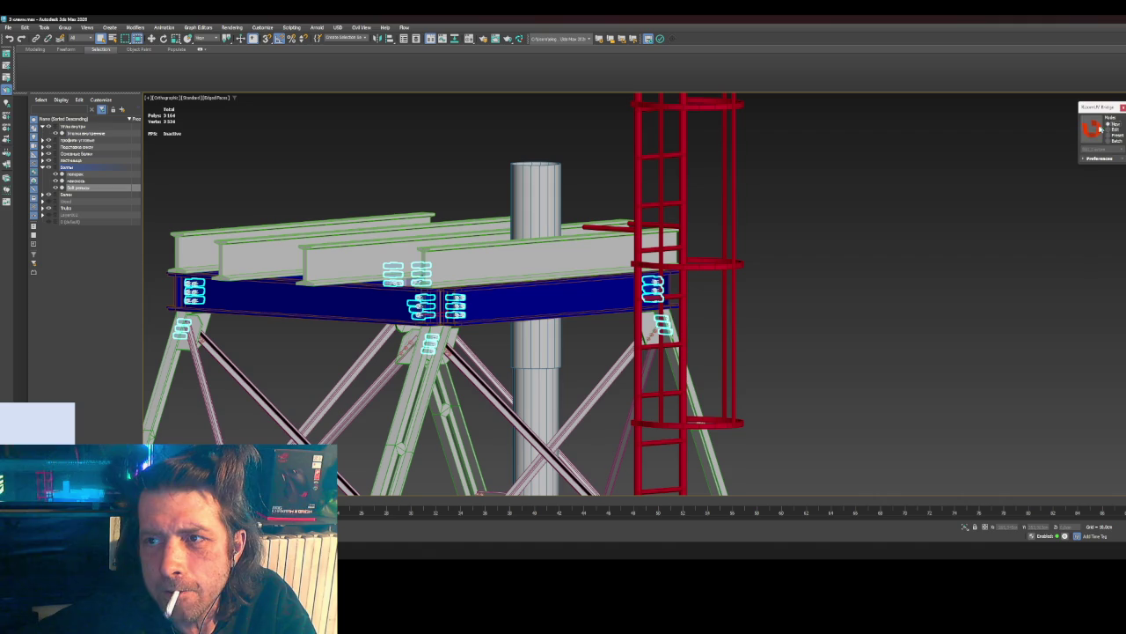
click(651, 348)
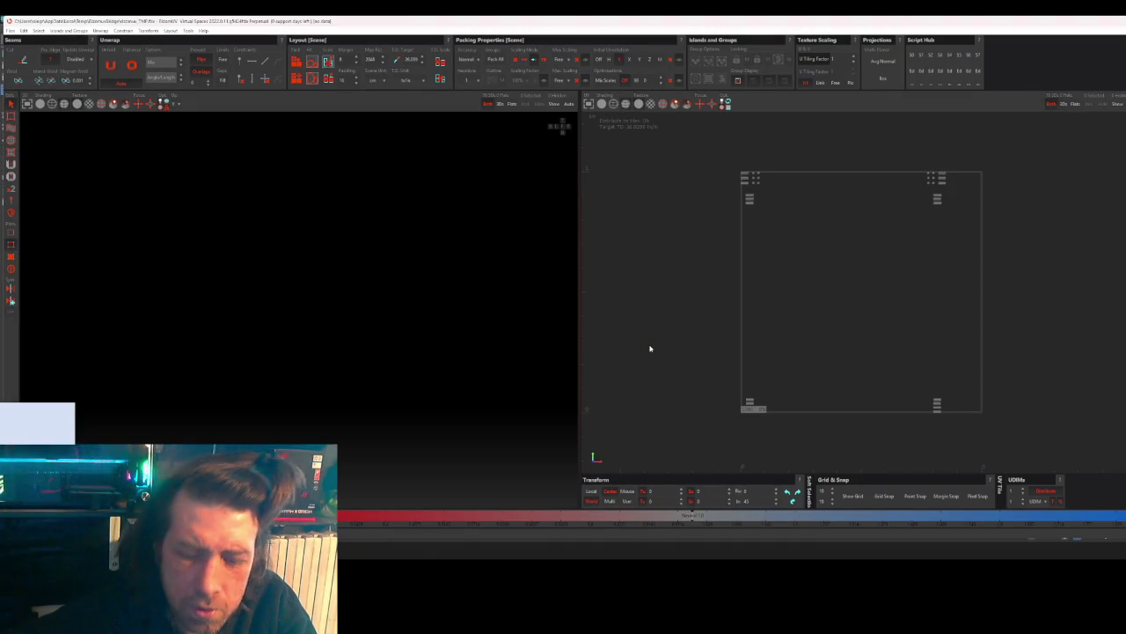
- Orbit close to the bolt parts and pick an edge on one bar
mouse_move(342, 282)
middle_down()
mouse_move(393, 302)
mouse_move(317, 224)
mouse_move(443, 335)
mouse_move(428, 335)
middle_up()
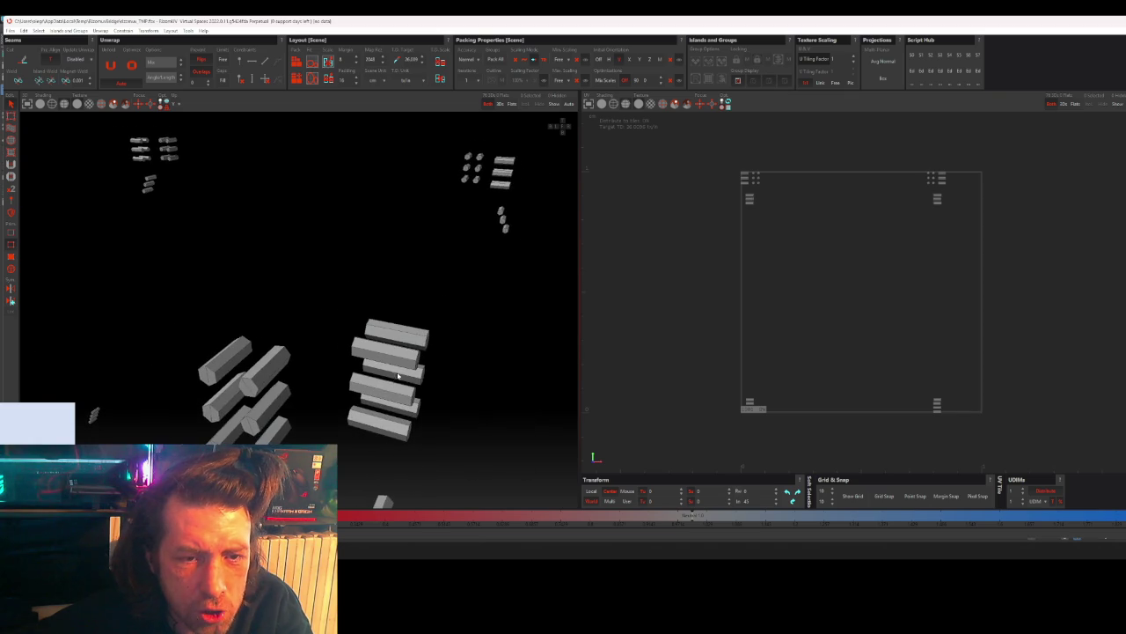
scroll(393, 378, up, 2)
click(432, 350)
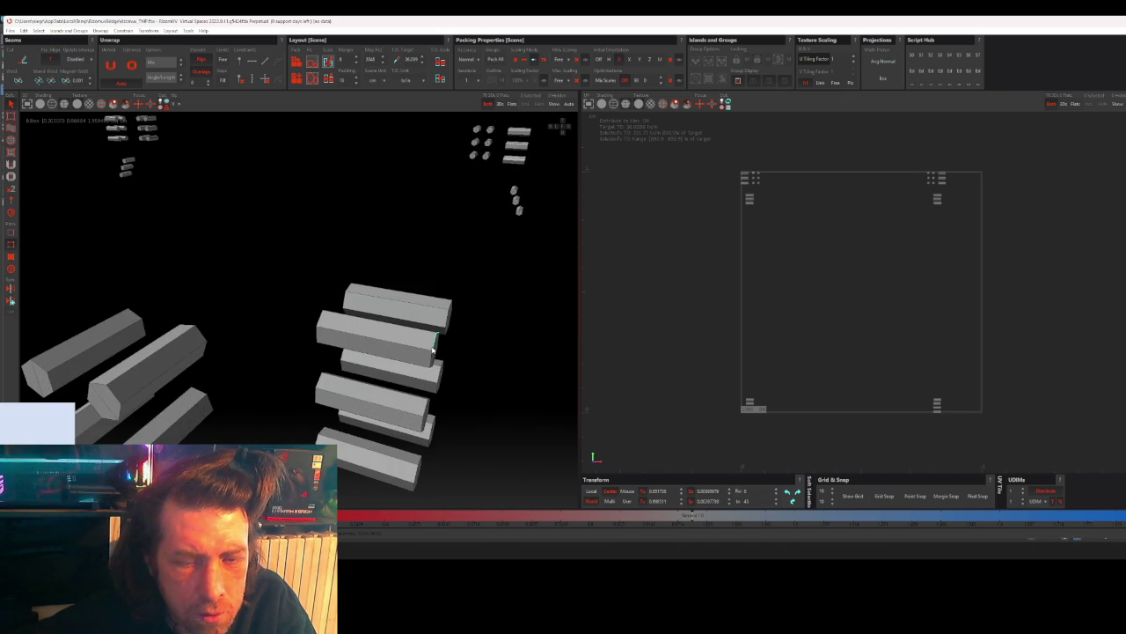
middle_drag(445, 360, 420, 326)
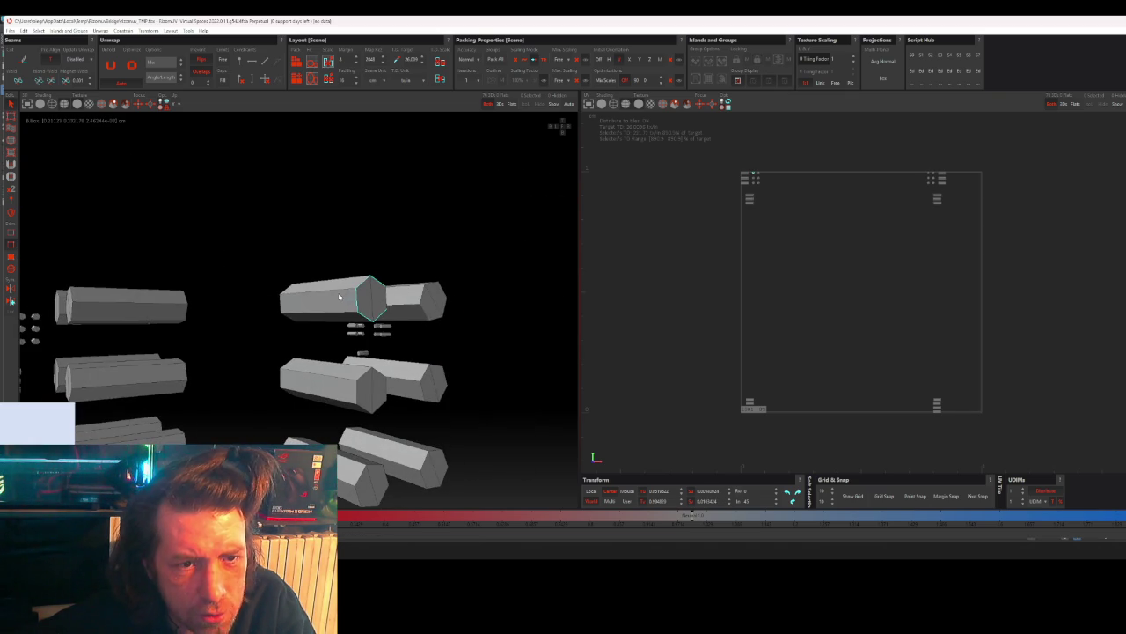
- Cut a seam around a bar's hexagonal end and pack all islands across the tile
mouse_move(339, 296)
middle_down()
mouse_move(372, 319)
mouse_move(338, 296)
mouse_move(250, 325)
middle_up()
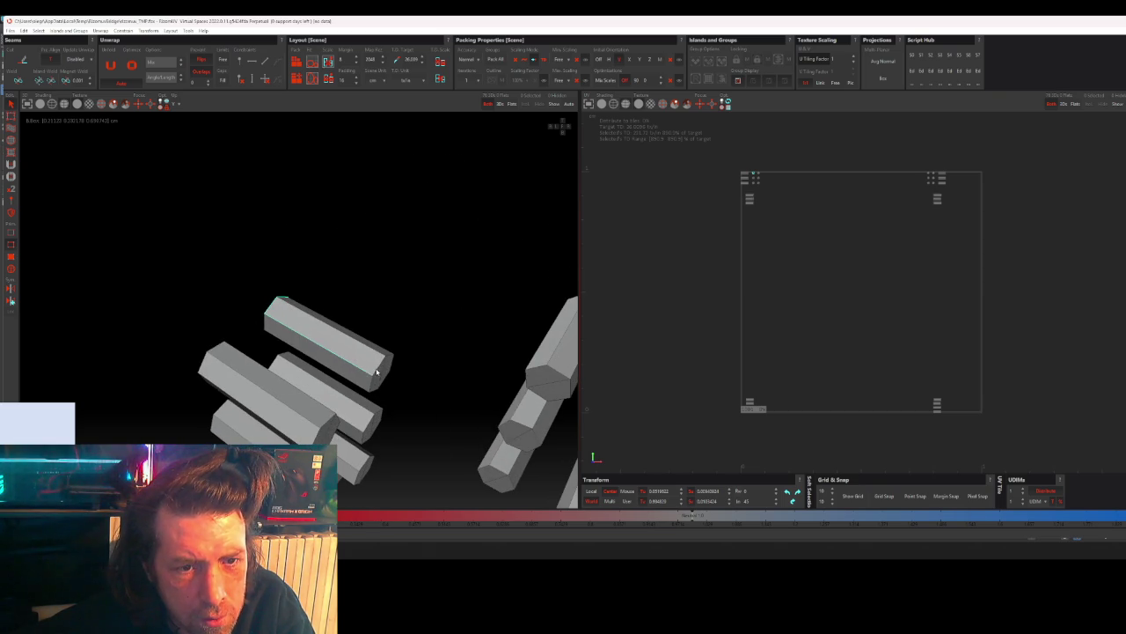
middle_drag(406, 397, 362, 292)
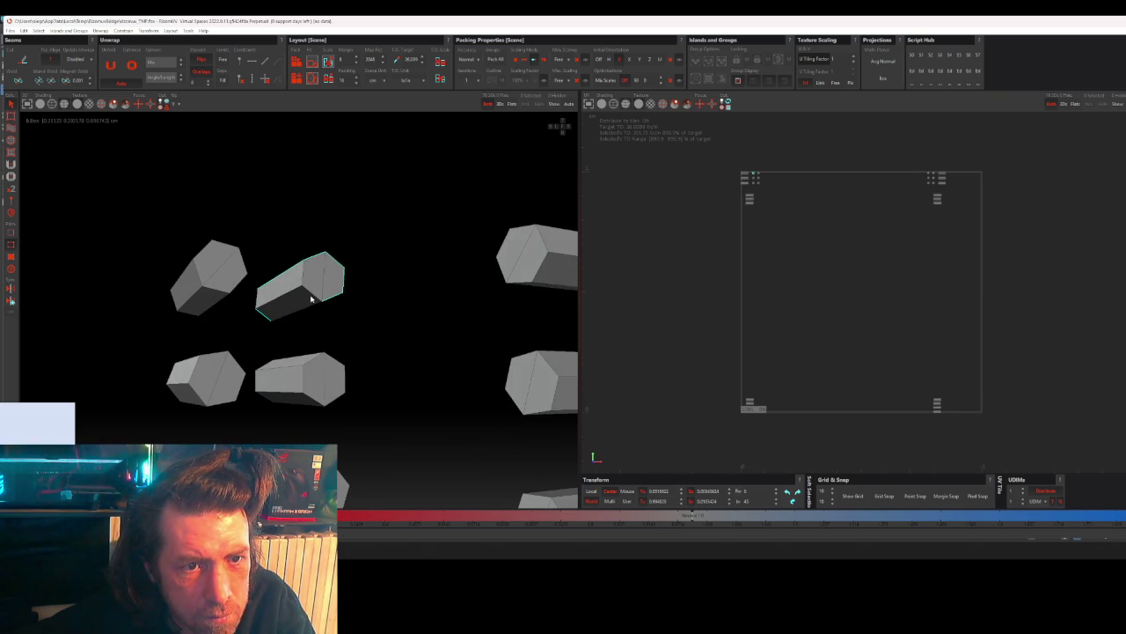
mouse_move(311, 299)
middle_down()
mouse_move(312, 319)
mouse_move(314, 295)
middle_up()
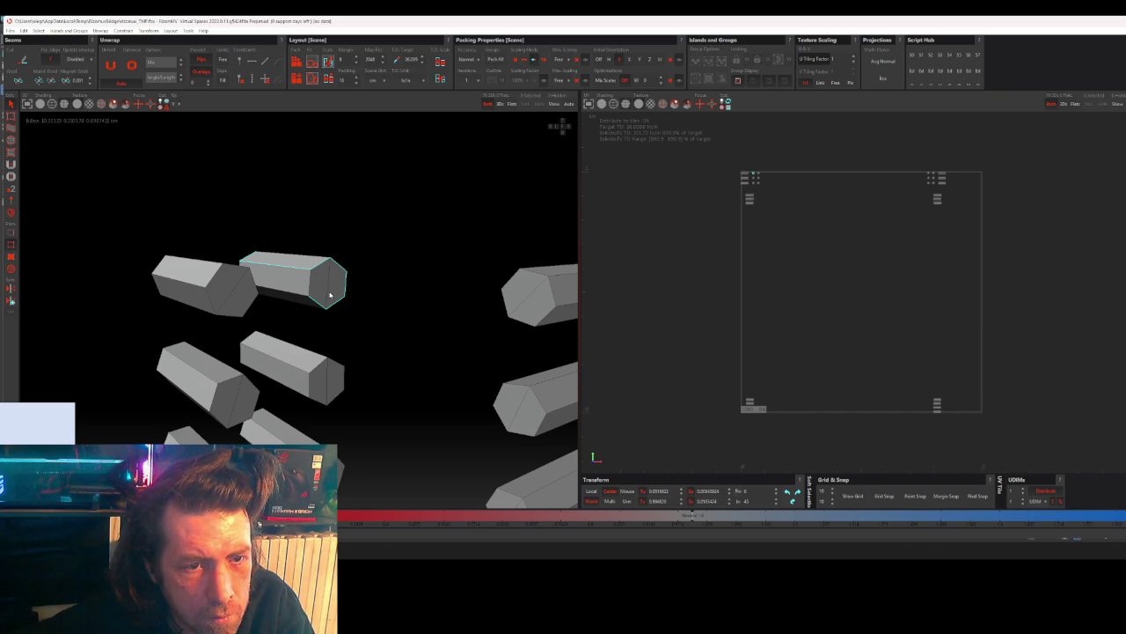
click(330, 295)
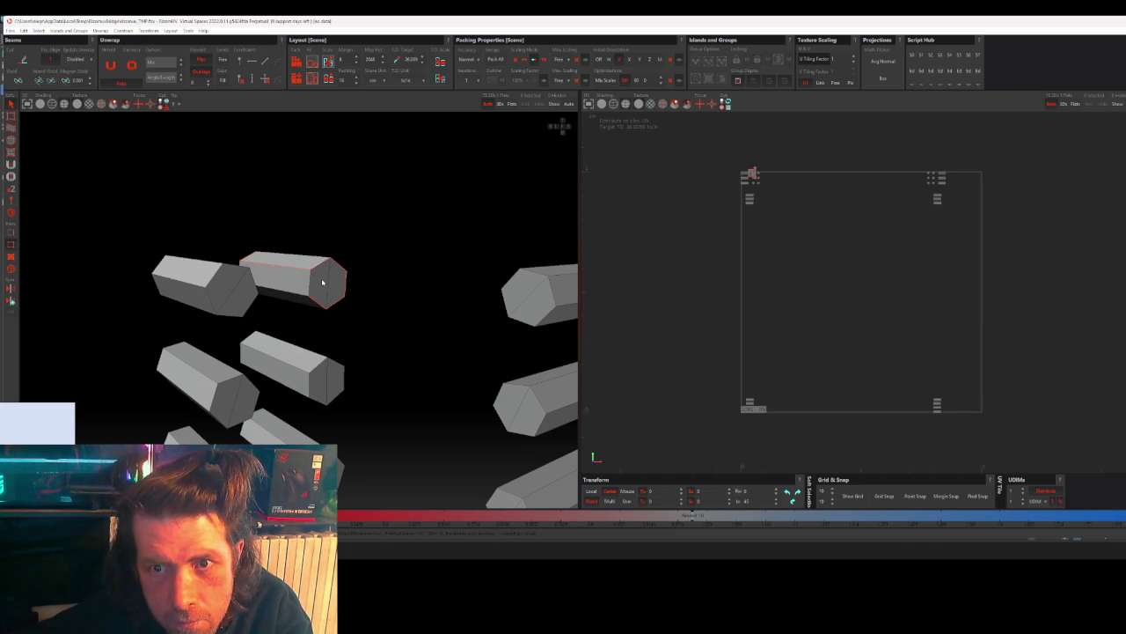
key(ctrl+p)
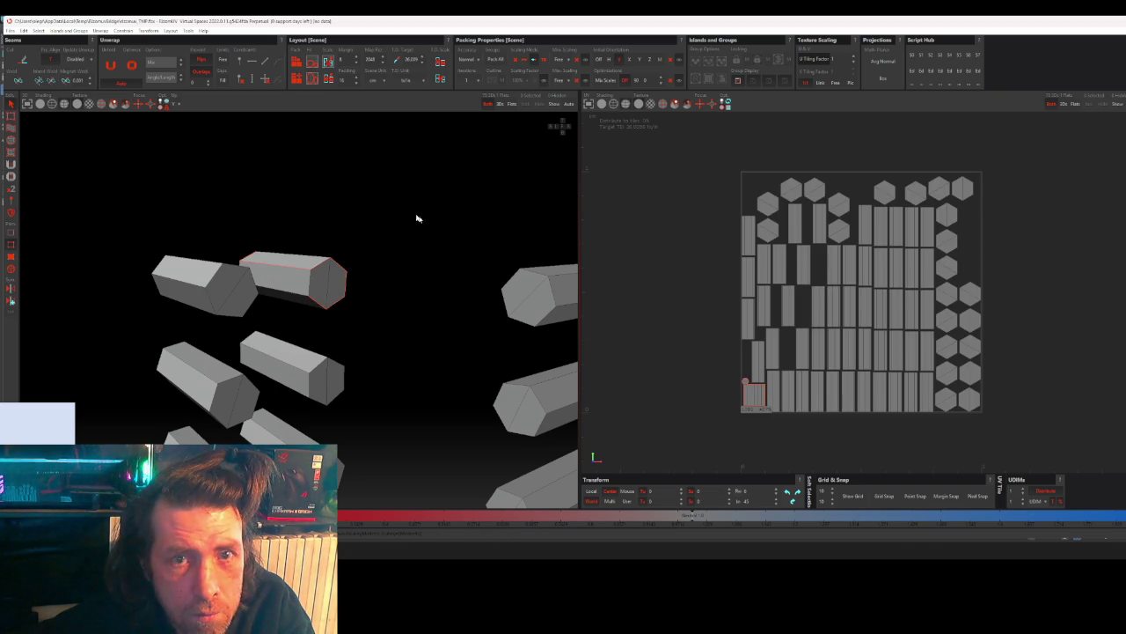
- Frame the top hexagonal bar, then zoom out and orbit to see the bar ends
click(327, 290)
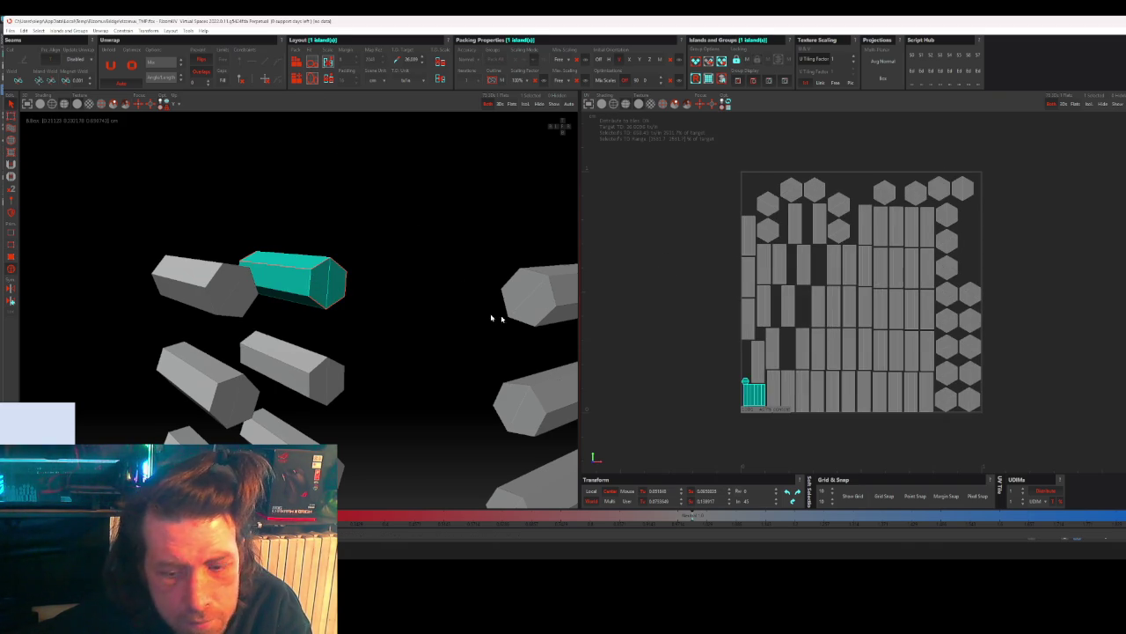
key(f)
click(742, 231)
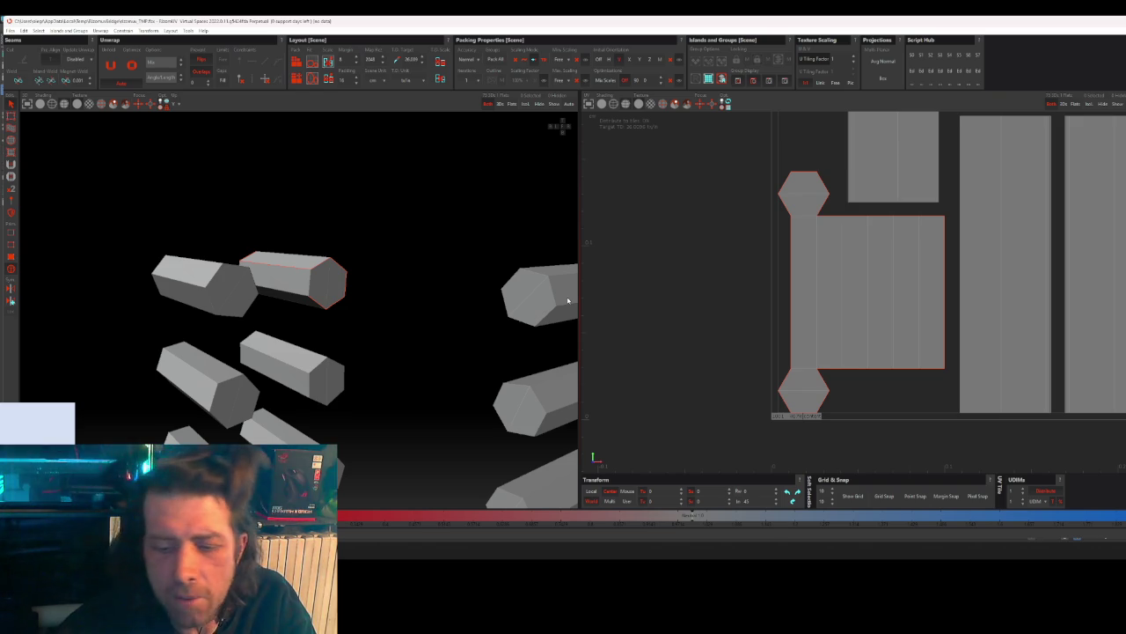
scroll(405, 329, down, 3)
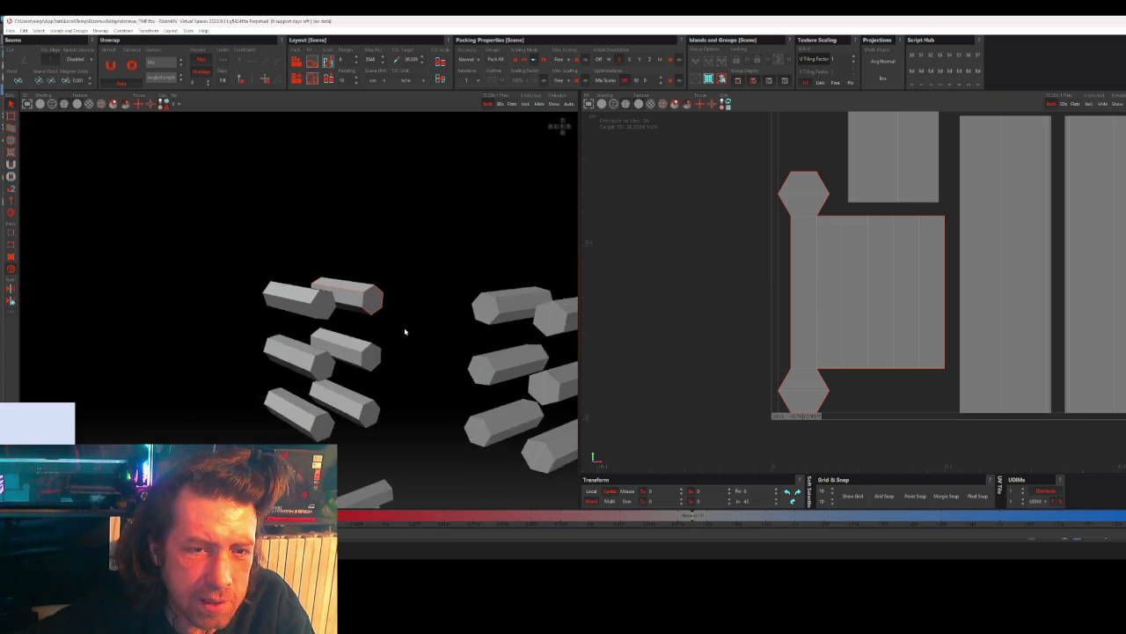
scroll(405, 352, down, 3)
scroll(406, 369, down, 1)
alt+drag(406, 368, 423, 297)
scroll(437, 352, down, 2)
mouse_move(438, 352)
alt+mouse_down()
mouse_move(415, 344)
mouse_move(526, 350)
mouse_move(367, 334)
mouse_move(397, 357)
mouse_move(480, 315)
mouse_move(381, 363)
mouse_move(424, 285)
mouse_move(314, 322)
mouse_move(300, 308)
mouse_move(368, 315)
mouse_move(327, 314)
mouse_move(259, 375)
mouse_move(297, 345)
alt+mouse_up()
mouse_move(334, 297)
alt+mouse_down()
mouse_move(385, 326)
mouse_move(359, 302)
alt+mouse_up()
- Frame the cylinder cluster, reset the selection and pick an edge on a hexagonal face
key(f)
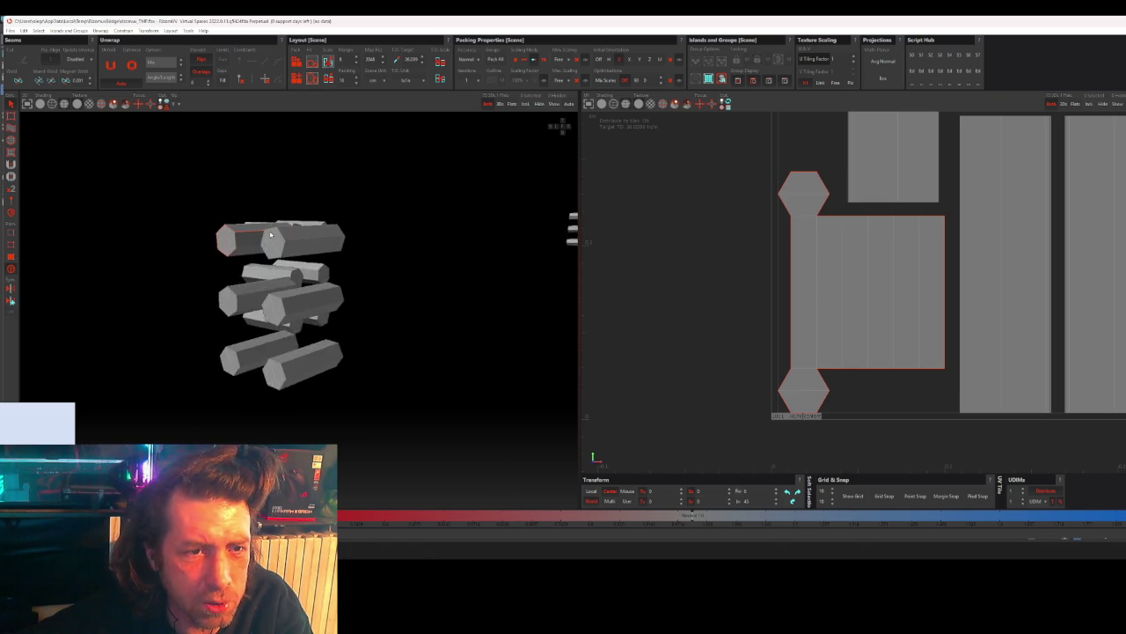
key(ctrl+a)
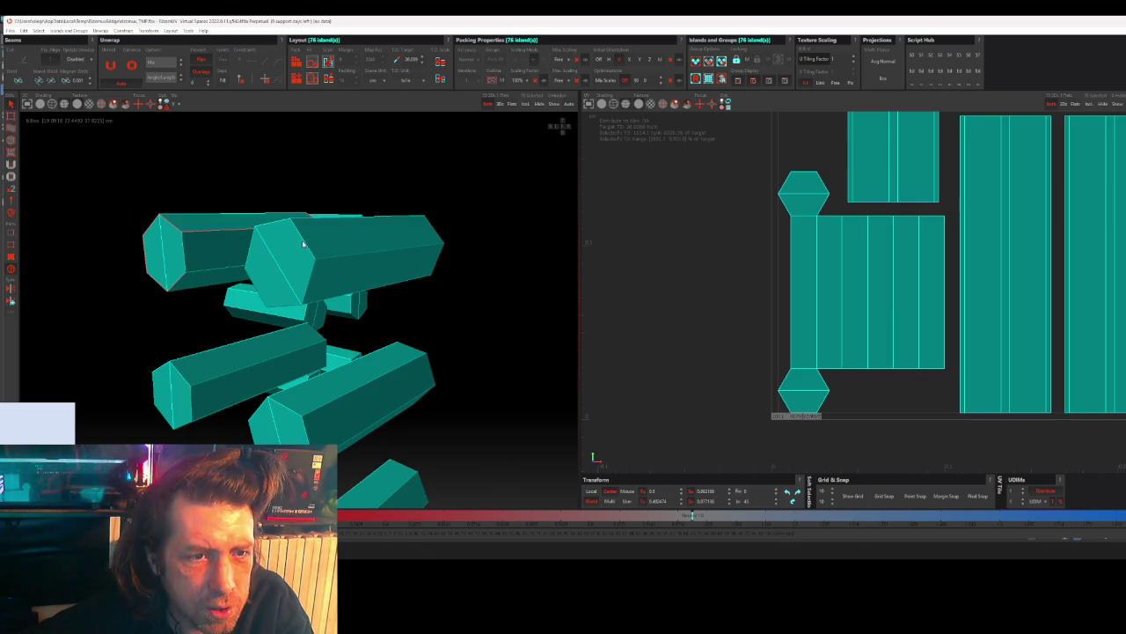
key(ctrl+shift+a)
click(309, 269)
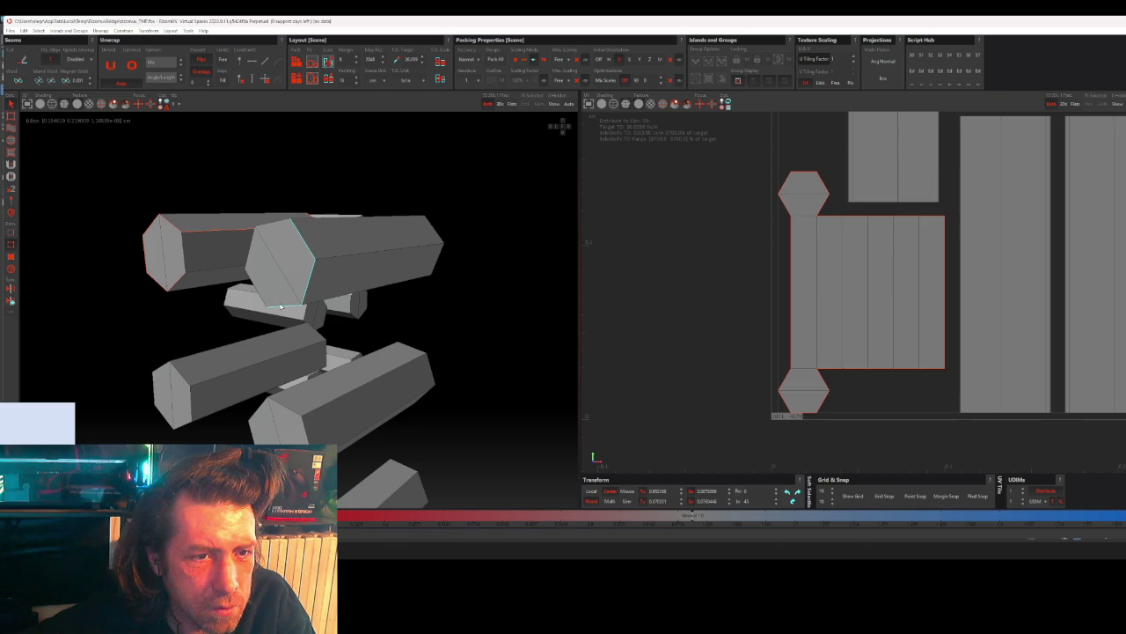
- Cut a seam around the left cylinder's hexagonal end, then select all 76 islands
middle_drag(257, 291, 275, 265)
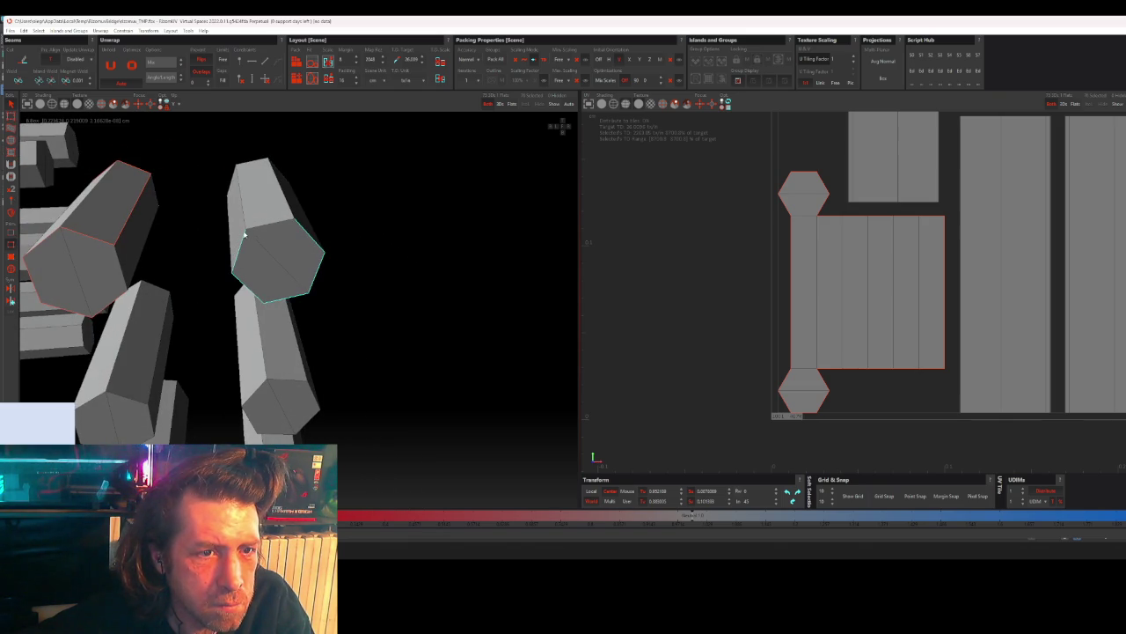
middle_drag(232, 176, 322, 176)
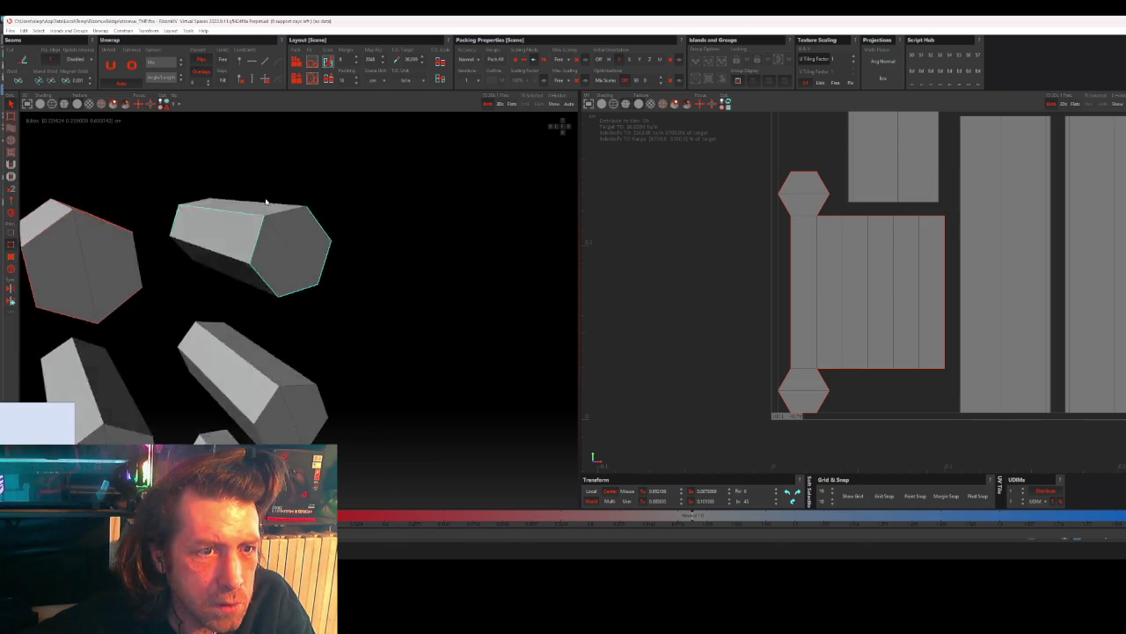
middle_drag(194, 273, 370, 271)
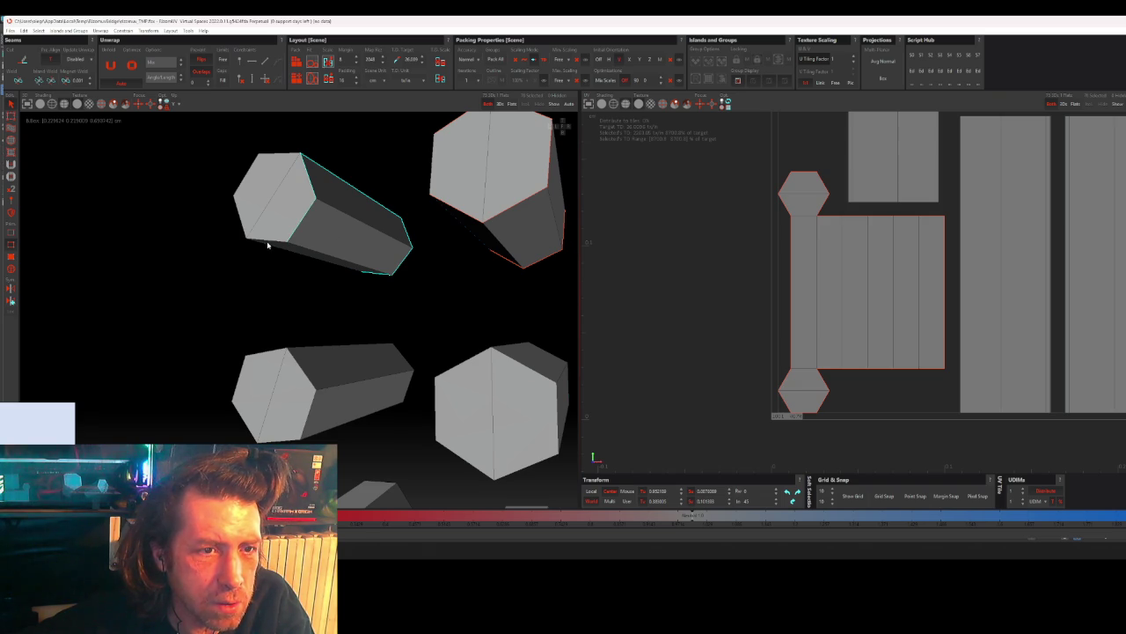
mouse_move(273, 242)
middle_down()
mouse_move(317, 243)
mouse_move(268, 212)
middle_up()
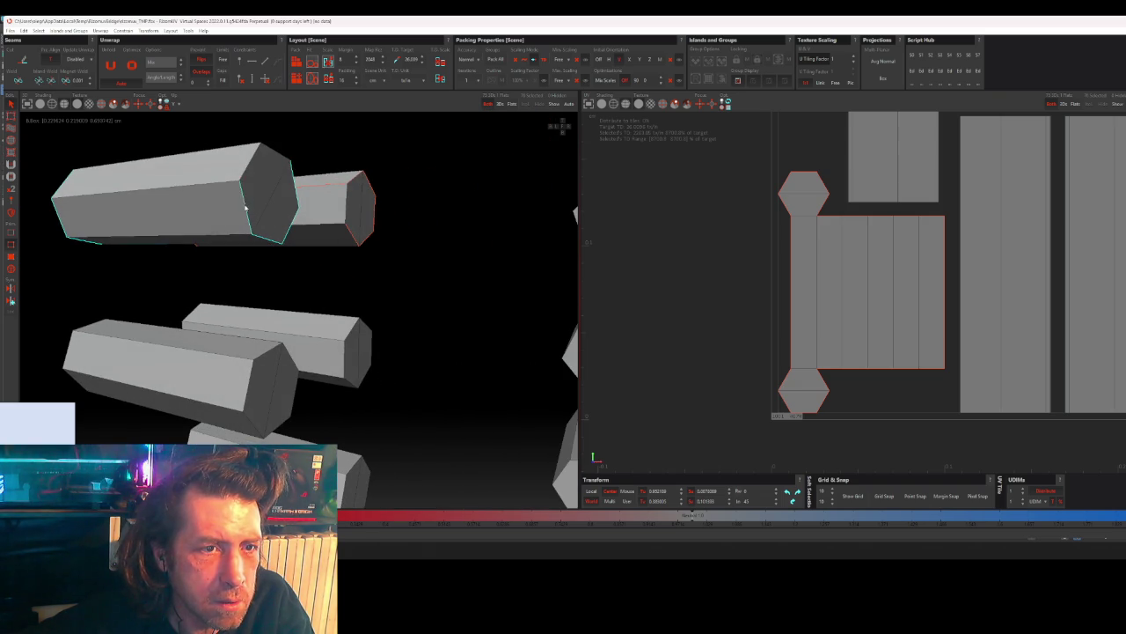
middle_drag(249, 169, 227, 203)
mouse_move(299, 179)
middle_down()
mouse_move(259, 251)
mouse_move(195, 279)
middle_up()
click(195, 278)
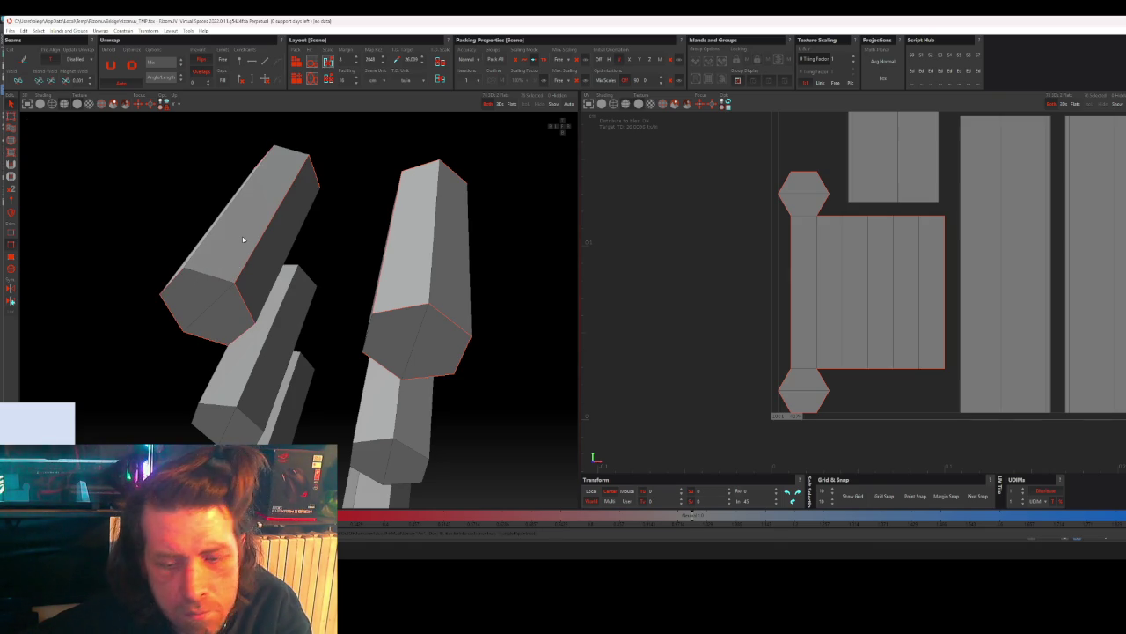
key(ctrl+a)
- Review the 76 islands in the UV view, test-selecting and deselecting a single island
key(f)
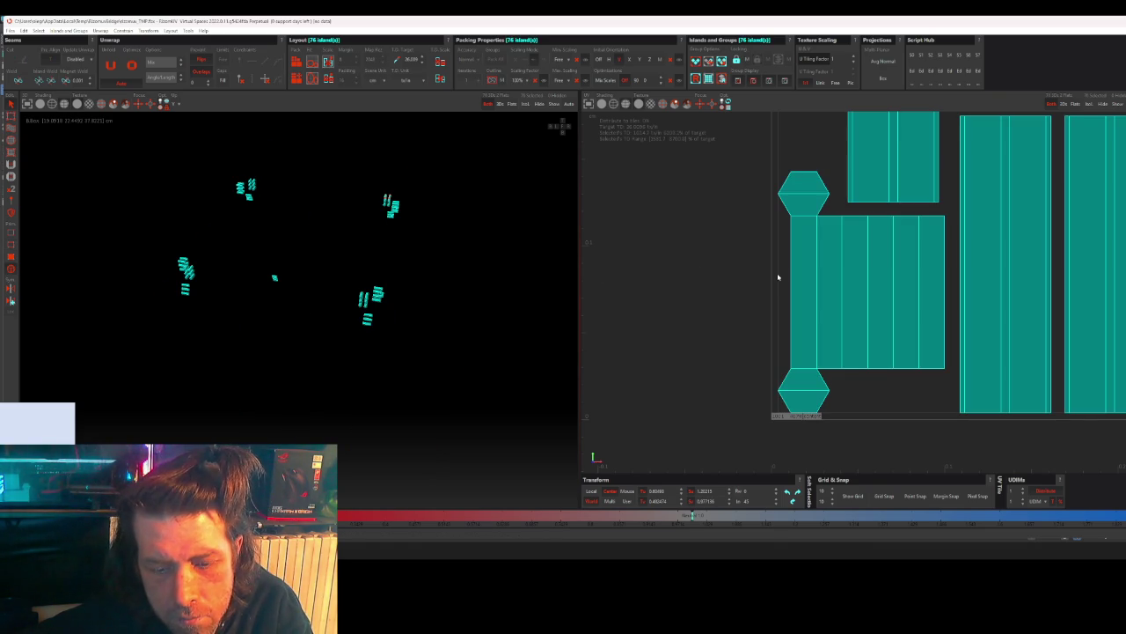
scroll(827, 297, down, 4)
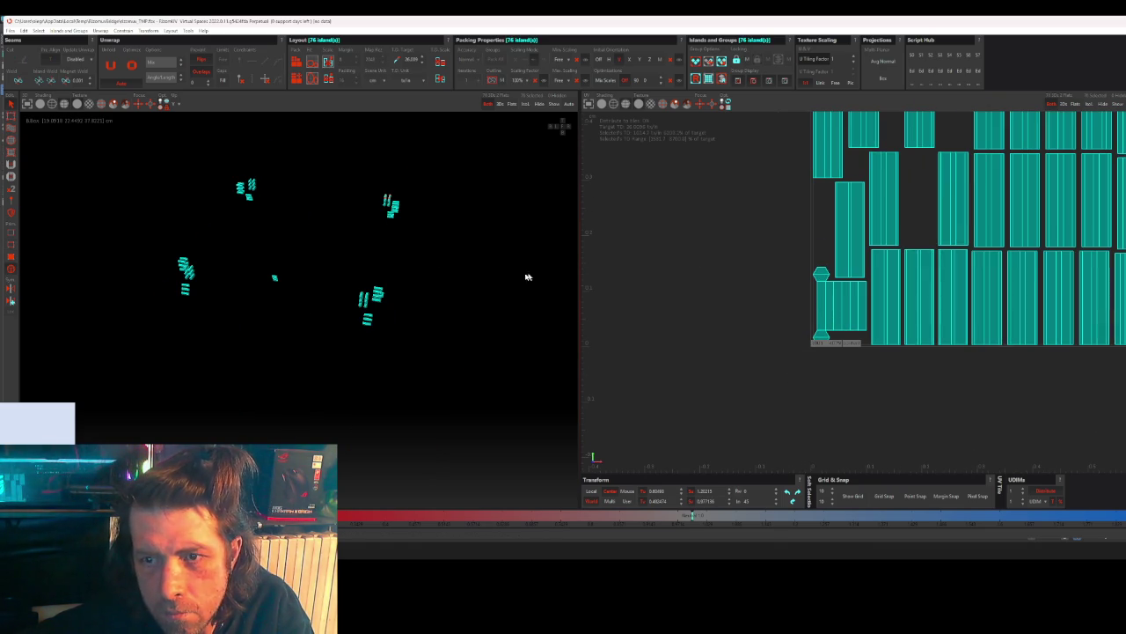
alt+drag(228, 193, 262, 277)
click(261, 277)
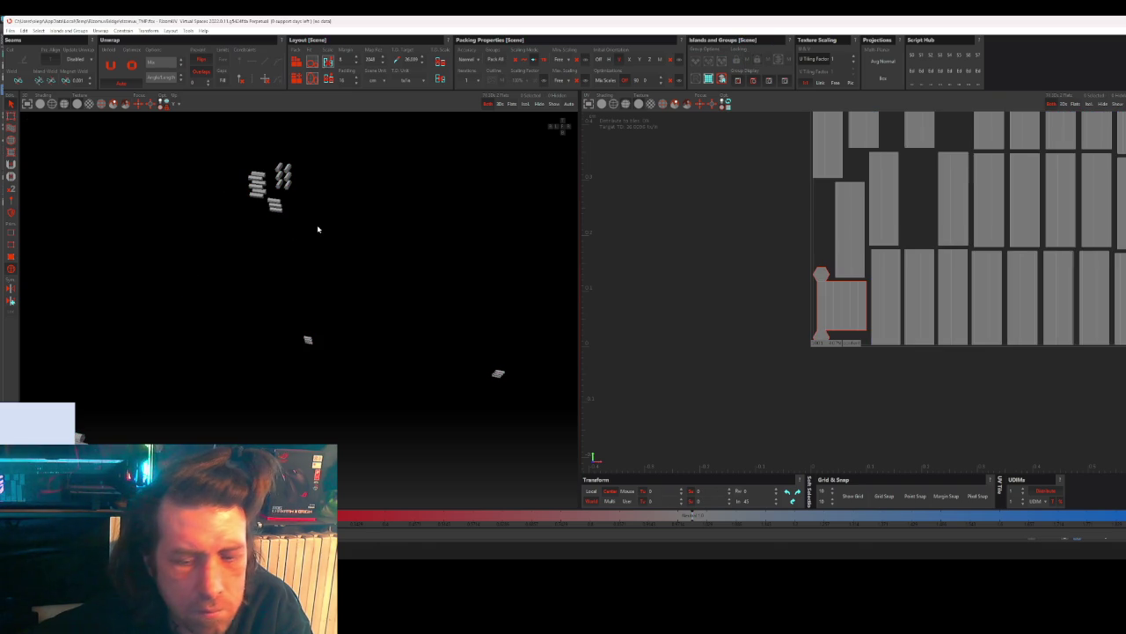
scroll(938, 317, down, 3)
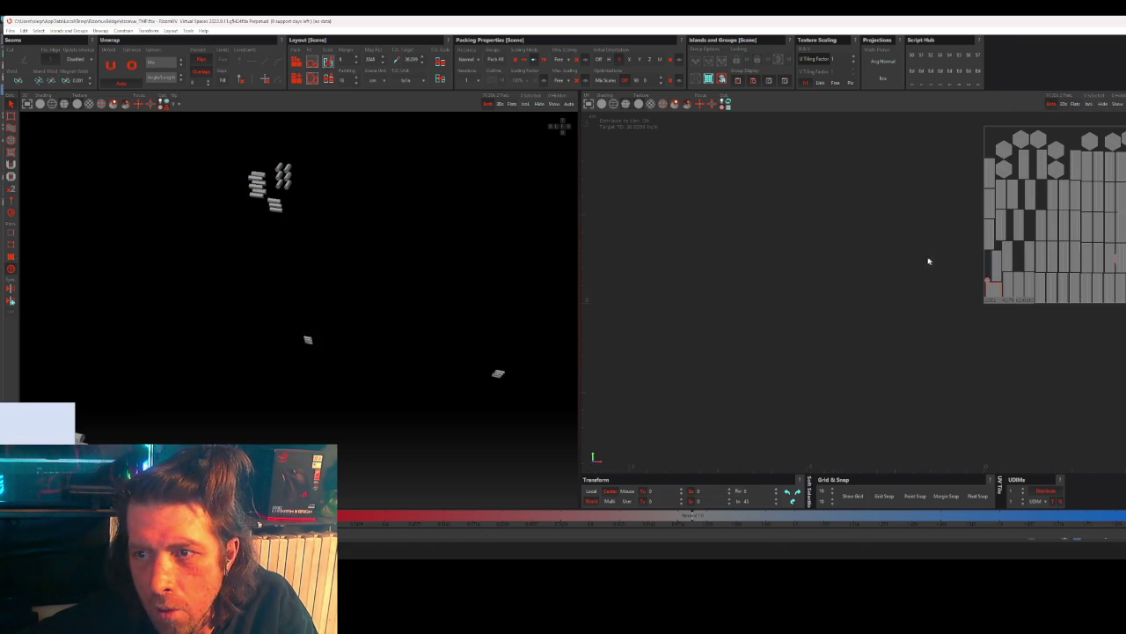
scroll(940, 256, down, 2)
scroll(1031, 239, down, 1)
middle_drag(1031, 240, 818, 255)
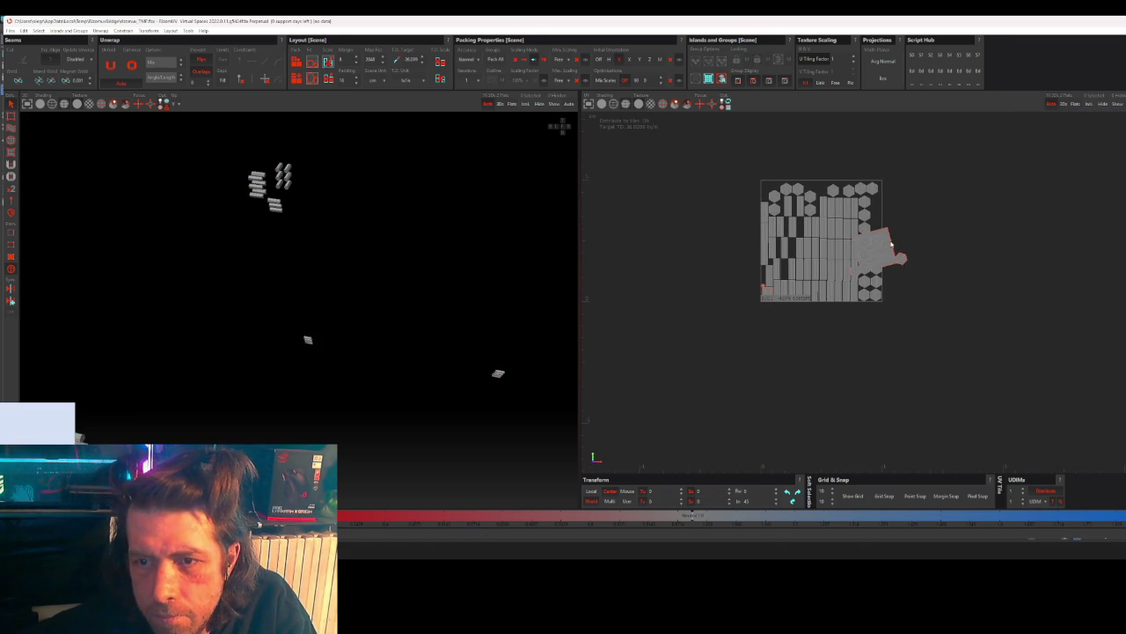
click(884, 244)
scroll(891, 245, up, 3)
click(938, 209)
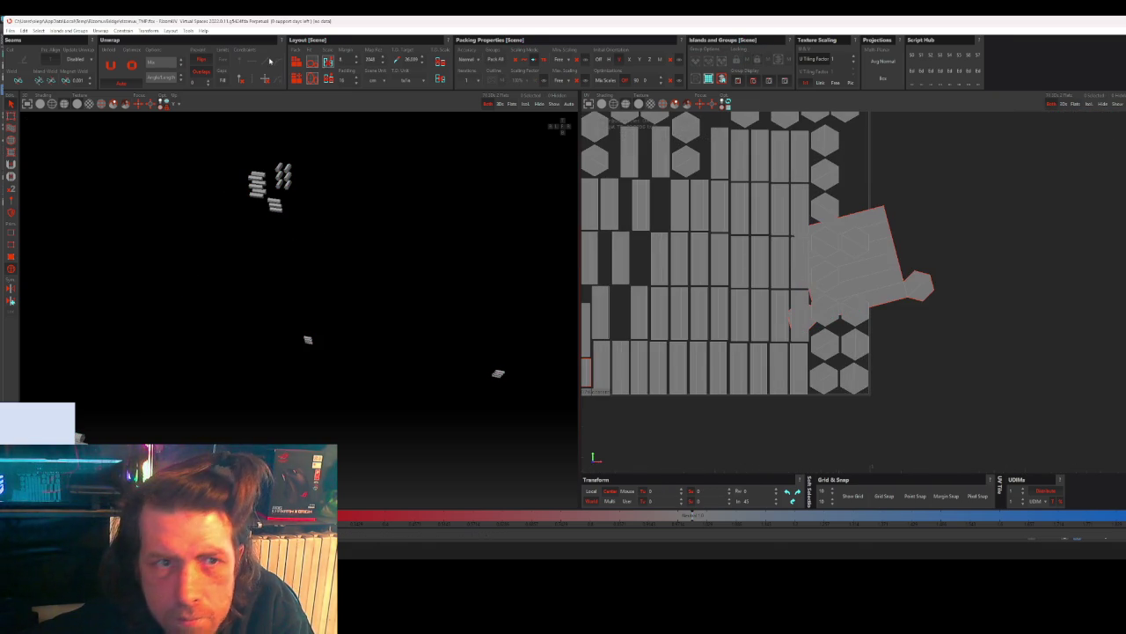
- Repack all islands into the 0–1 tile and orbit the bolts to a diagonal view
click(294, 65)
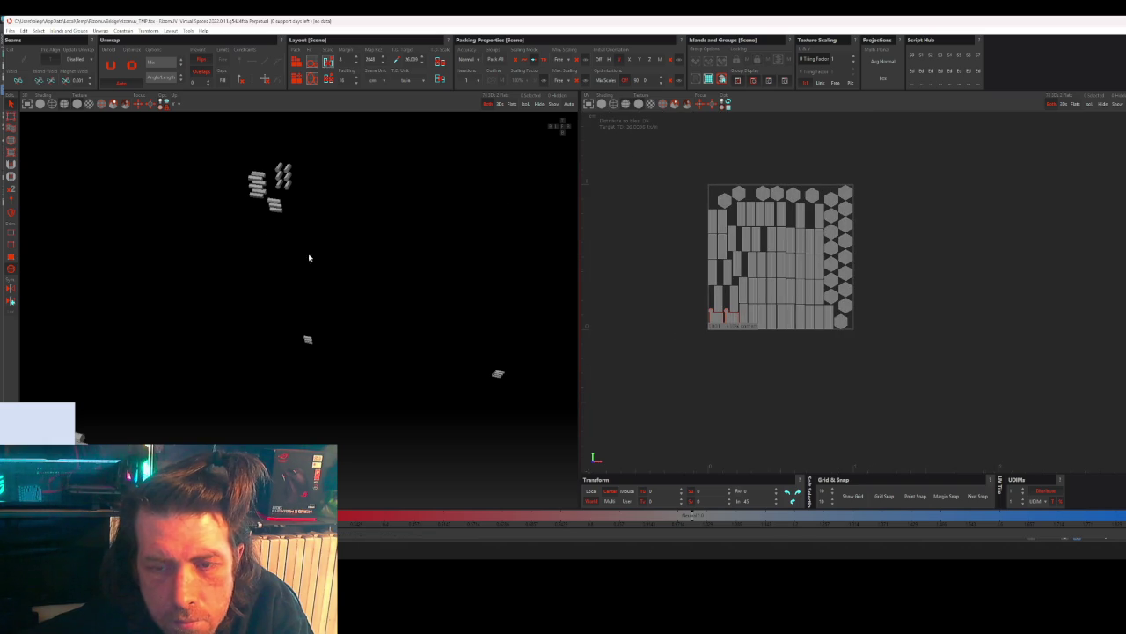
scroll(251, 196, up, 2)
scroll(283, 164, up, 2)
middle_drag(307, 220, 352, 212)
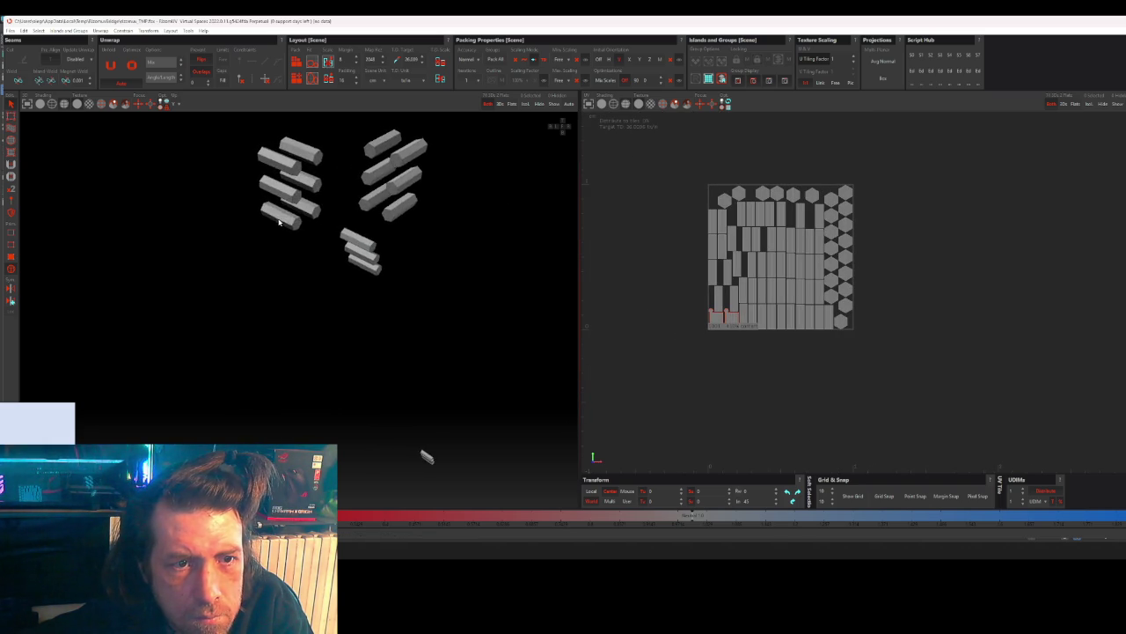
- Select the edge loop around one hexagonal bar and cut it with C to unfold it
scroll(452, 234, down, 2)
scroll(339, 196, up, 2)
scroll(340, 196, up, 2)
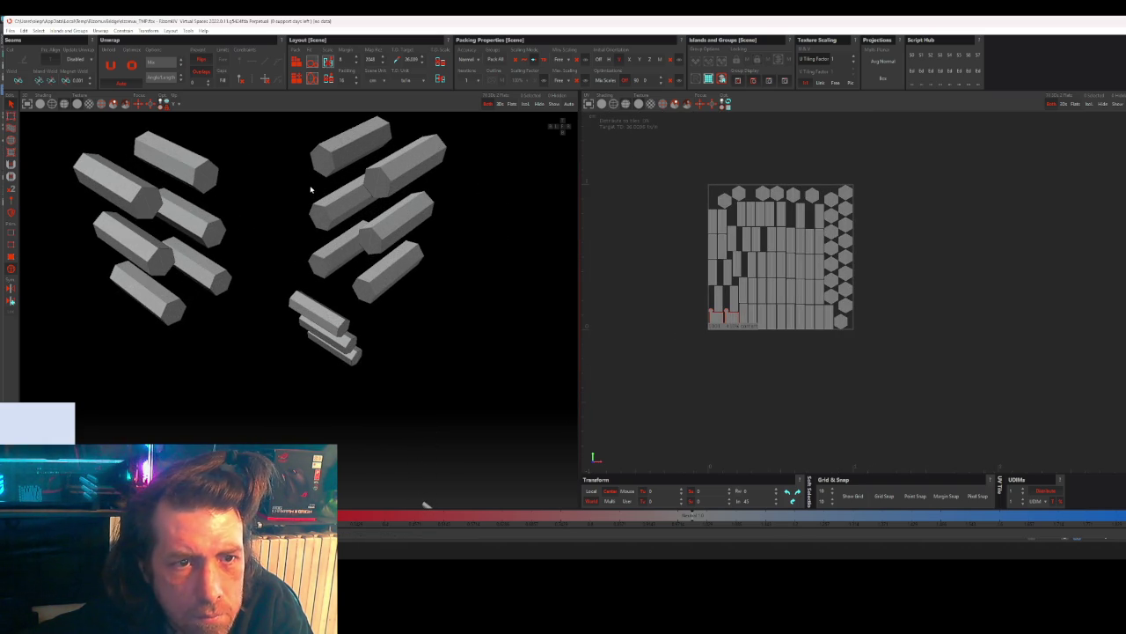
scroll(342, 138, up, 2)
click(317, 164)
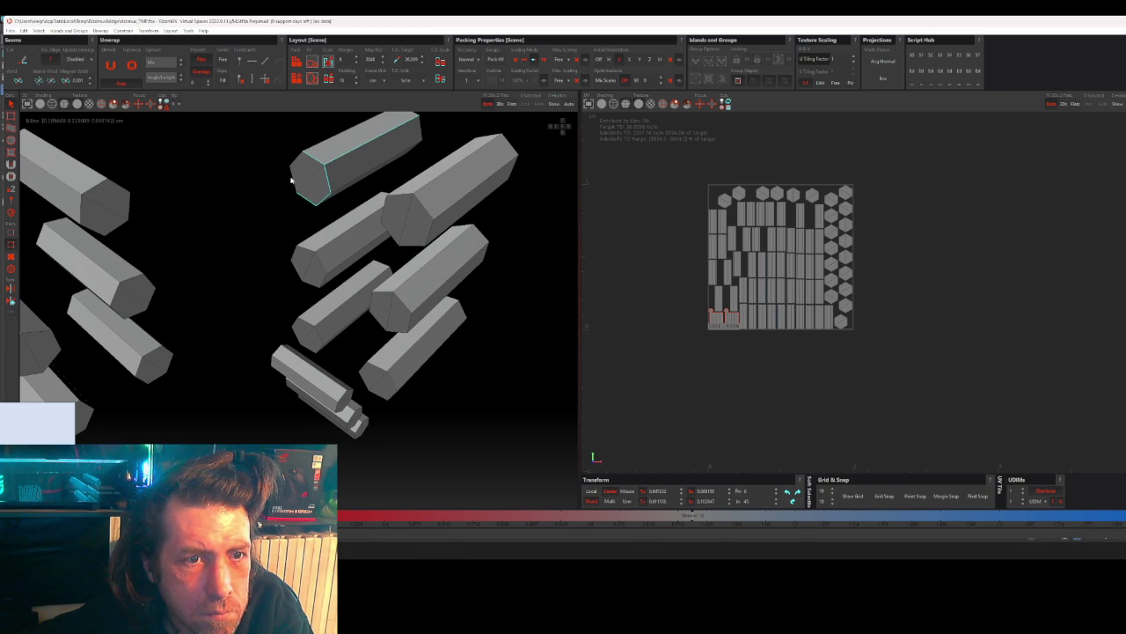
mouse_move(297, 162)
middle_down()
mouse_move(320, 169)
mouse_move(365, 228)
middle_up()
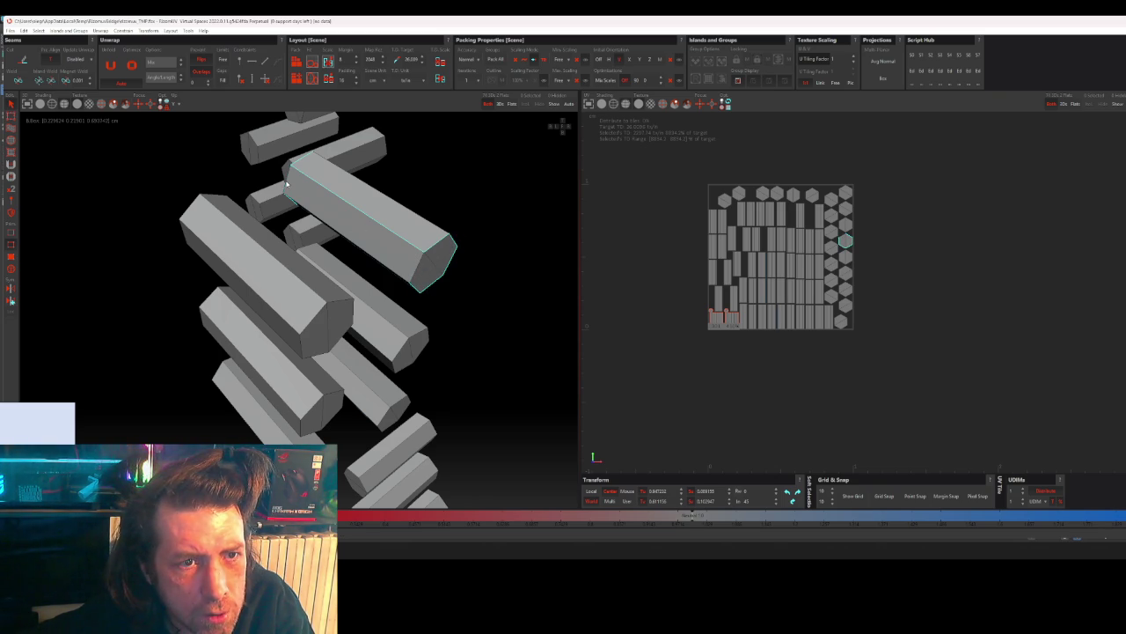
click(381, 240)
key(c)
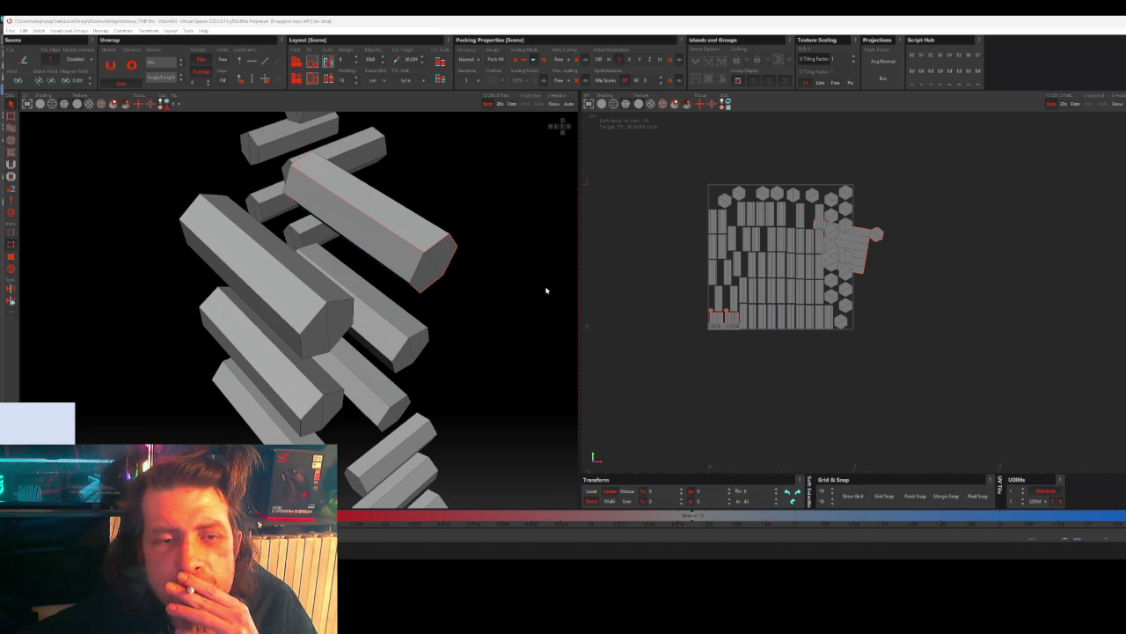
- Test-select several edges around the large bar's hexagonal end, then clear the selection
scroll(368, 220, up, 5)
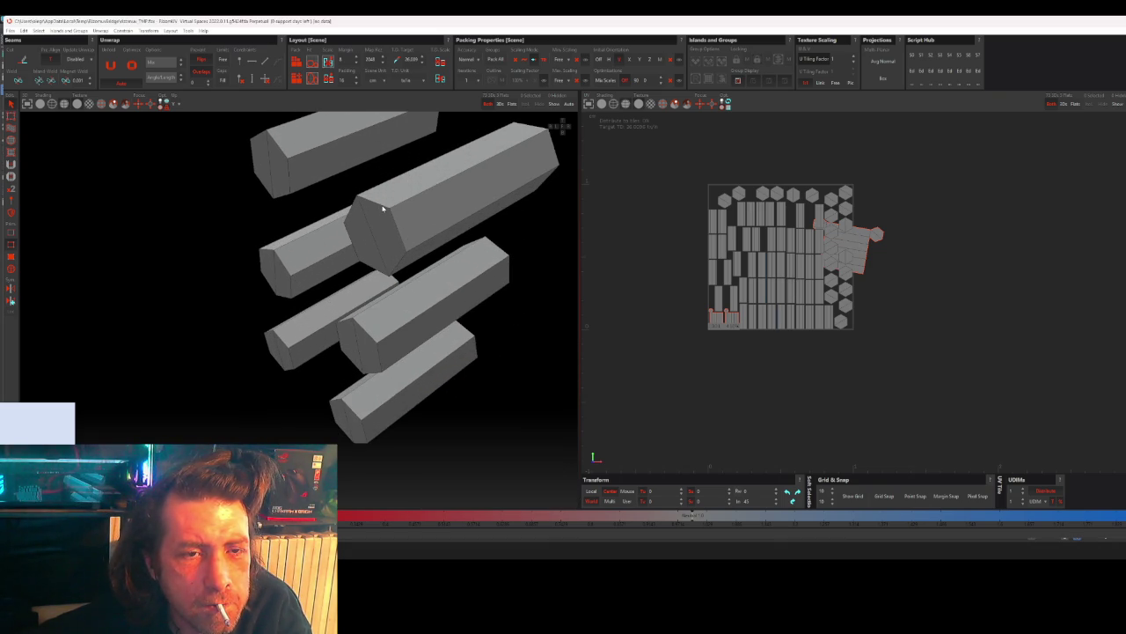
click(383, 207)
click(399, 231)
shift+click(396, 262)
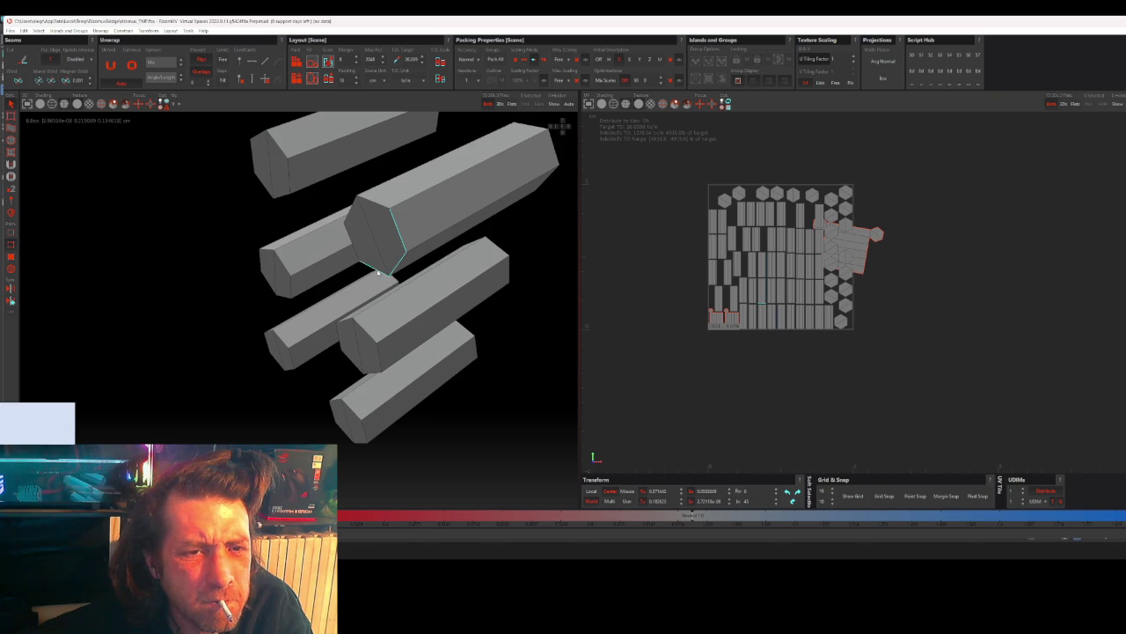
shift+click(370, 192)
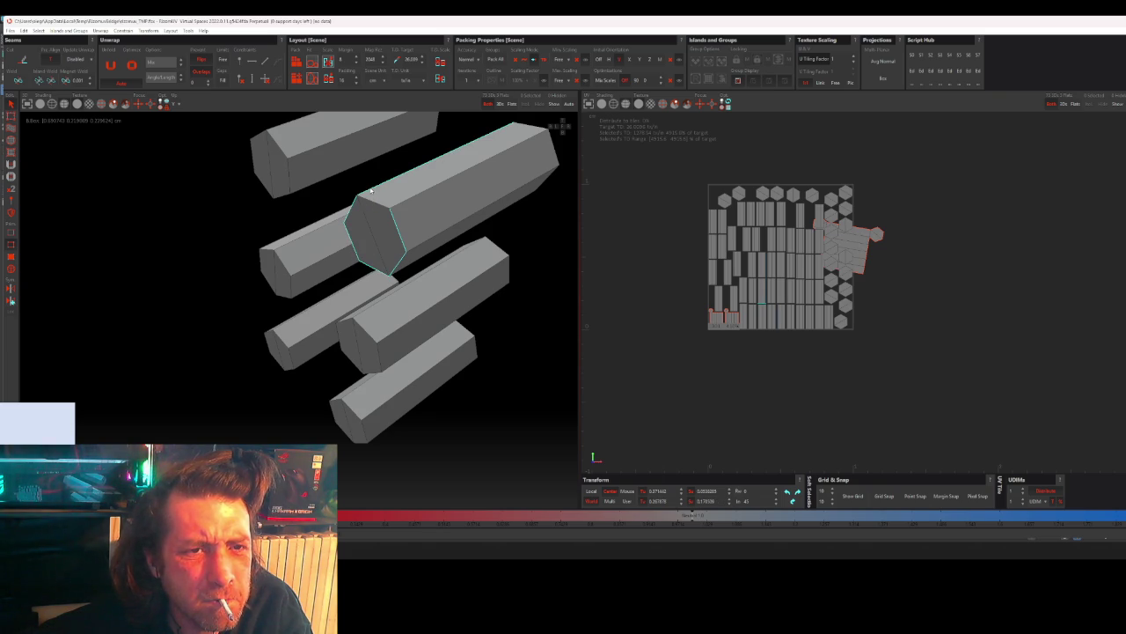
click(377, 207)
click(395, 220)
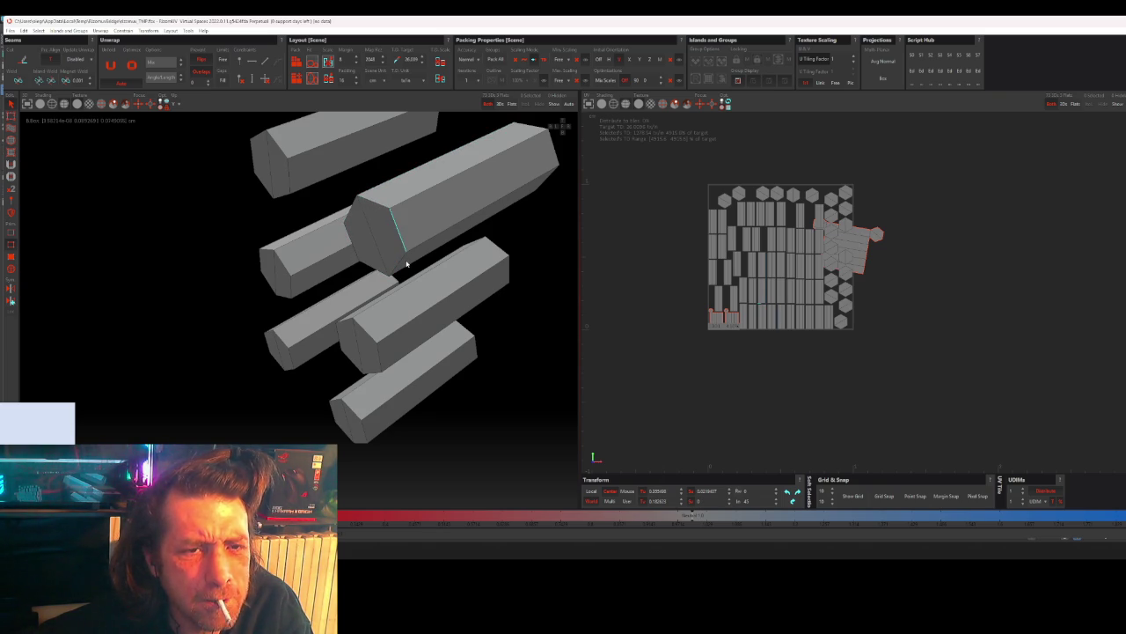
shift+click(374, 271)
shift+click(347, 217)
ctrl+click(352, 213)
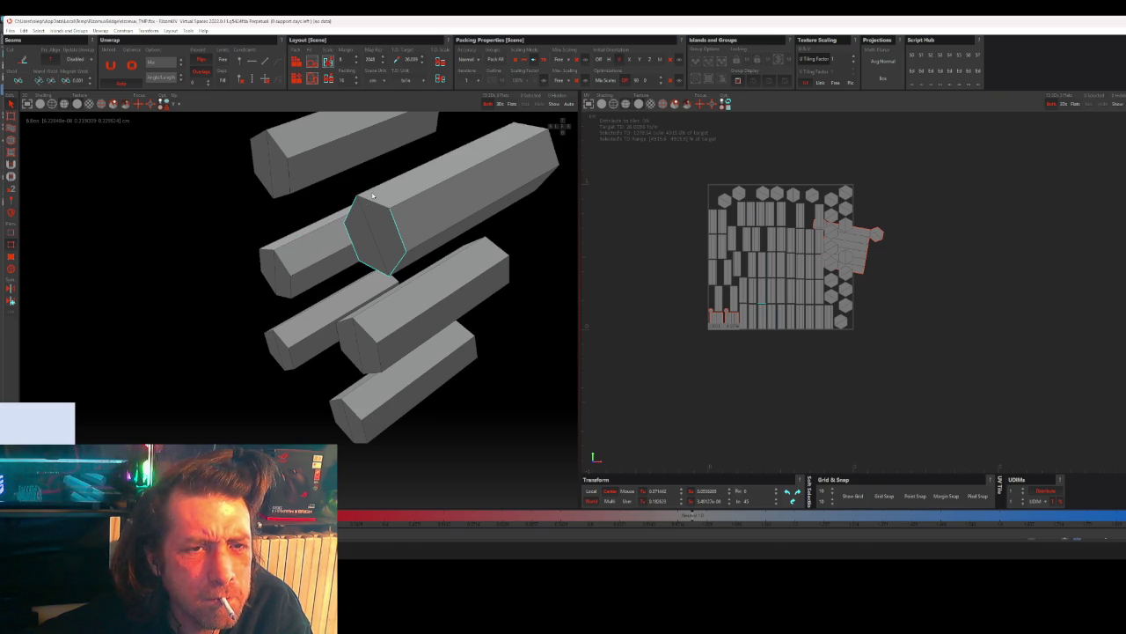
click(531, 251)
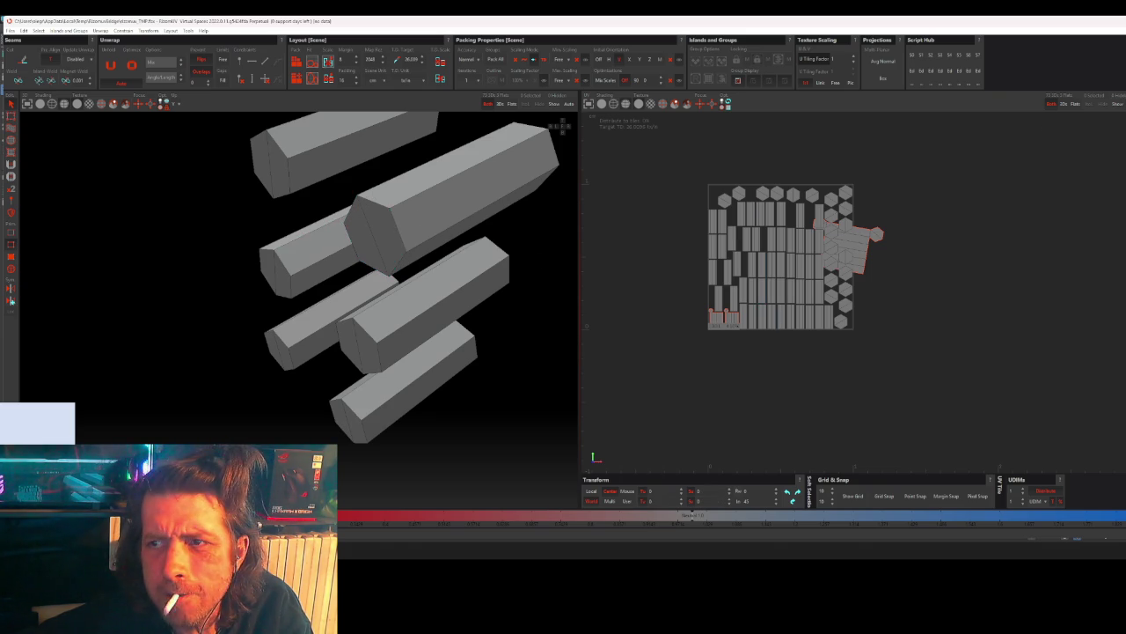
key(g)
click(377, 185)
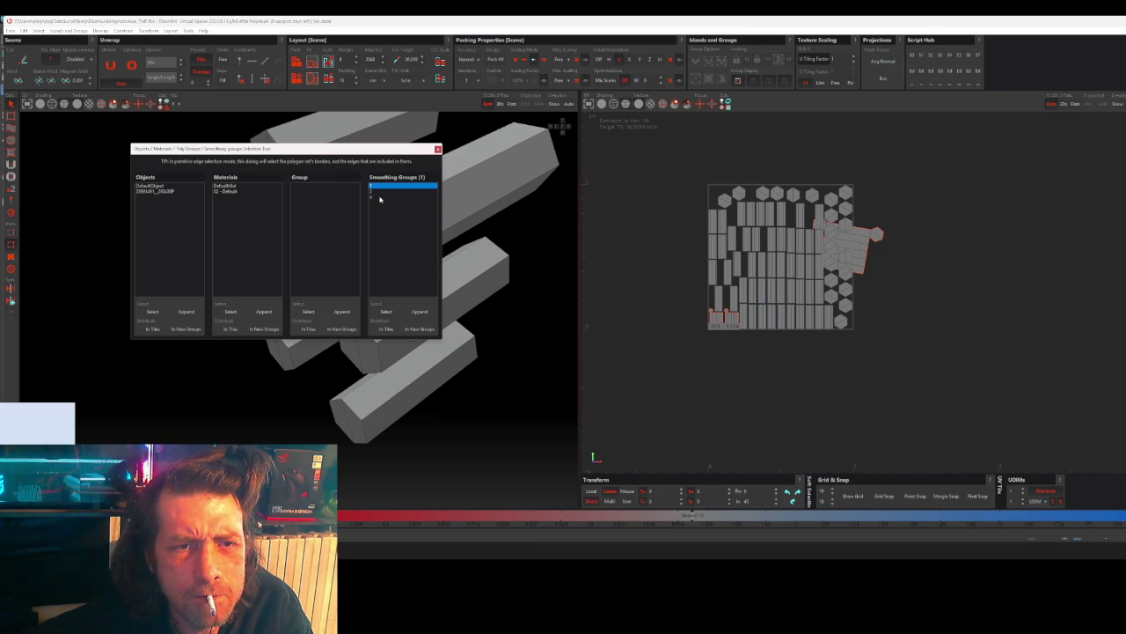
shift+click(379, 197)
click(387, 314)
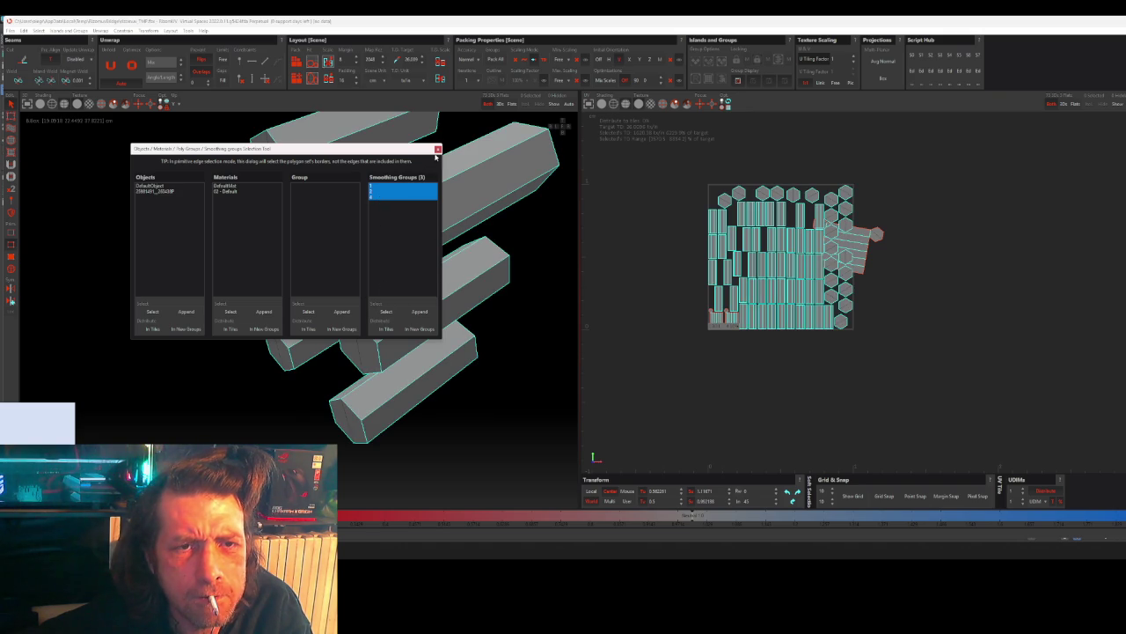
click(479, 198)
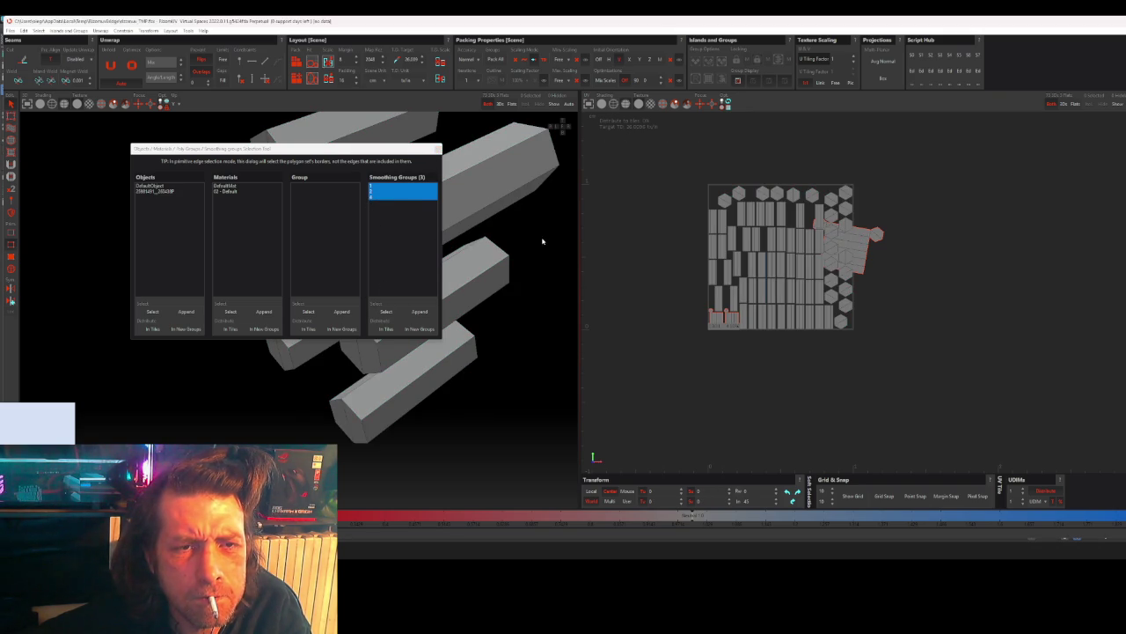
click(380, 188)
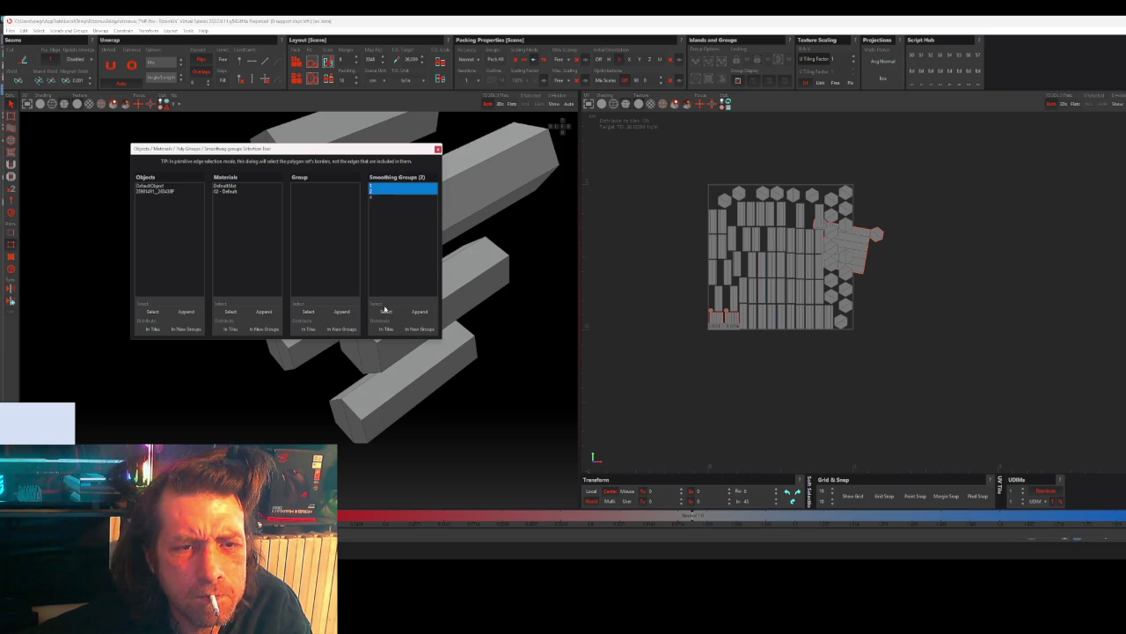
click(384, 309)
click(379, 197)
click(386, 311)
click(375, 191)
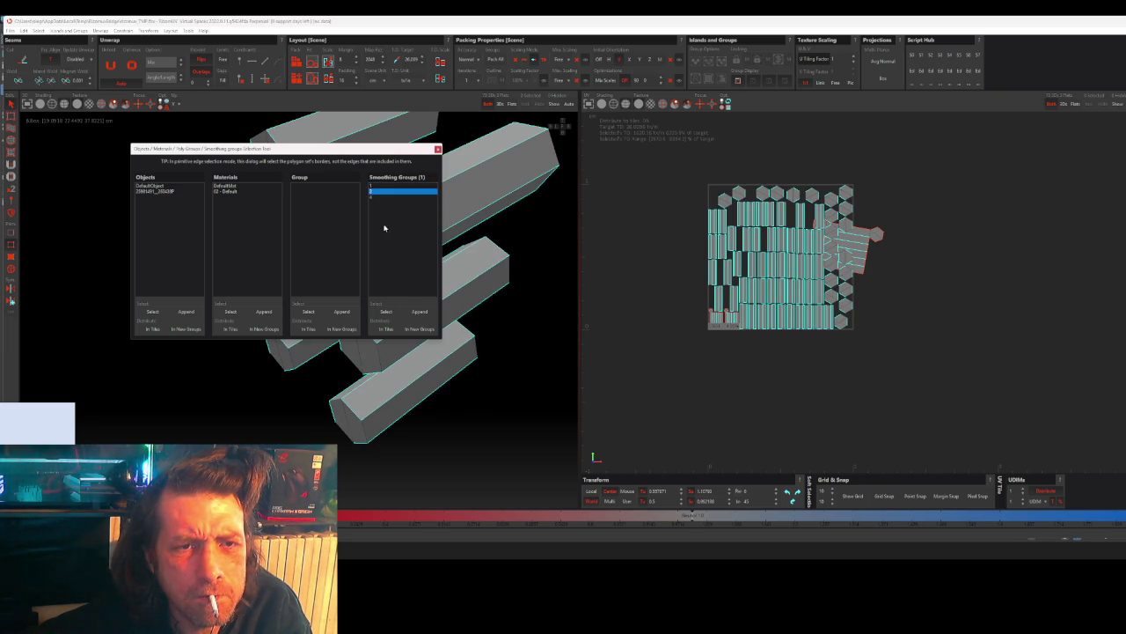
click(387, 311)
click(375, 186)
click(386, 311)
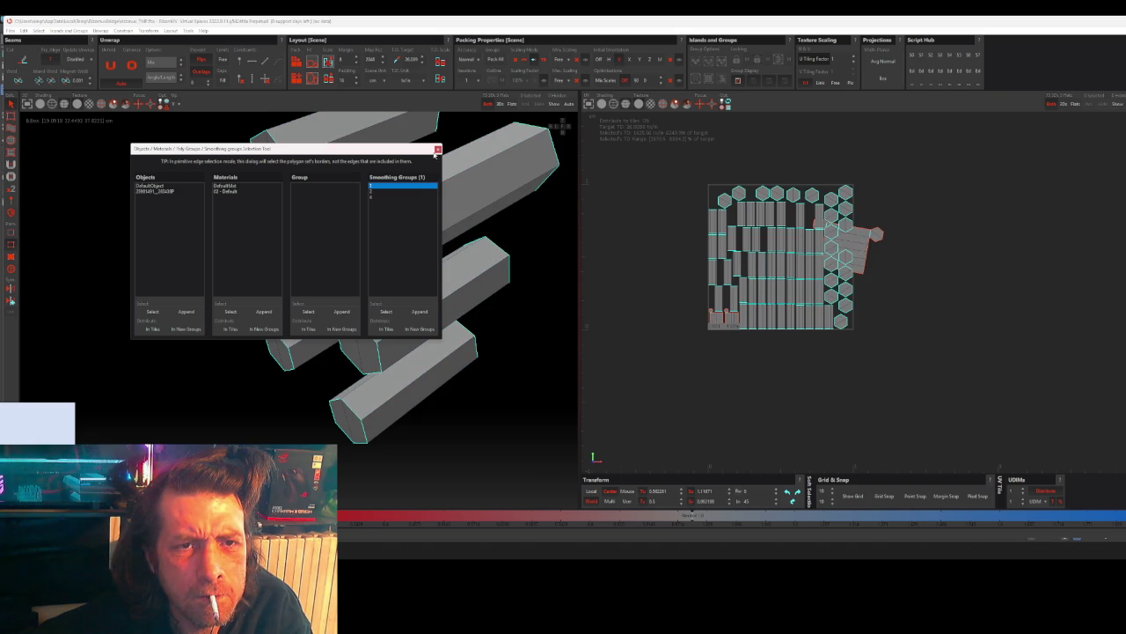
click(437, 150)
click(541, 226)
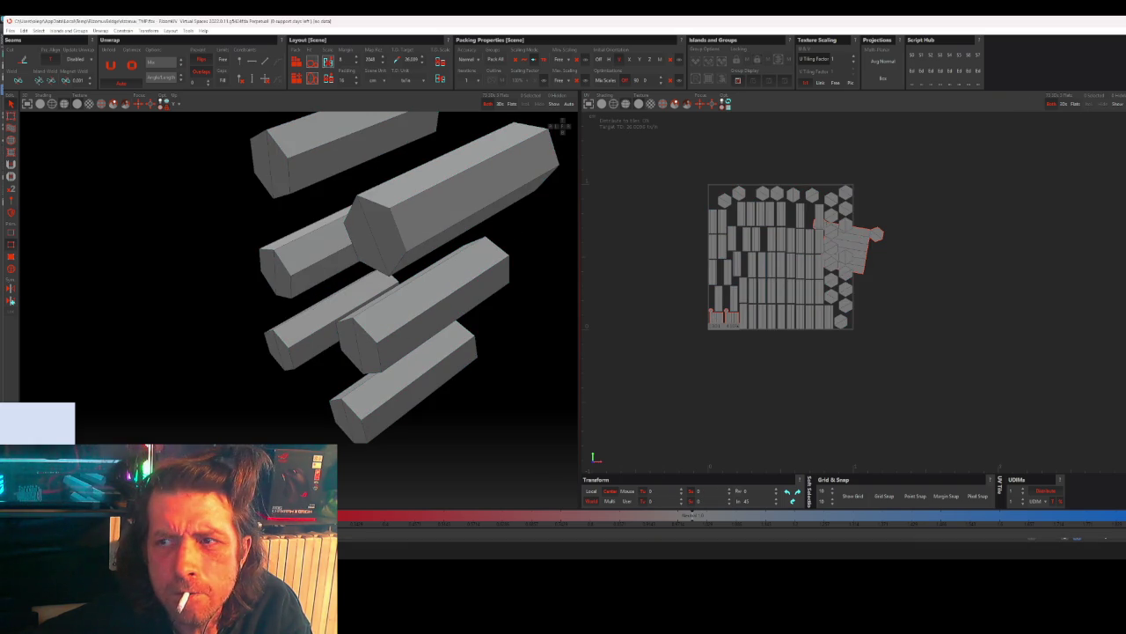
click(11, 301)
click(385, 311)
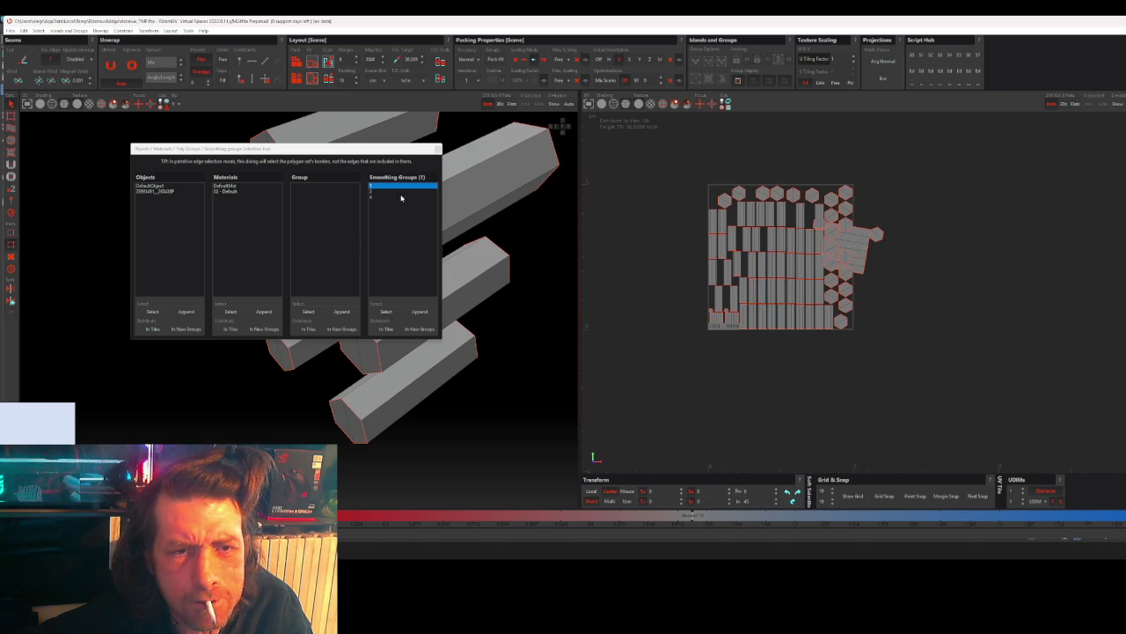
- Close the smoothing-groups tool and check the hexagonal end caps of the large and top bars
click(438, 148)
click(423, 197)
ctrl+click(423, 195)
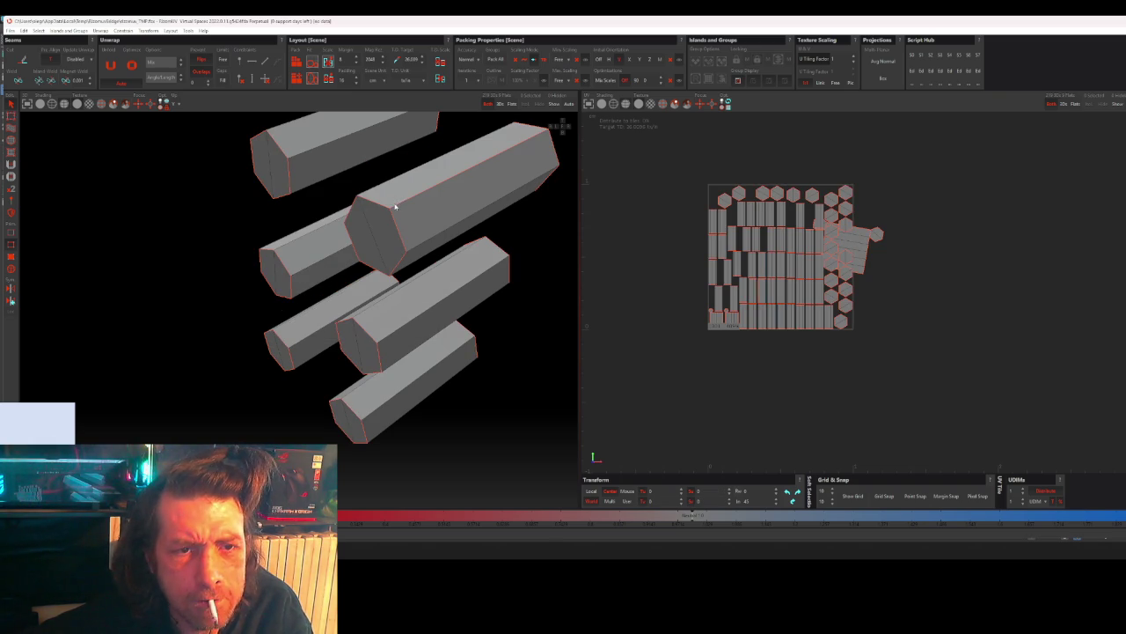
click(380, 207)
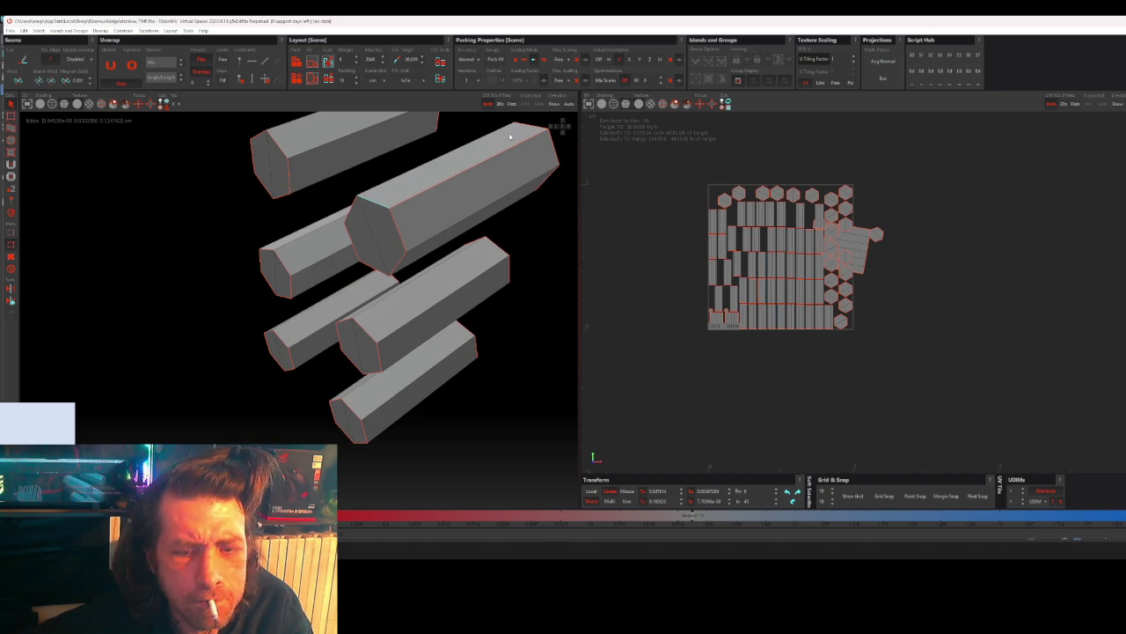
key(Escape)
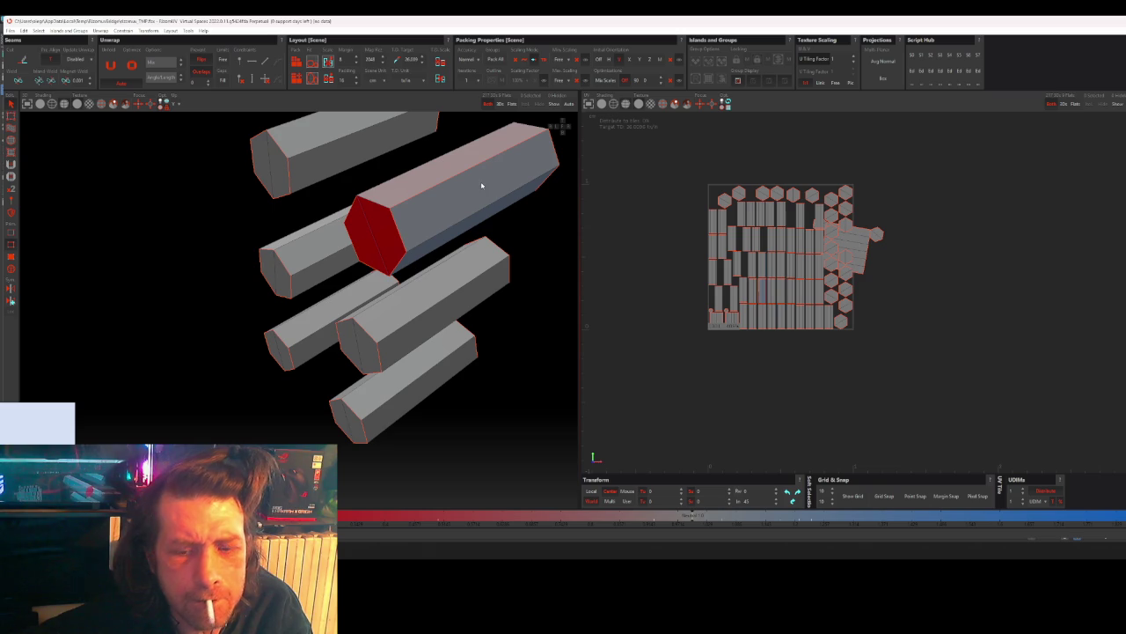
click(314, 152)
key(Escape)
click(278, 147)
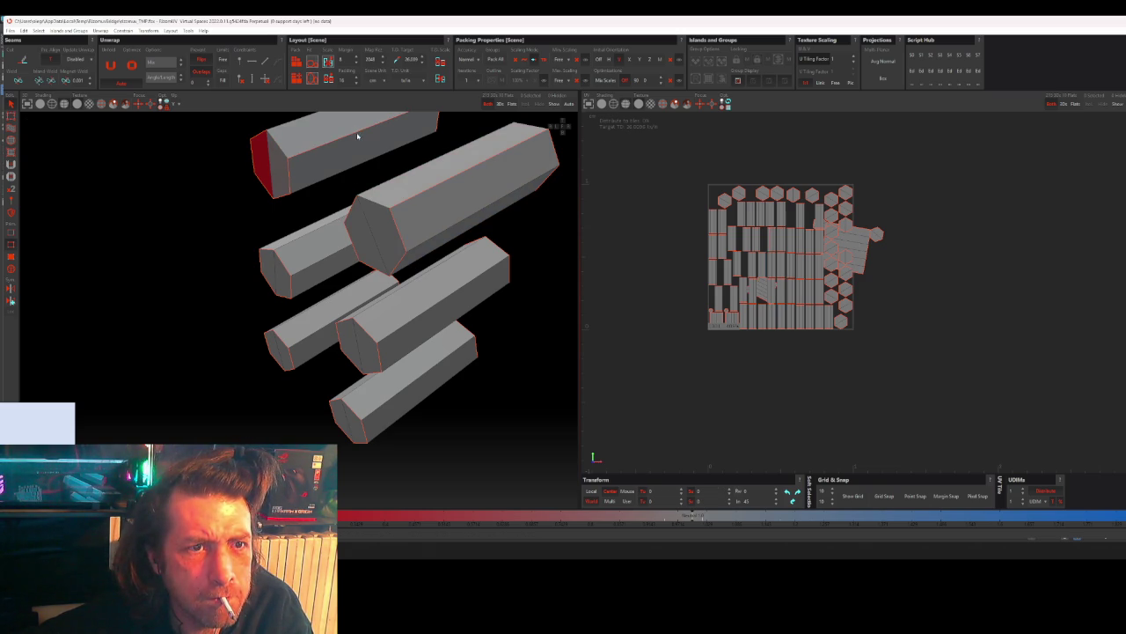
- Orbit and zoom closer to the bars, then quit RizomUV
alt+drag(377, 169, 381, 207)
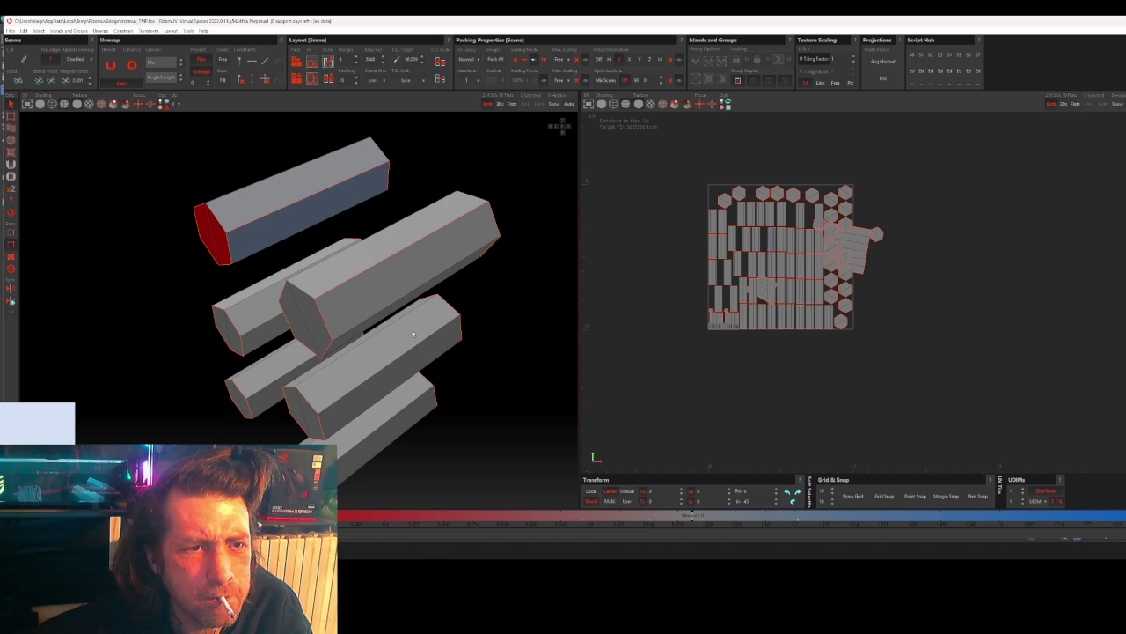
click(277, 227)
mouse_move(282, 231)
alt+mouse_down()
mouse_move(360, 286)
mouse_move(370, 223)
alt+mouse_up()
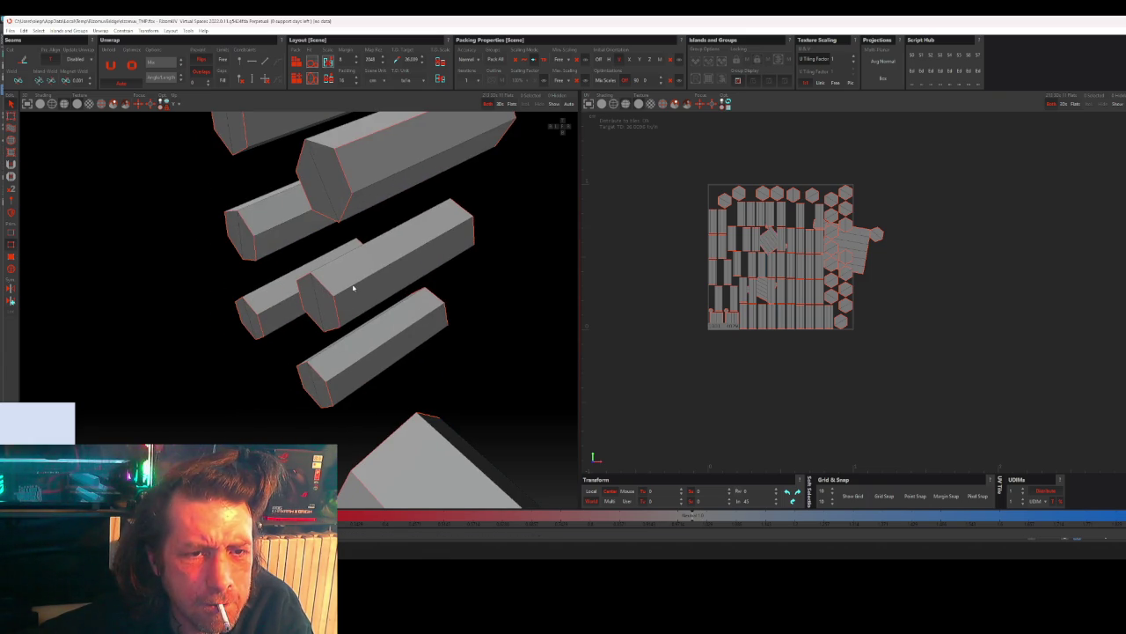
alt+drag(353, 288, 407, 305)
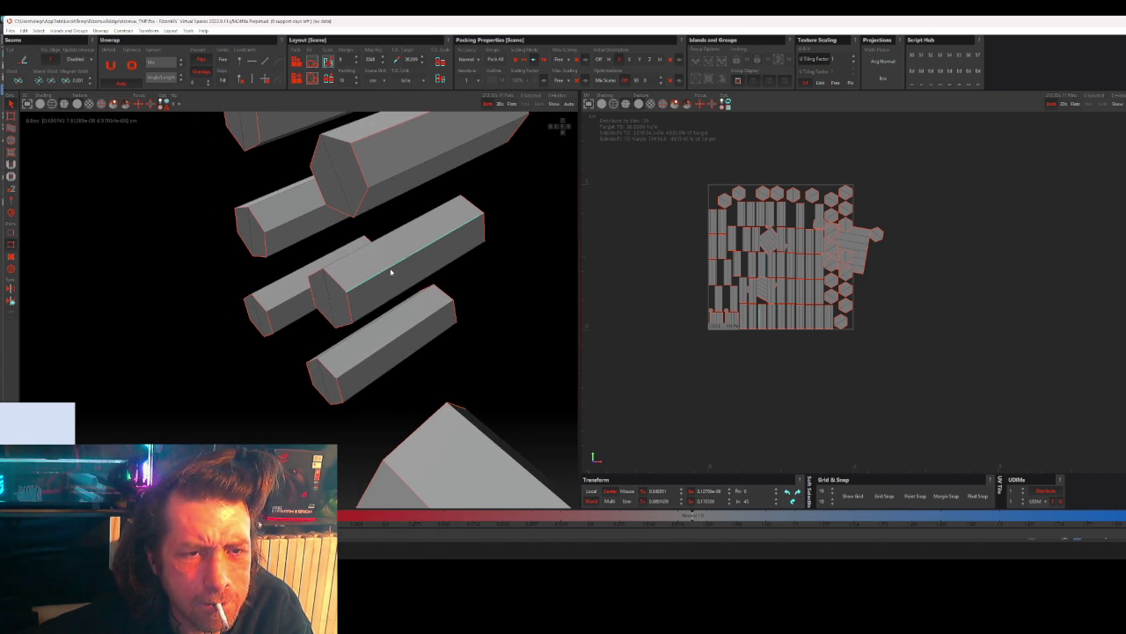
scroll(458, 257, down, 2)
scroll(458, 257, down, 3)
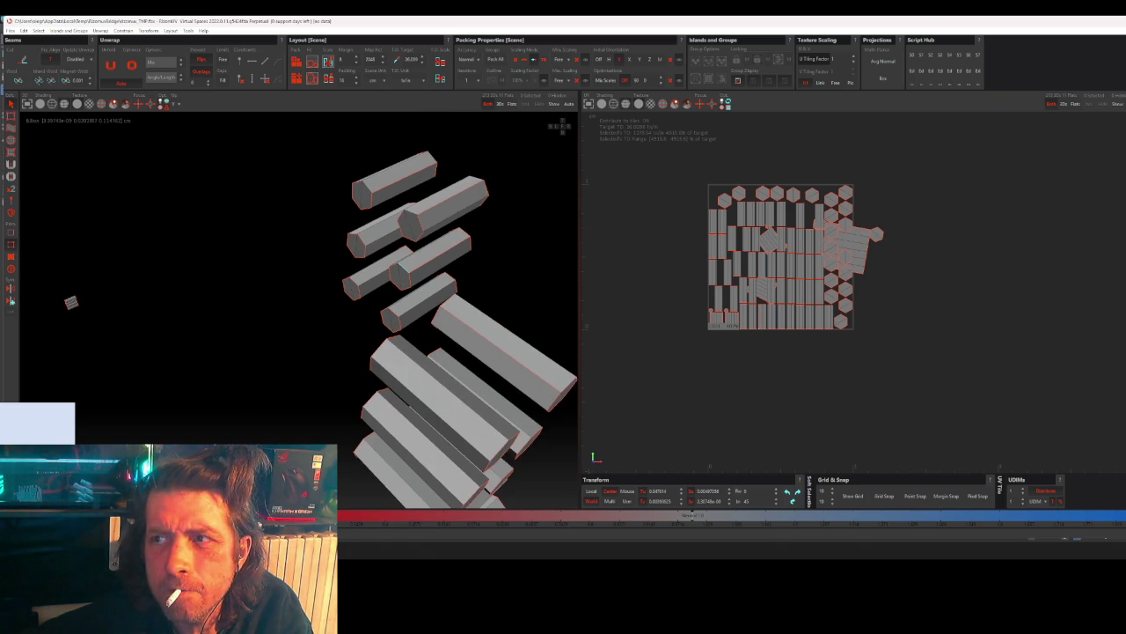
key(alt+F4)
- Quit the old RizomUV session and send one selected object from 3ds Max through the RizomUV bridge
click(661, 280)
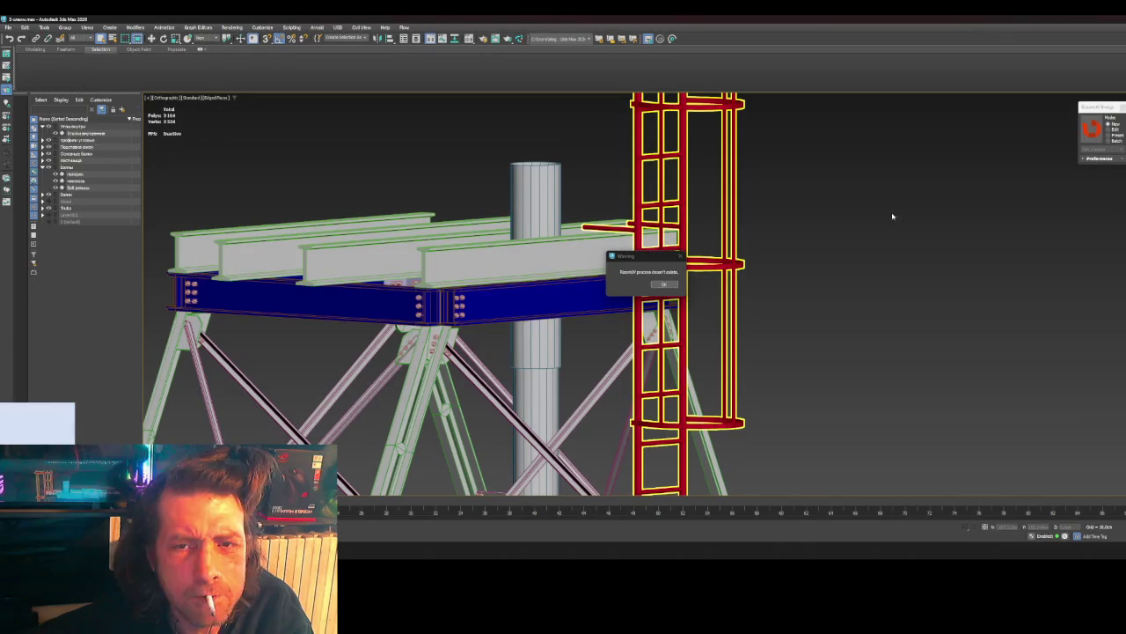
click(668, 284)
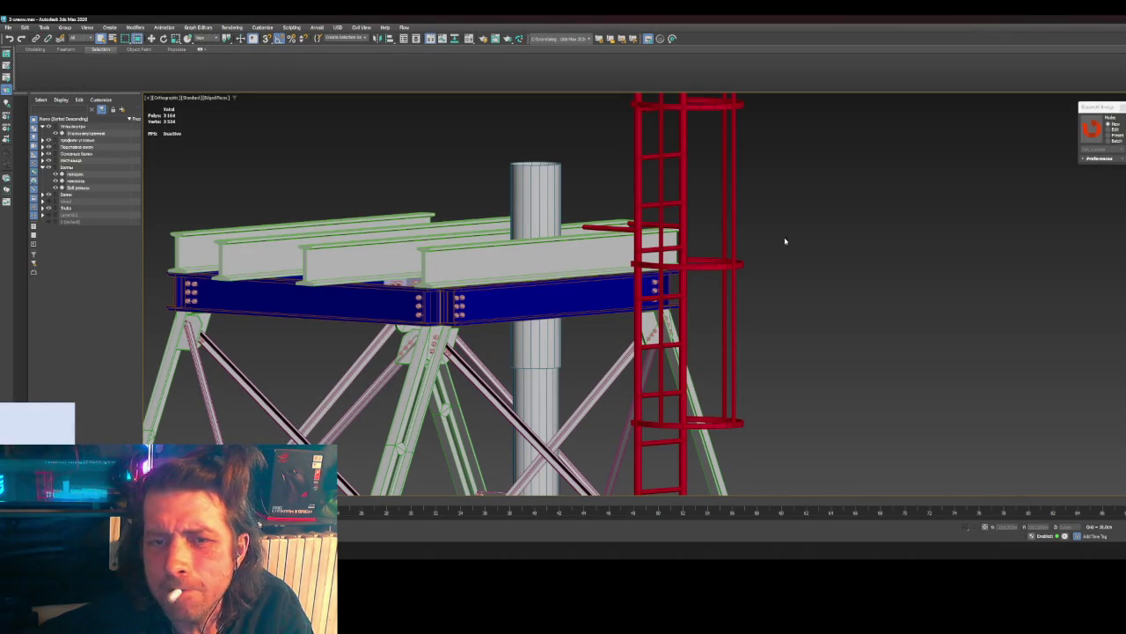
click(1089, 133)
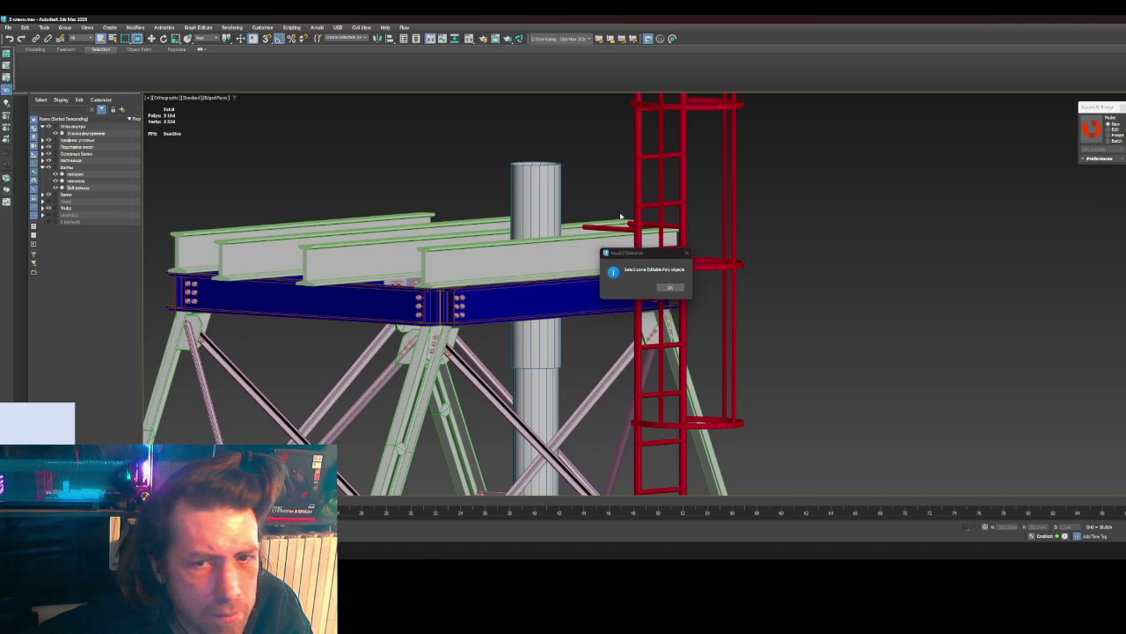
click(670, 287)
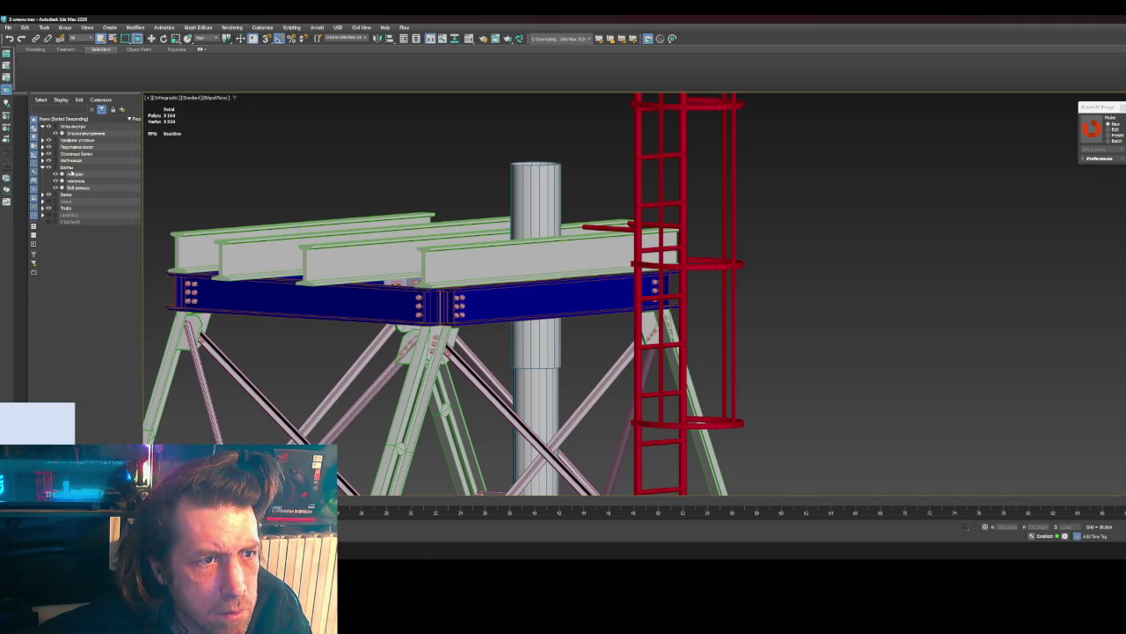
click(81, 175)
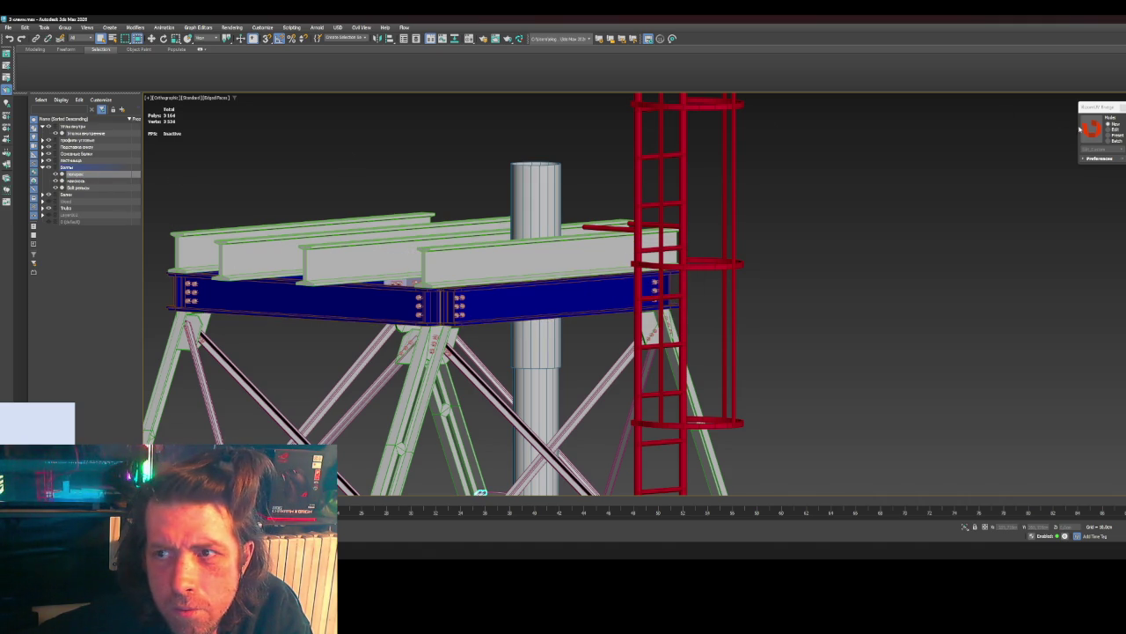
click(1092, 135)
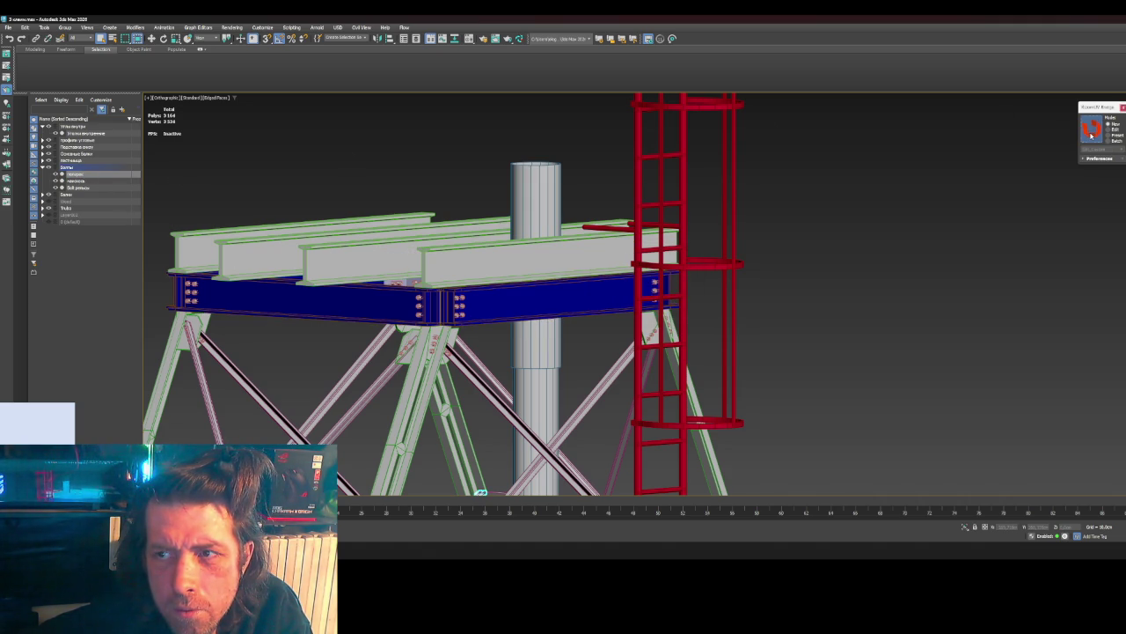
click(822, 220)
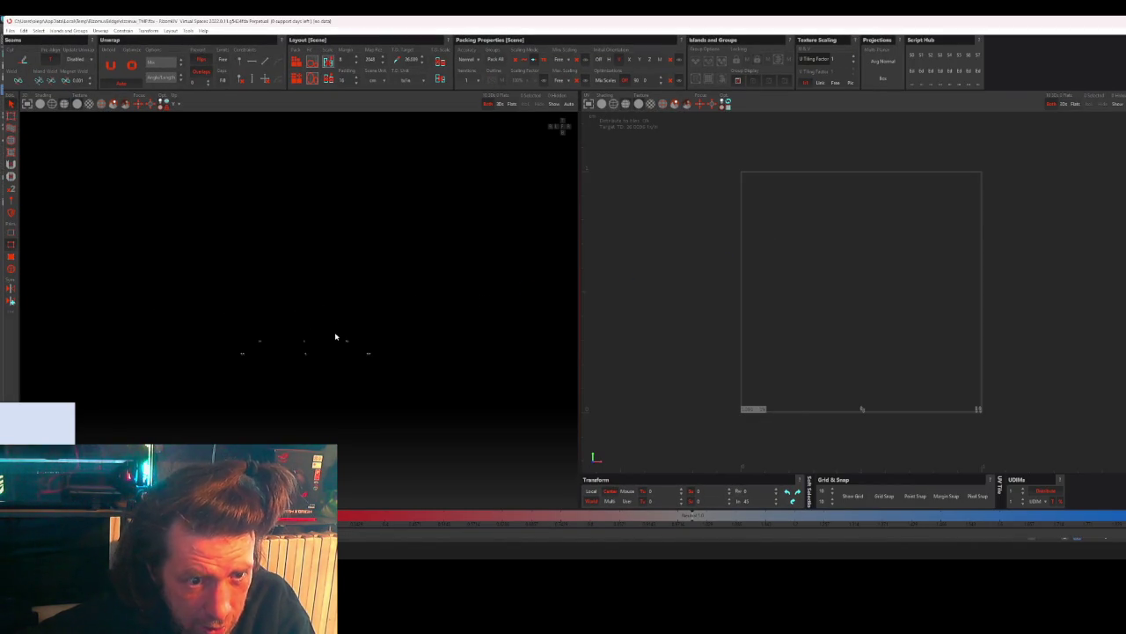
- Close that RizomUV session again and send all the Bolt layer objects to RizomUV with Ctrl+D
key(alt+F4)
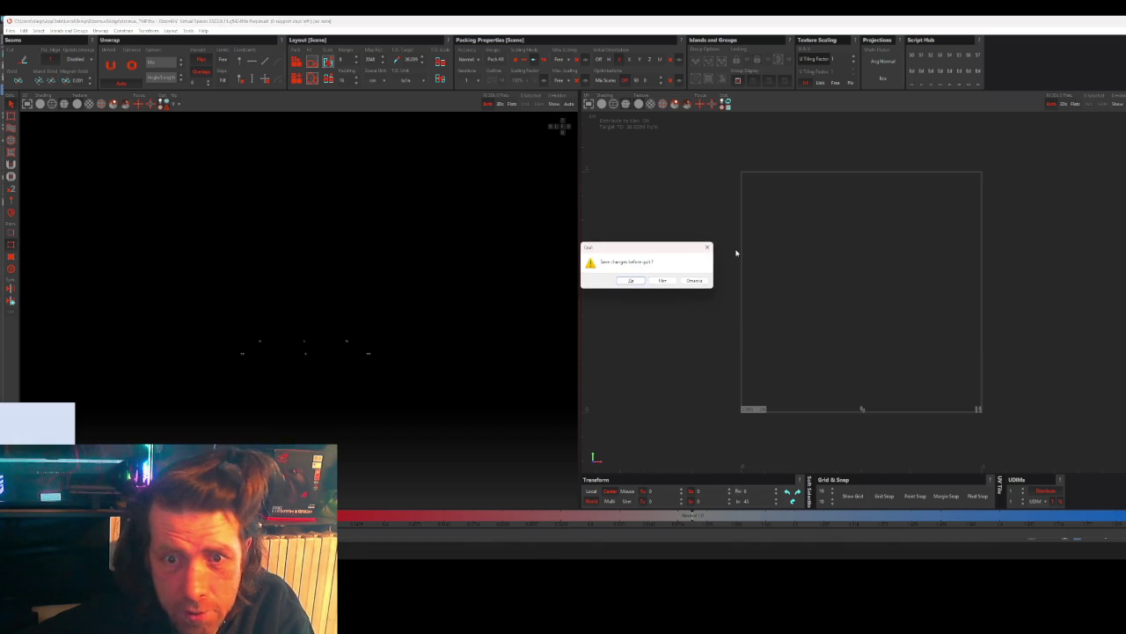
click(664, 280)
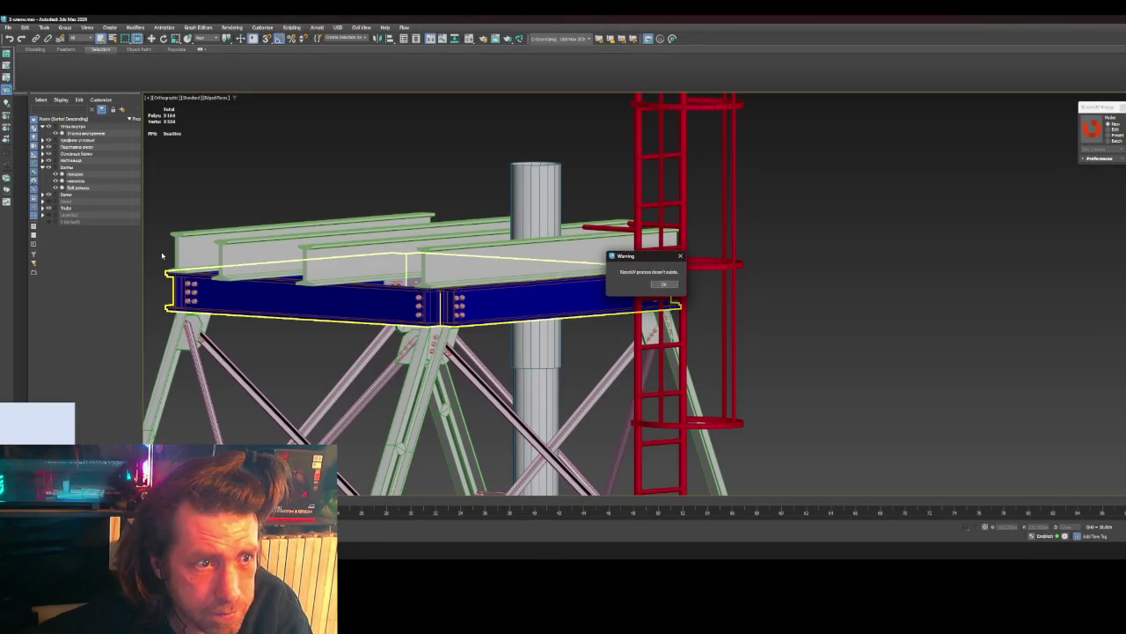
click(663, 283)
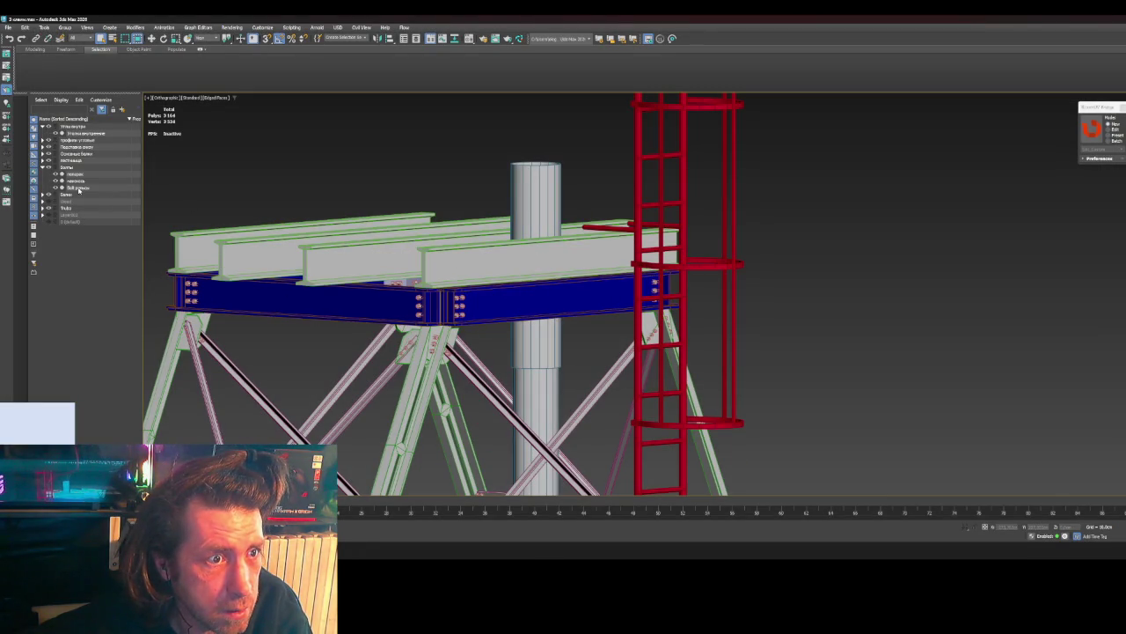
click(79, 189)
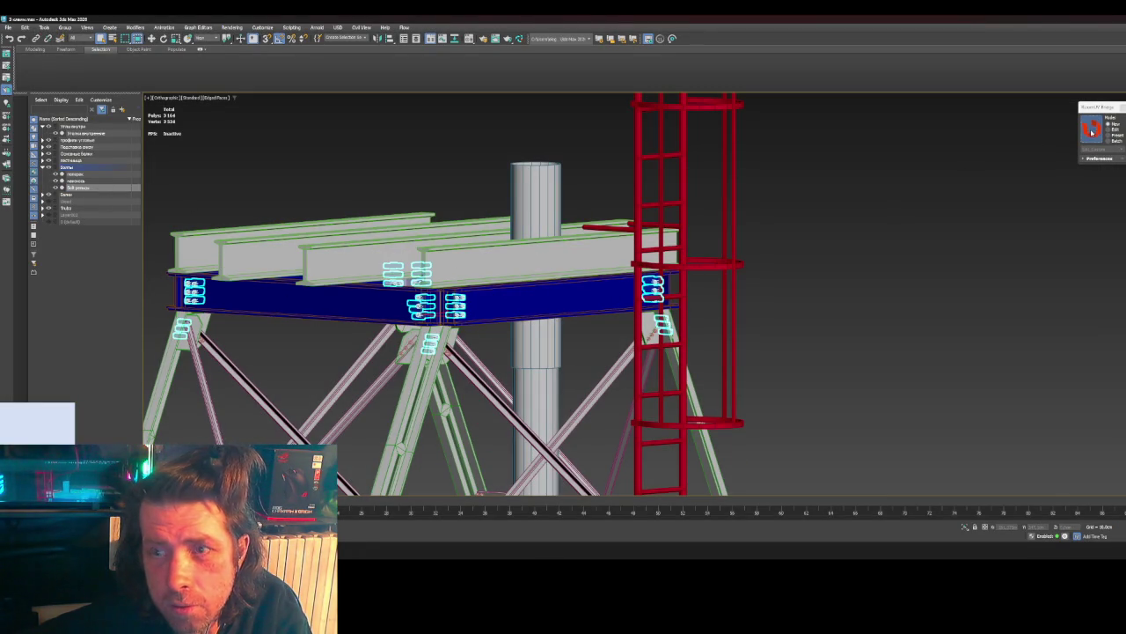
key(ctrl+d)
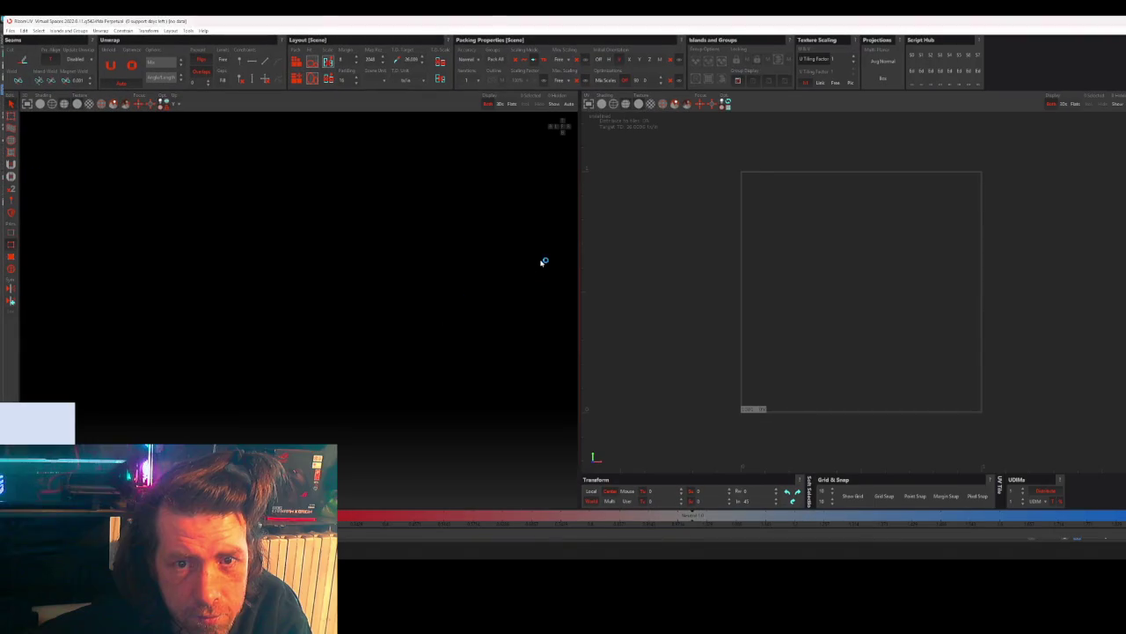
alt+drag(440, 290, 378, 266)
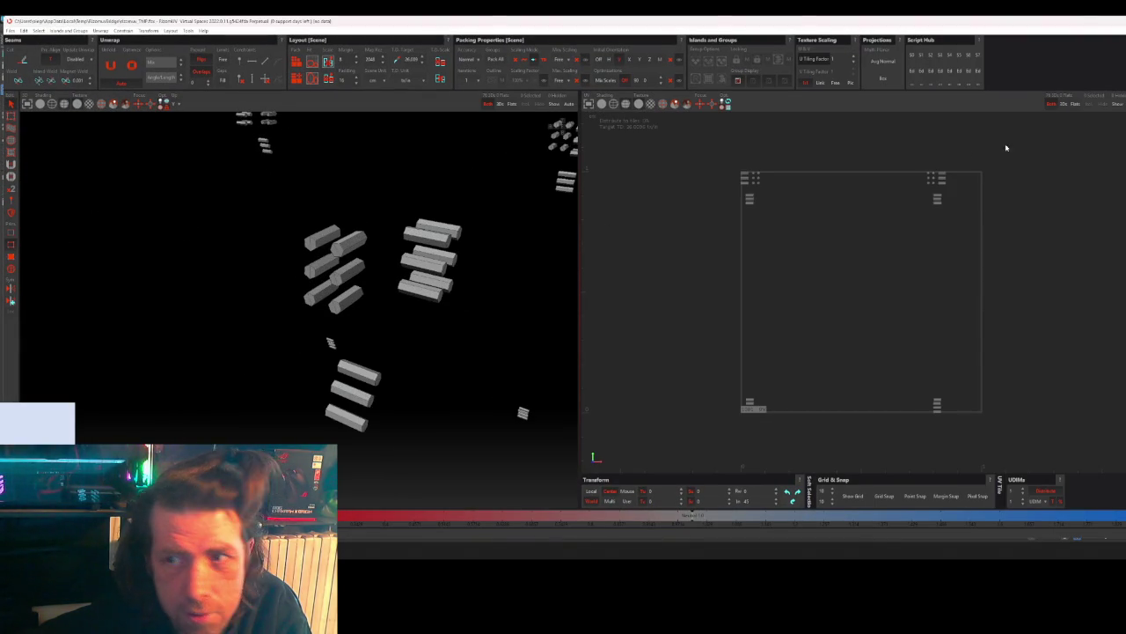
- Select the polygons of smoothing group 1 and cut seams along their borders
key(ctrl+g)
click(304, 118)
click(317, 243)
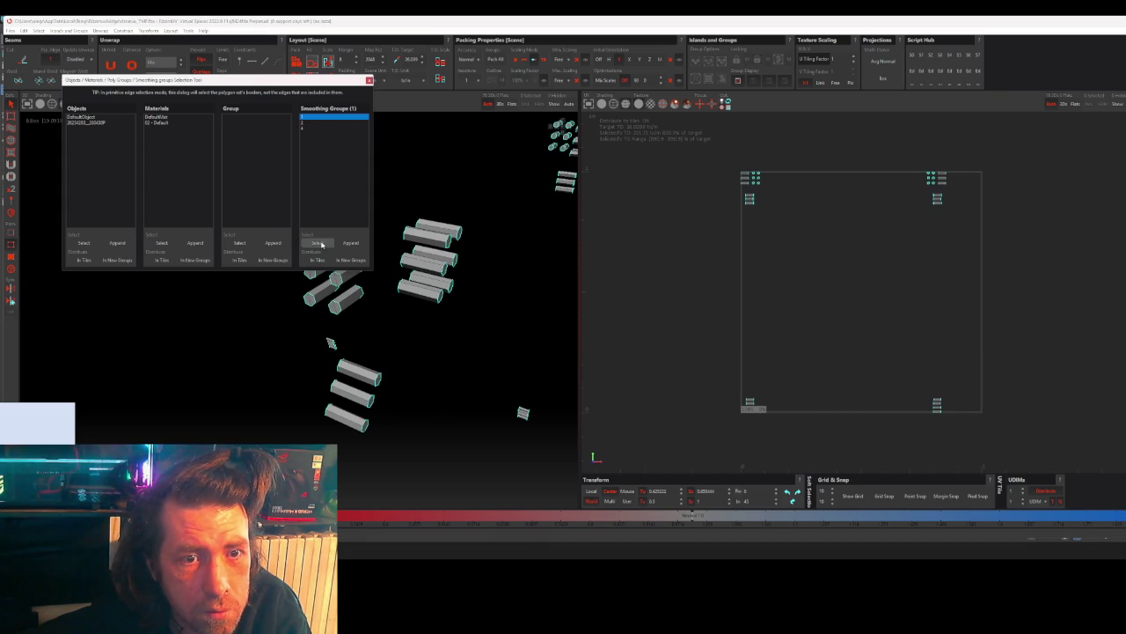
key(Escape)
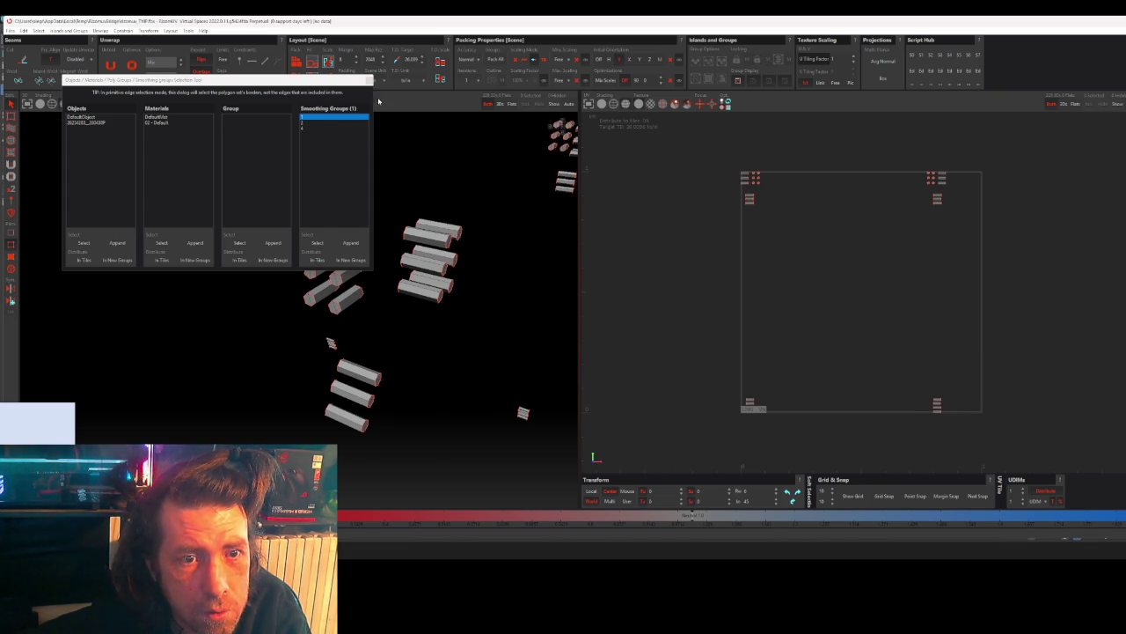
click(370, 80)
scroll(317, 211, up, 2)
scroll(317, 212, up, 3)
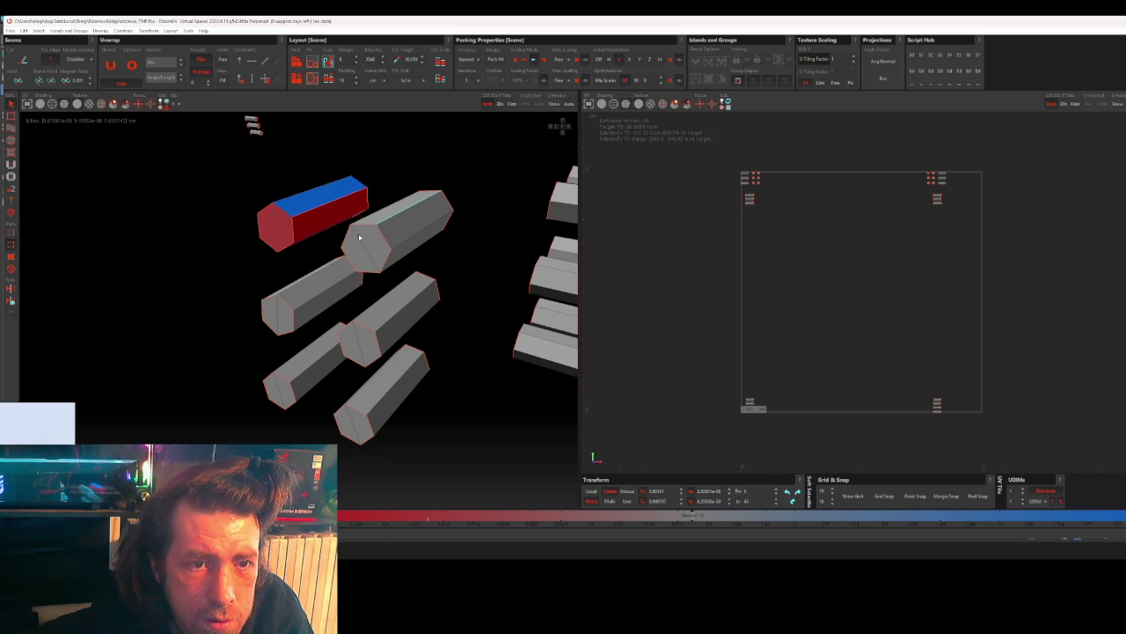
mouse_move(368, 227)
alt+mouse_down()
mouse_move(372, 244)
mouse_move(395, 242)
alt+mouse_up()
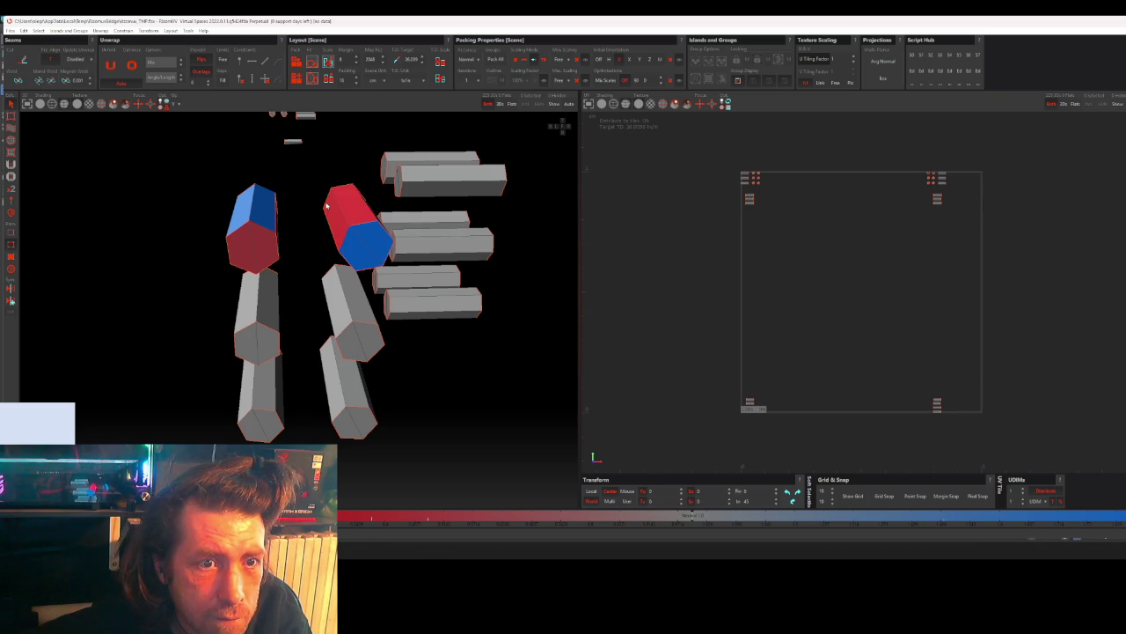
- Add six large hexagonal bolts to the selection, orbiting to reach the lower ones
click(326, 213)
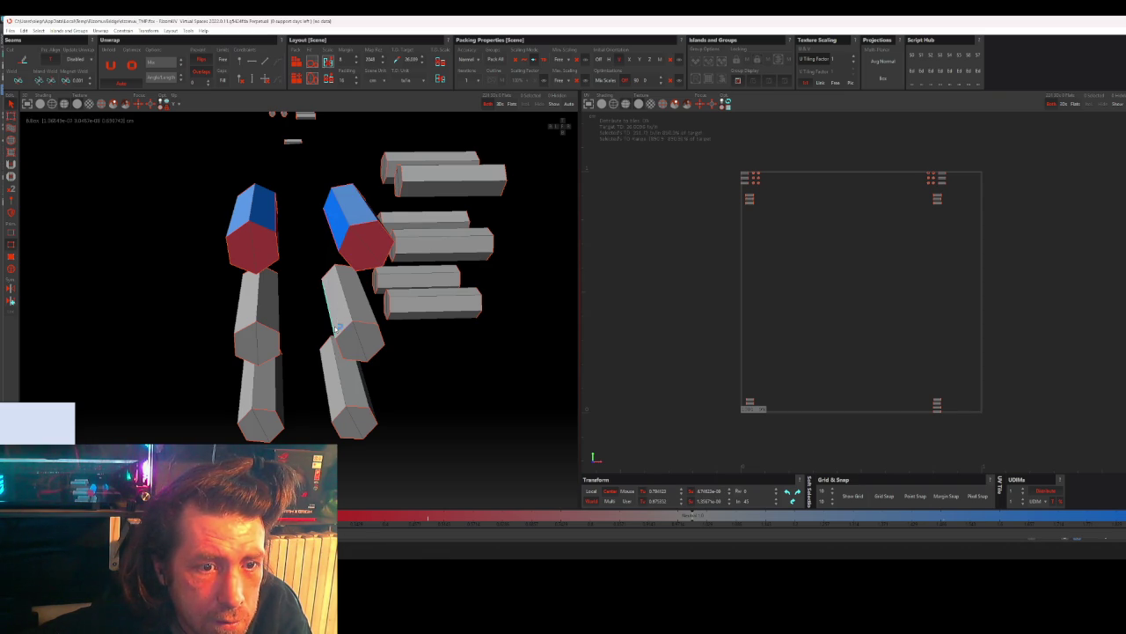
click(327, 279)
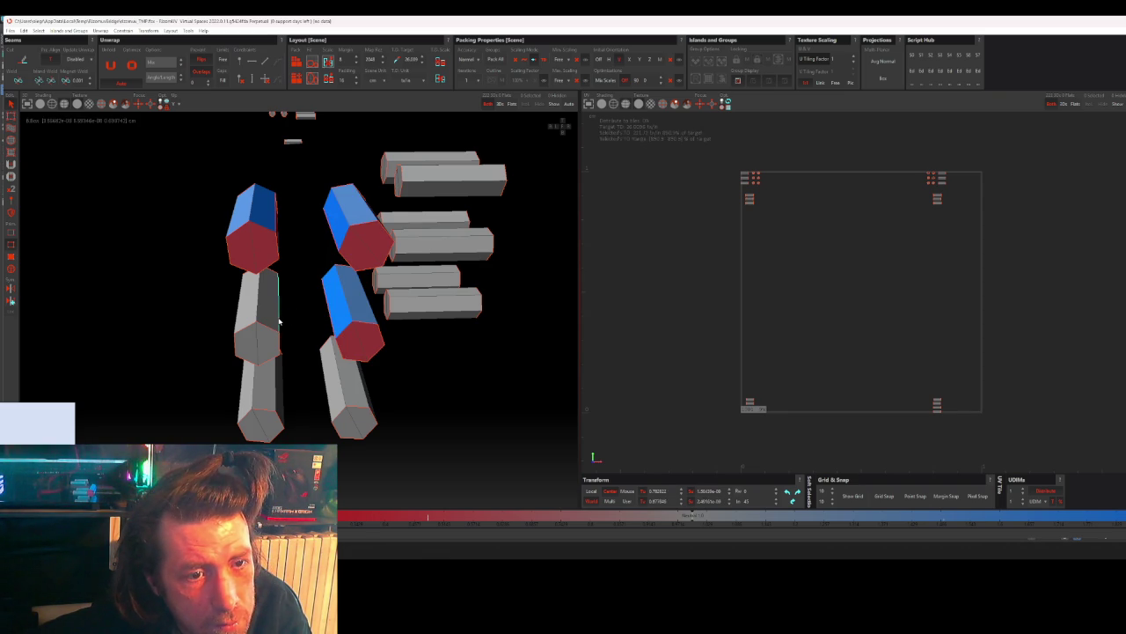
click(274, 274)
mouse_move(305, 341)
middle_down()
mouse_move(307, 319)
mouse_move(339, 302)
middle_up()
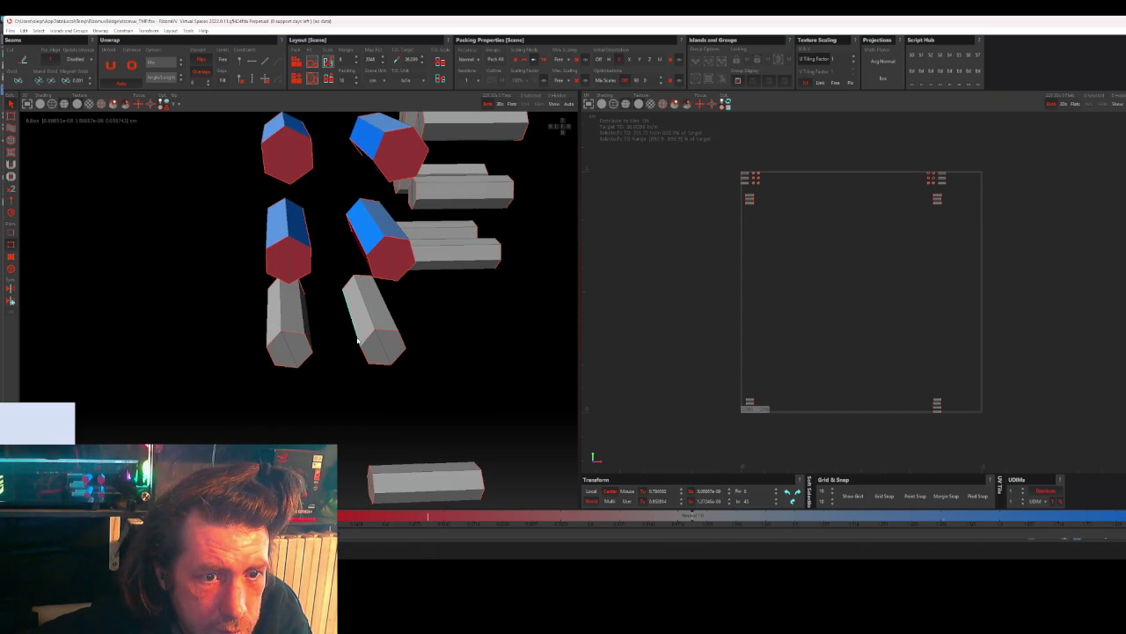
click(350, 285)
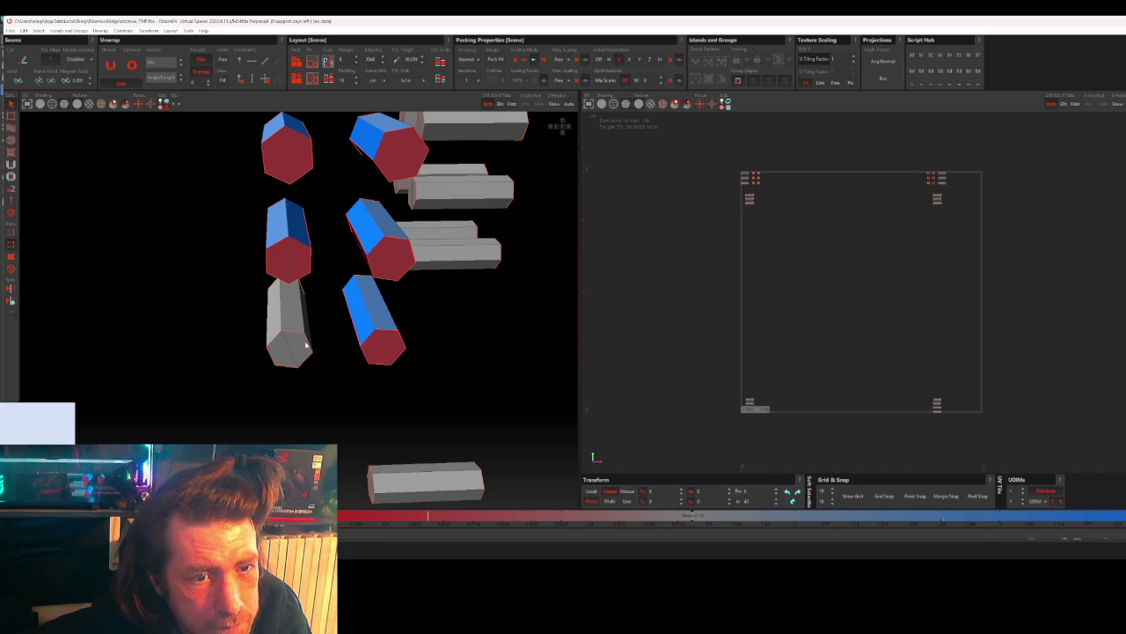
middle_drag(323, 362, 333, 354)
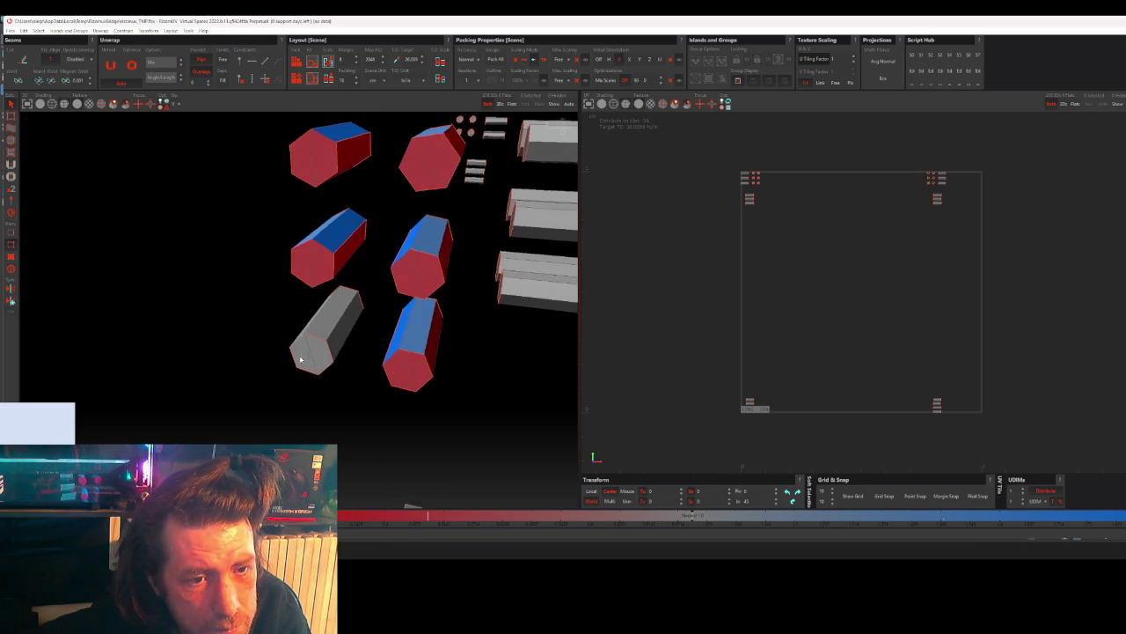
click(357, 310)
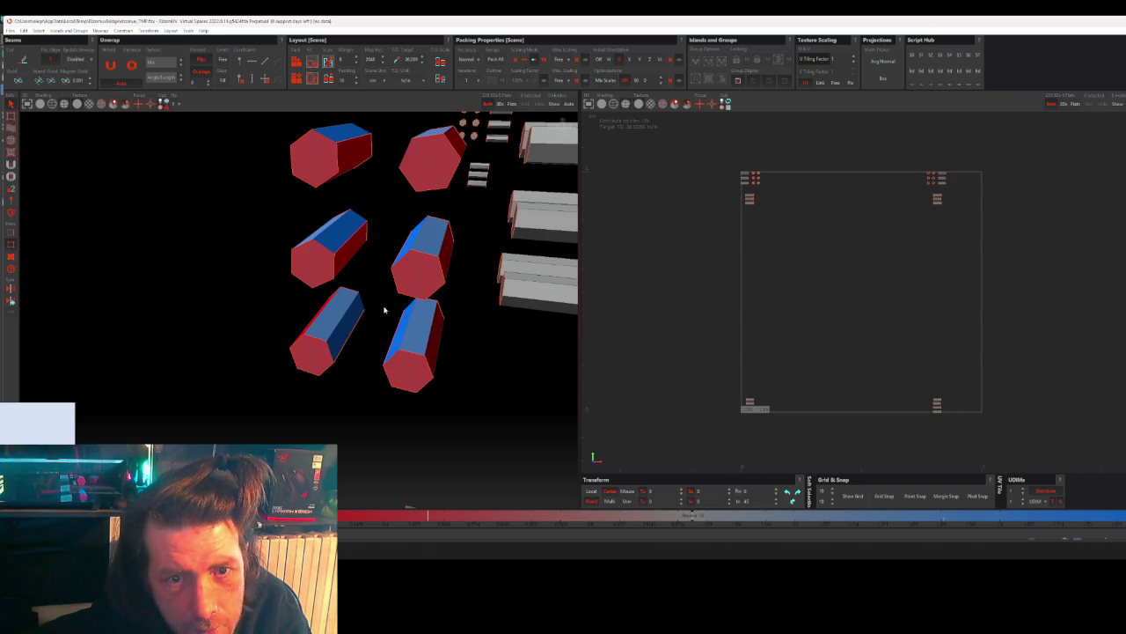
scroll(380, 307, down, 2)
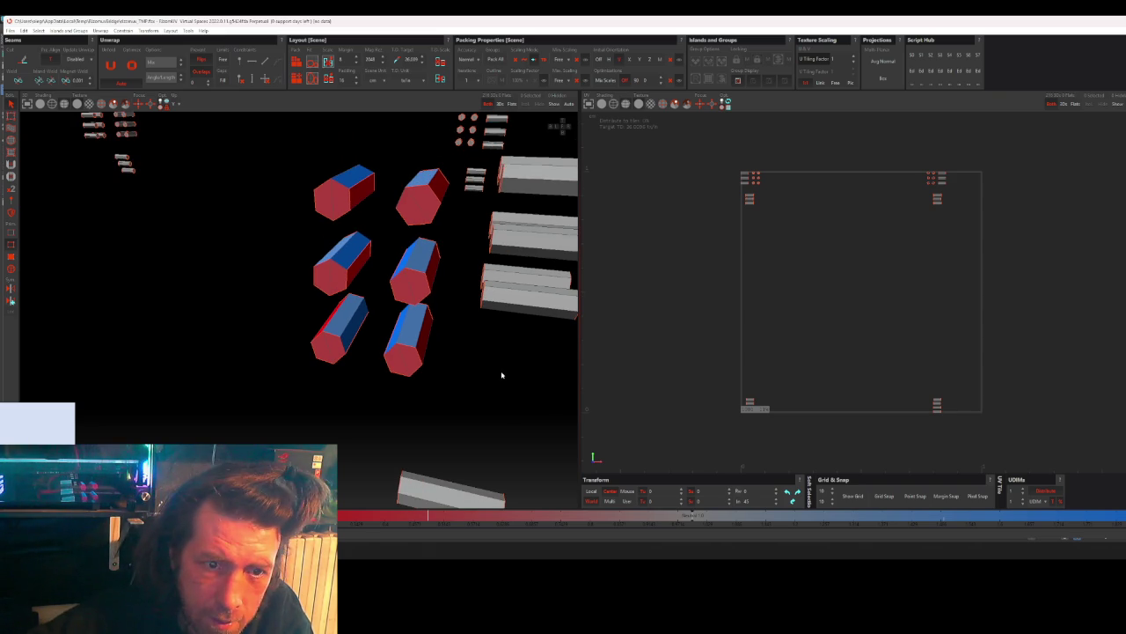
mouse_move(503, 340)
middle_down()
mouse_move(395, 395)
mouse_move(390, 384)
mouse_move(452, 360)
mouse_move(302, 359)
middle_up()
scroll(280, 213, up, 2)
scroll(279, 213, up, 2)
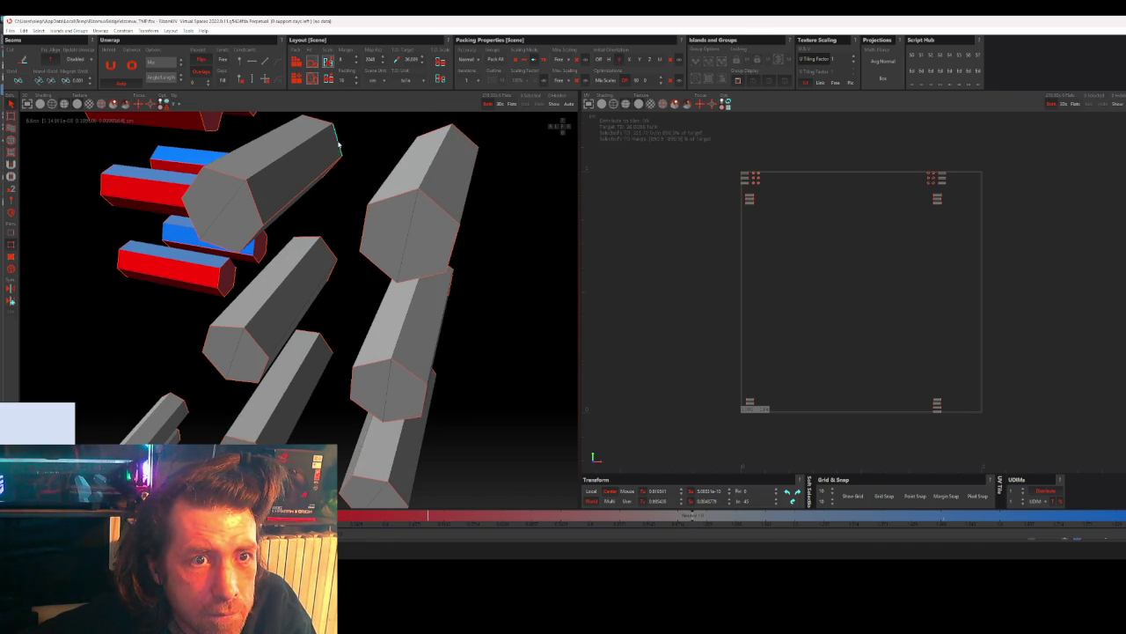
- Select the upper-right bolt's side faces and end cap, plus the upper-left bolt's faces
middle_drag(353, 244, 390, 227)
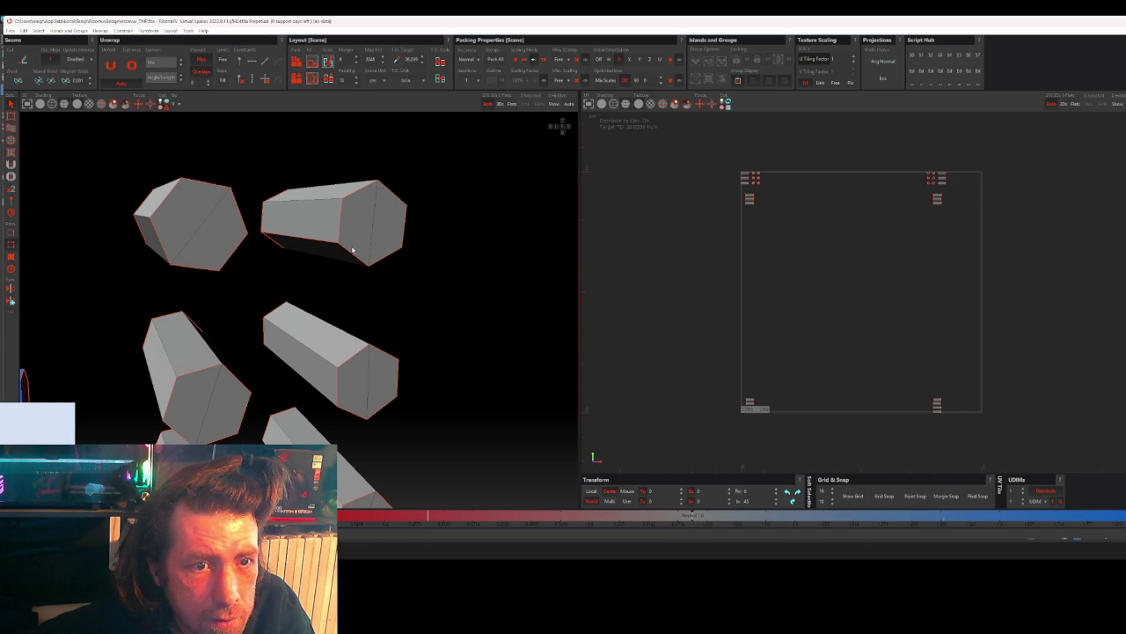
click(351, 249)
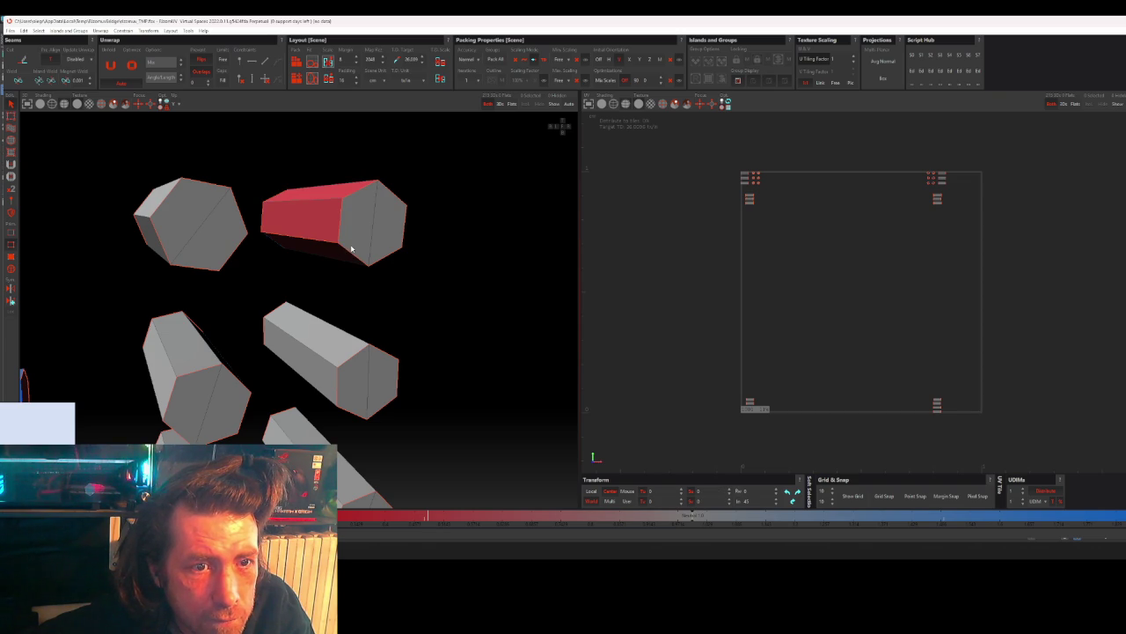
click(350, 254)
mouse_move(350, 293)
alt+mouse_down()
mouse_move(311, 296)
mouse_move(307, 286)
alt+mouse_up()
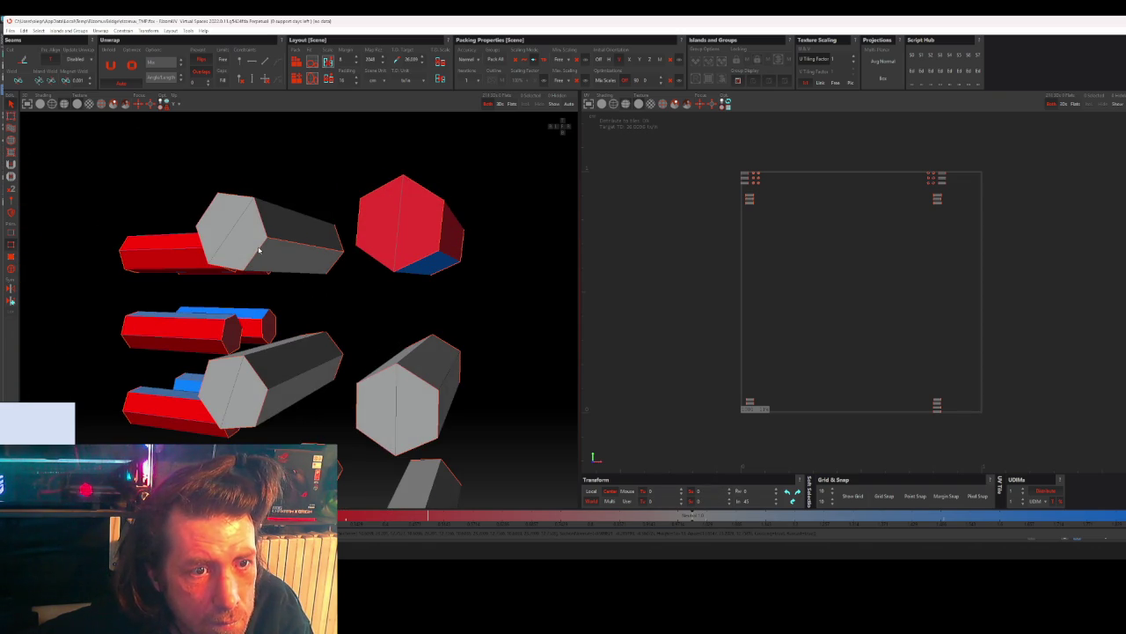
click(327, 262)
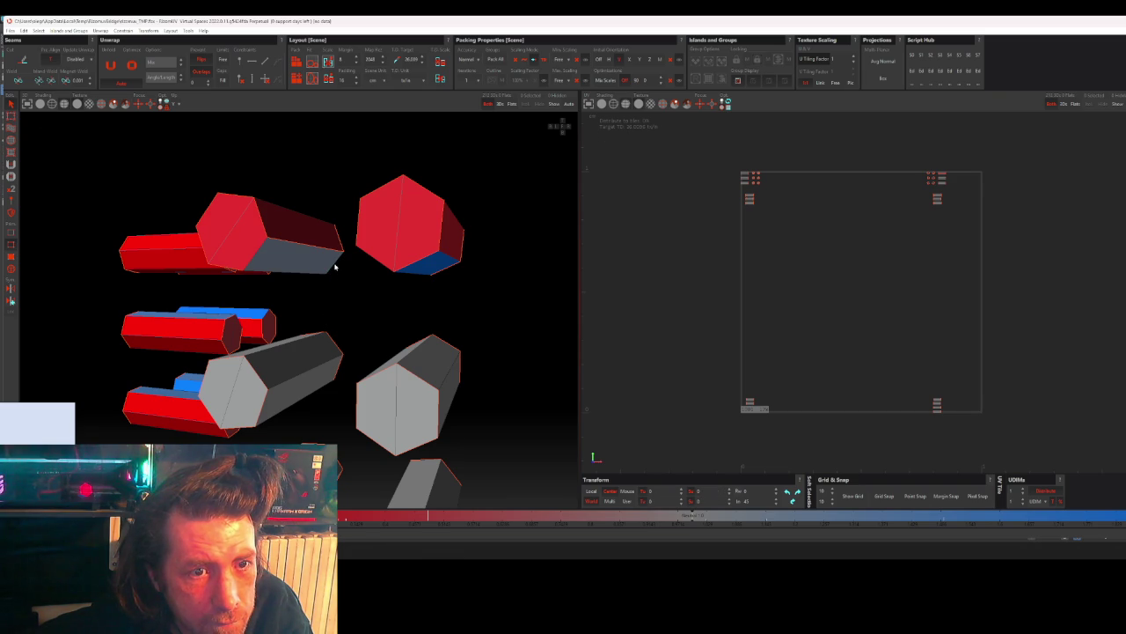
scroll(309, 284, up, 1)
scroll(240, 266, up, 5)
middle_drag(239, 267, 158, 291)
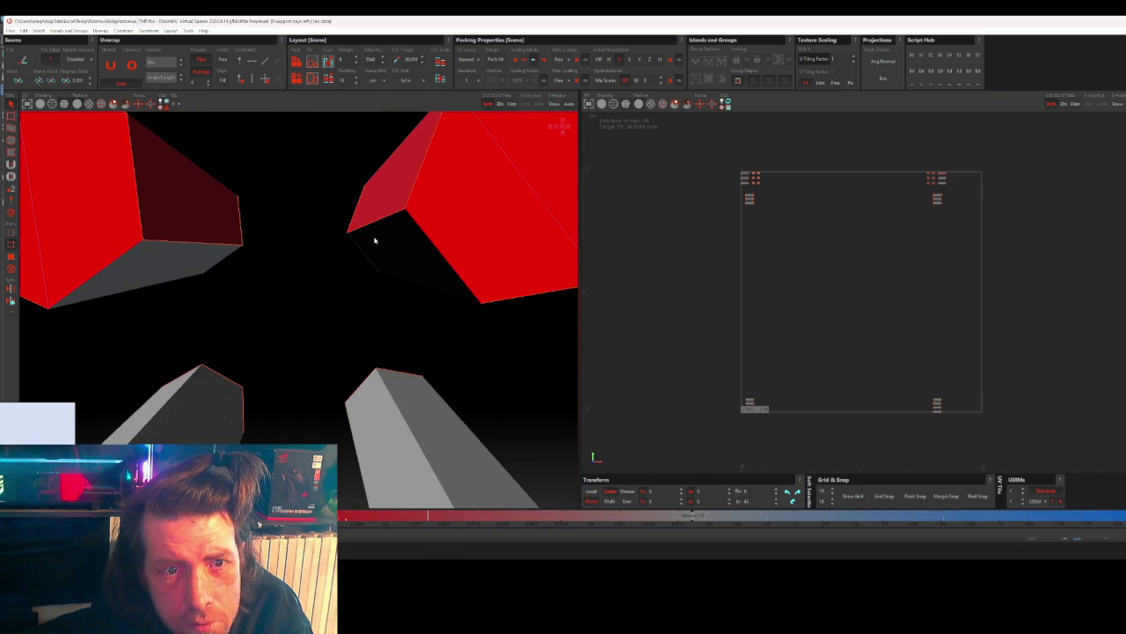
mouse_move(420, 252)
middle_down()
mouse_move(448, 234)
mouse_move(516, 232)
mouse_move(317, 259)
middle_up()
scroll(317, 259, down, 3)
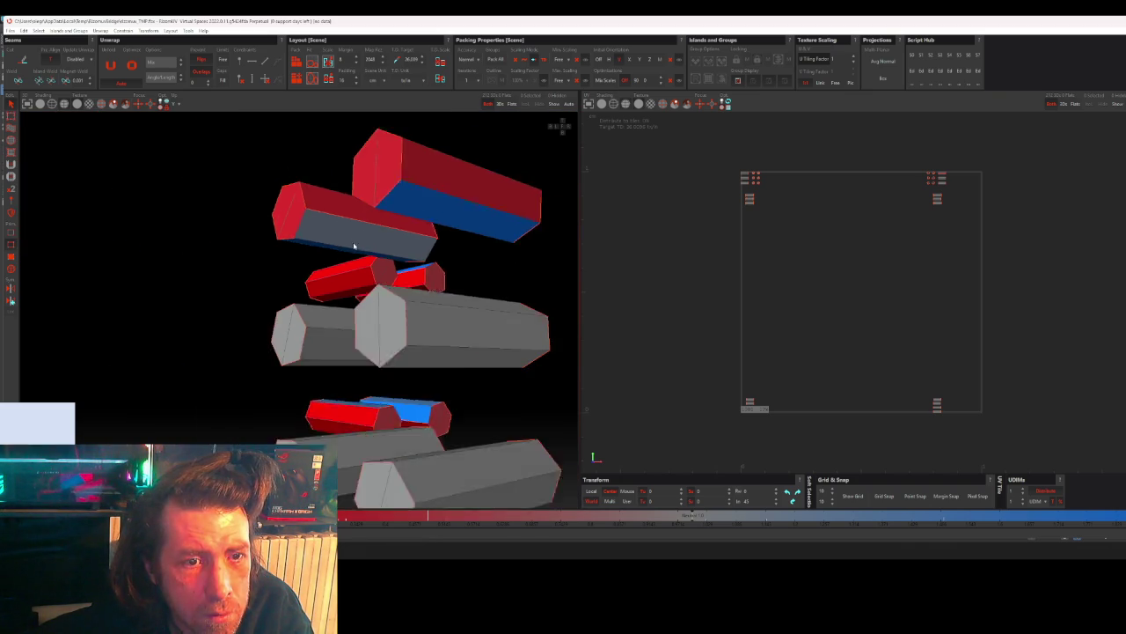
scroll(372, 257, down, 2)
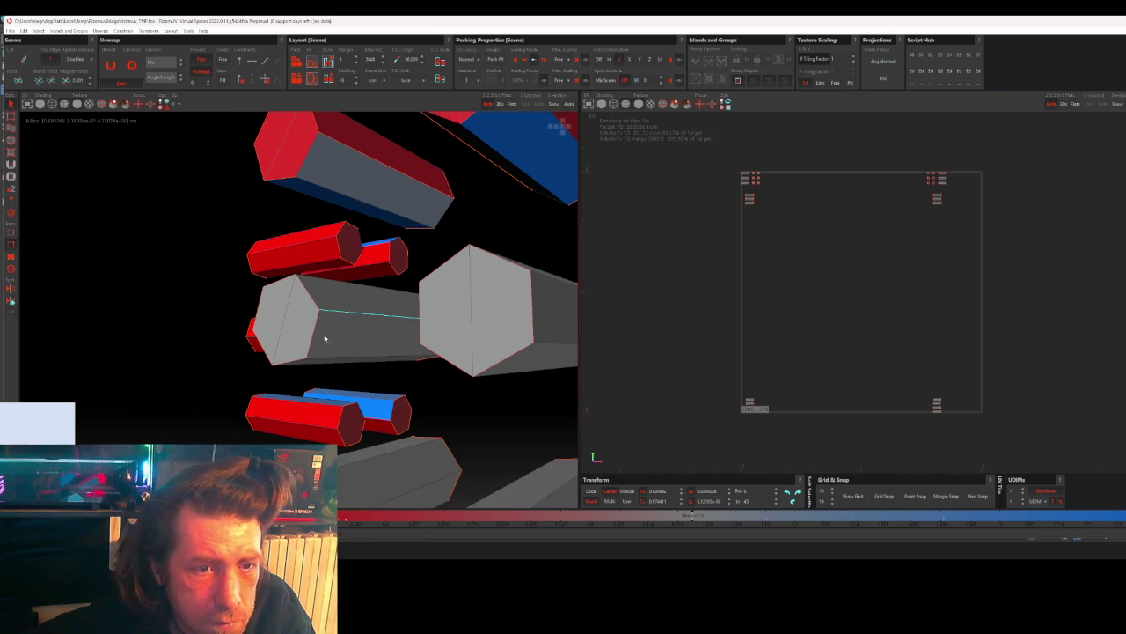
- Pick the grey prism's long and bottom edges and mark the remaining grey prisms red
click(334, 318)
click(297, 363)
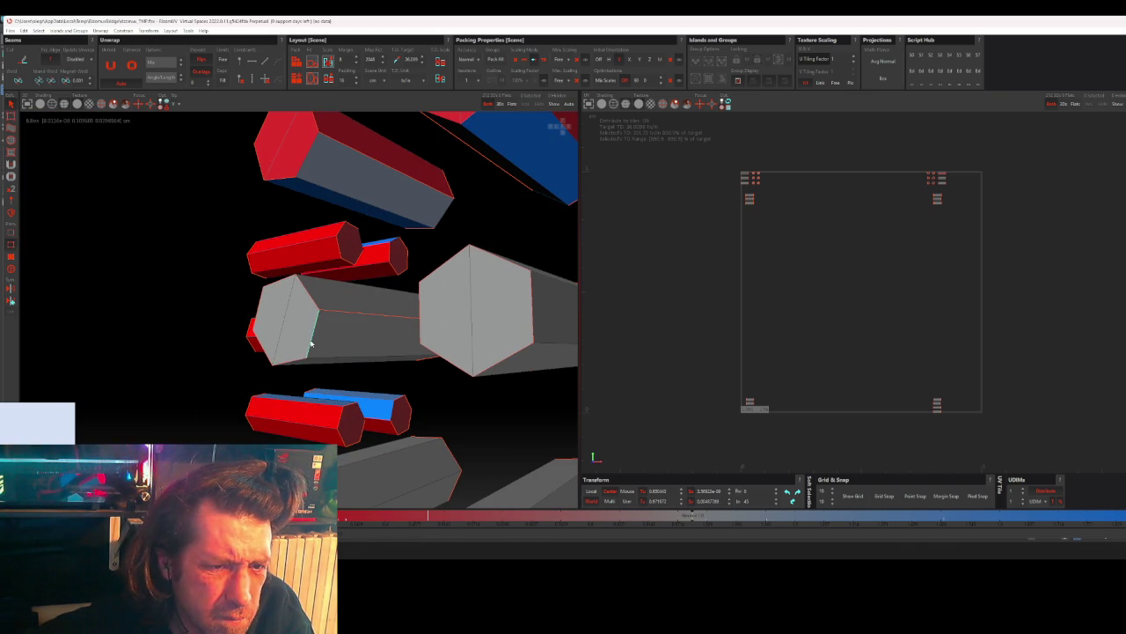
alt+drag(367, 337, 382, 340)
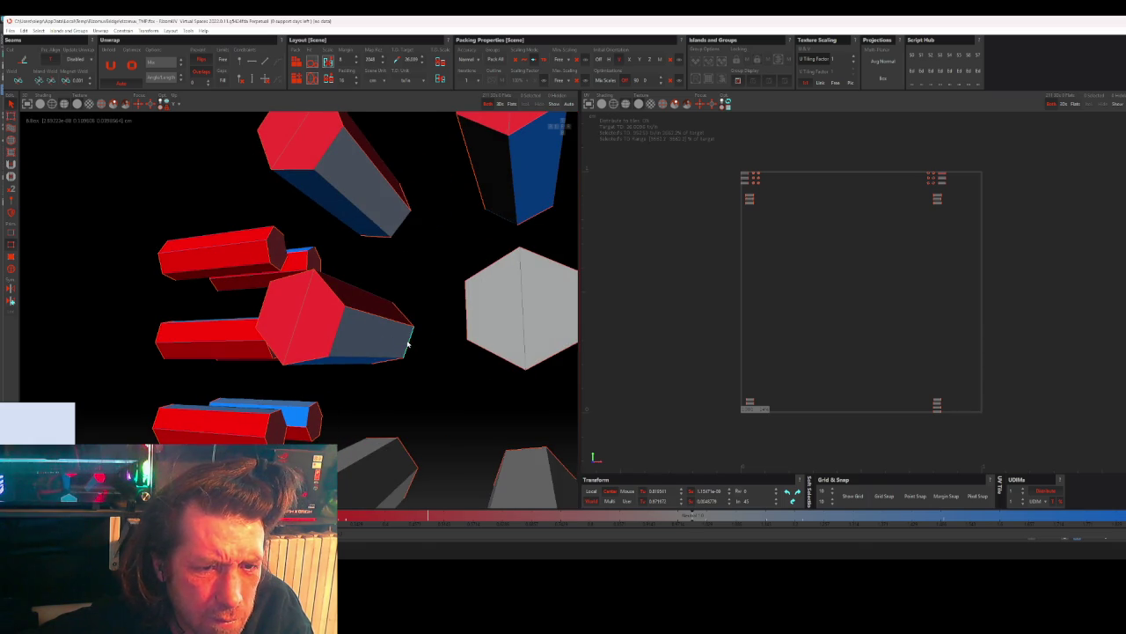
mouse_move(447, 372)
alt+mouse_down()
mouse_move(443, 352)
mouse_move(375, 397)
alt+mouse_up()
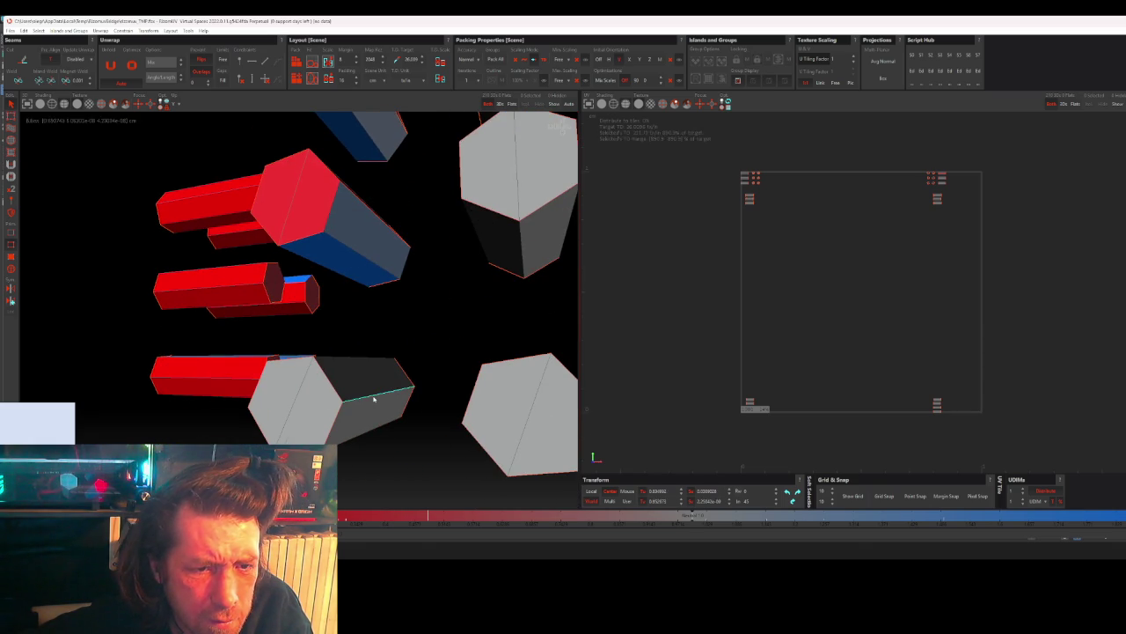
click(398, 412)
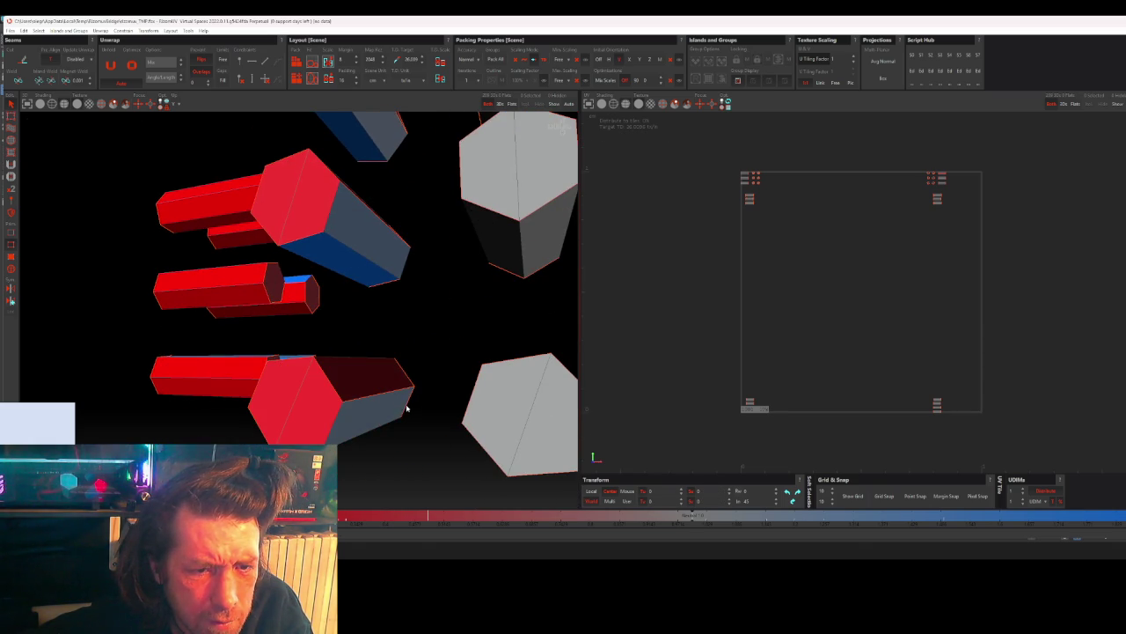
mouse_move(440, 410)
alt+mouse_down()
mouse_move(440, 422)
mouse_move(457, 425)
alt+mouse_up()
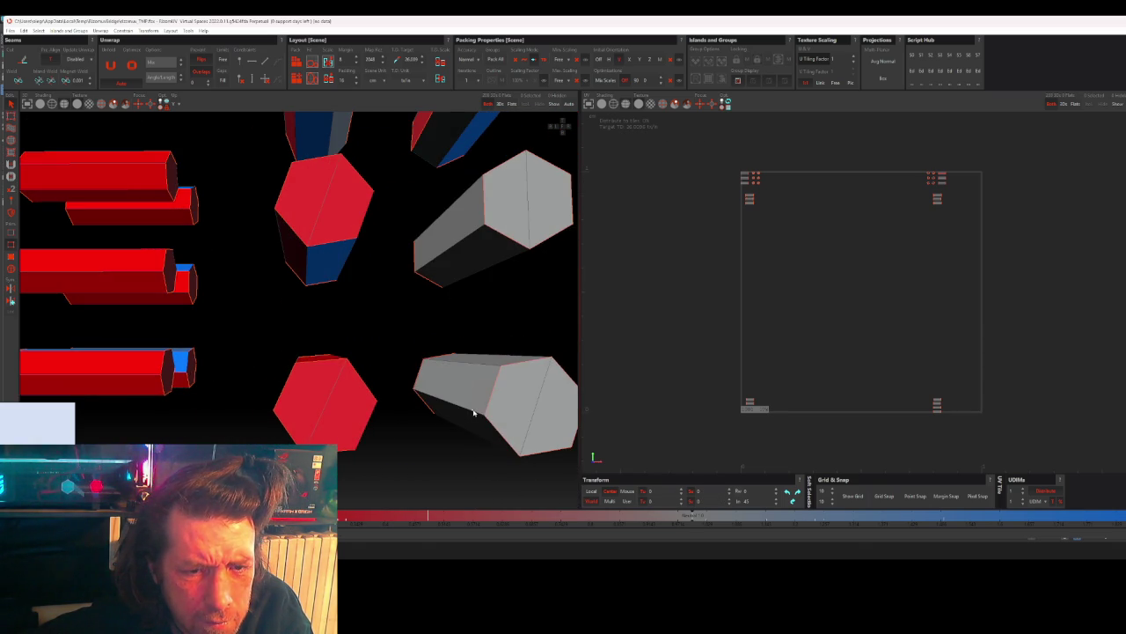
click(455, 419)
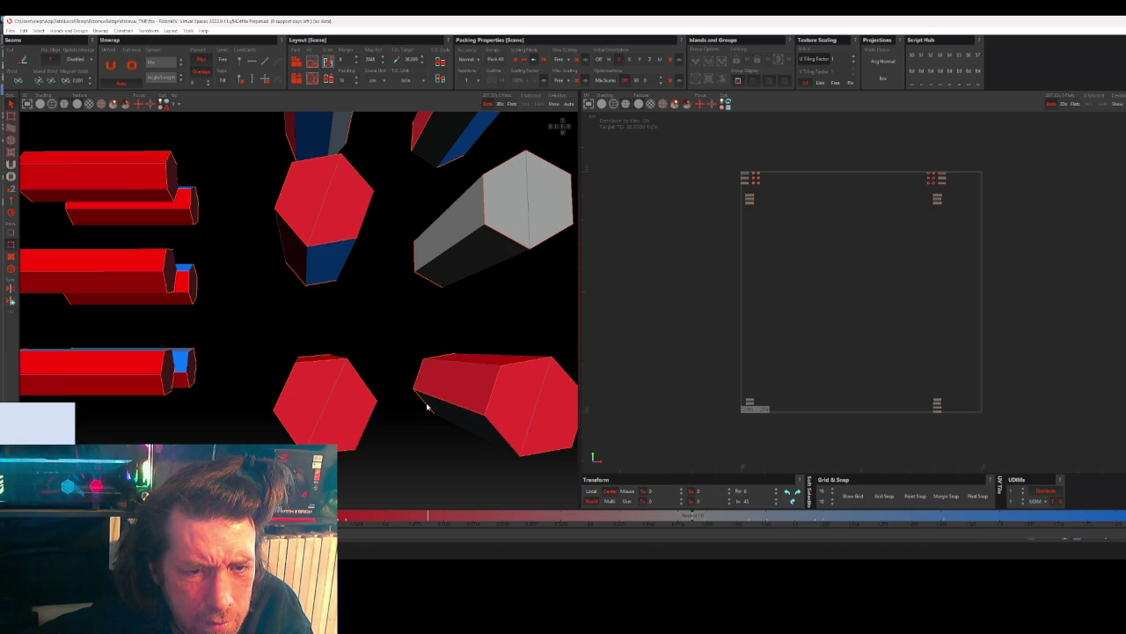
click(485, 244)
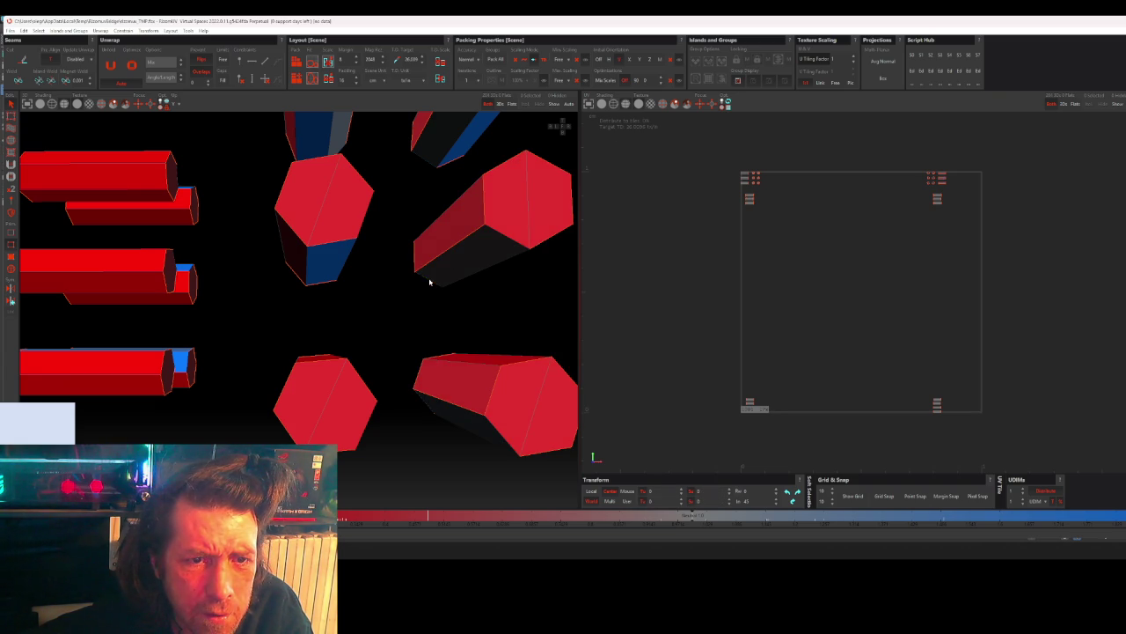
scroll(457, 264, down, 3)
scroll(465, 257, down, 1)
scroll(464, 257, down, 1)
scroll(467, 282, down, 2)
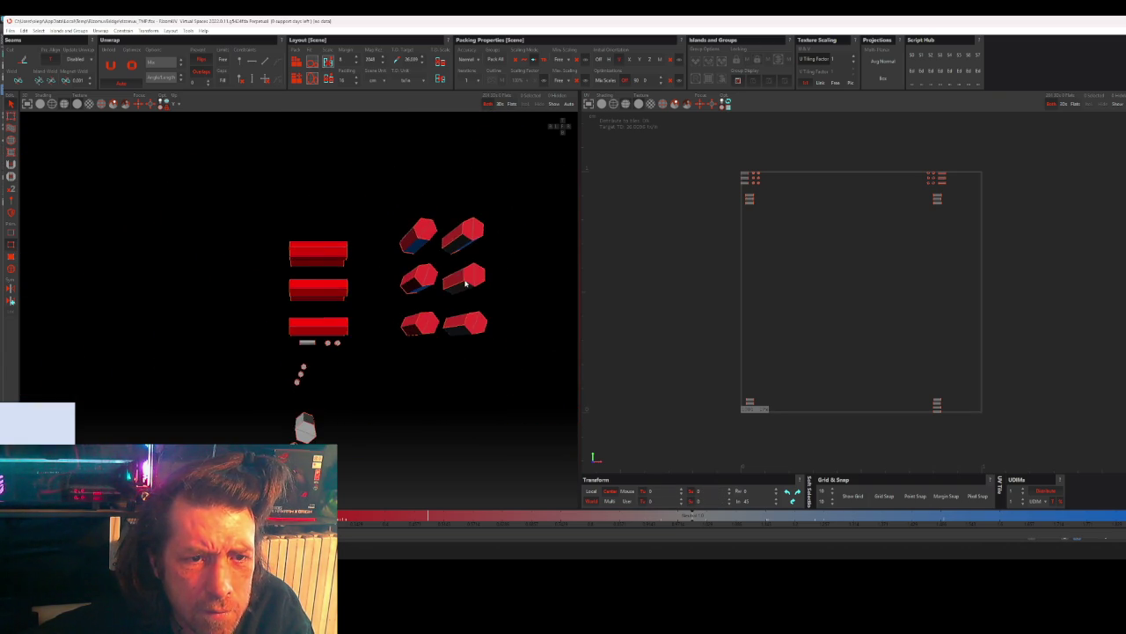
- Mark the top, middle and bottom small grey prisms red, then frame all objects
middle_drag(467, 283, 518, 184)
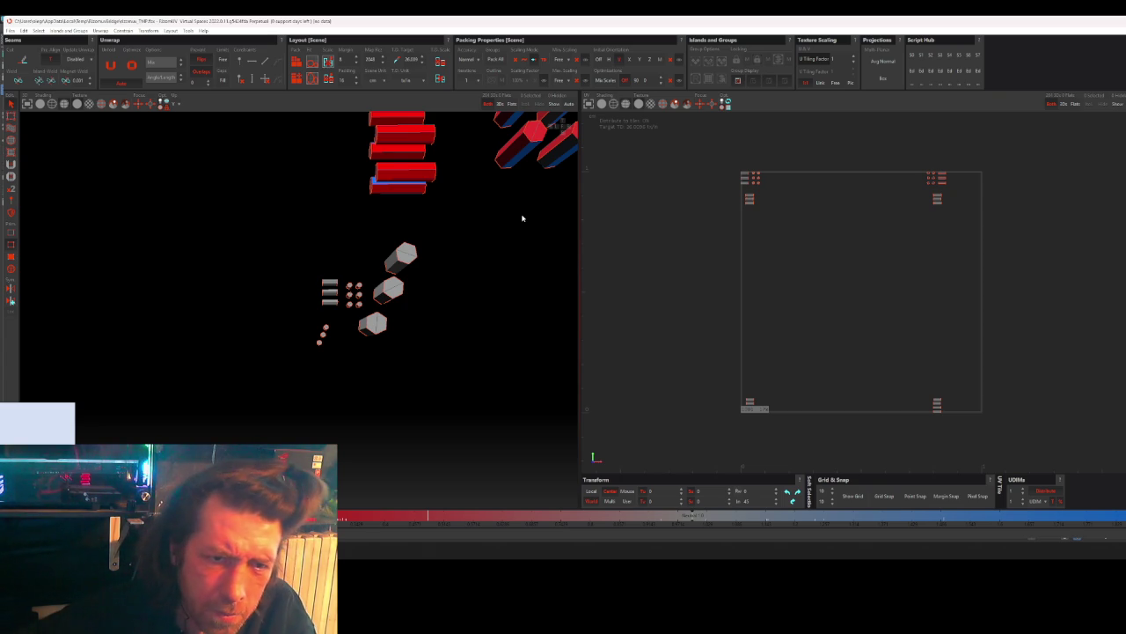
mouse_move(522, 217)
middle_down()
mouse_move(395, 326)
mouse_move(404, 257)
middle_up()
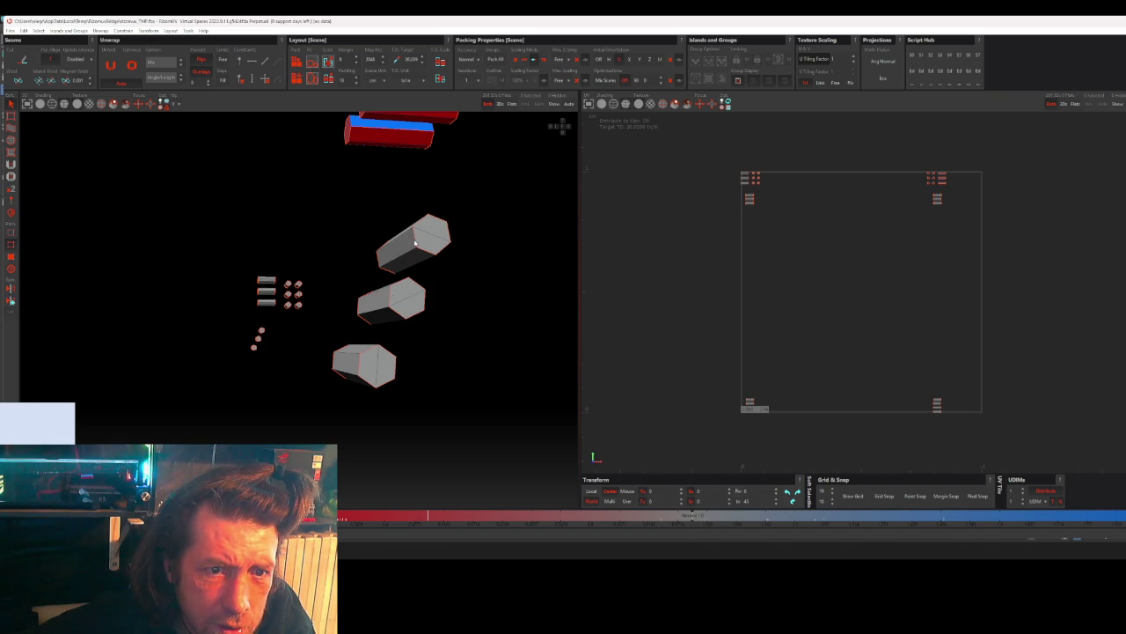
click(414, 243)
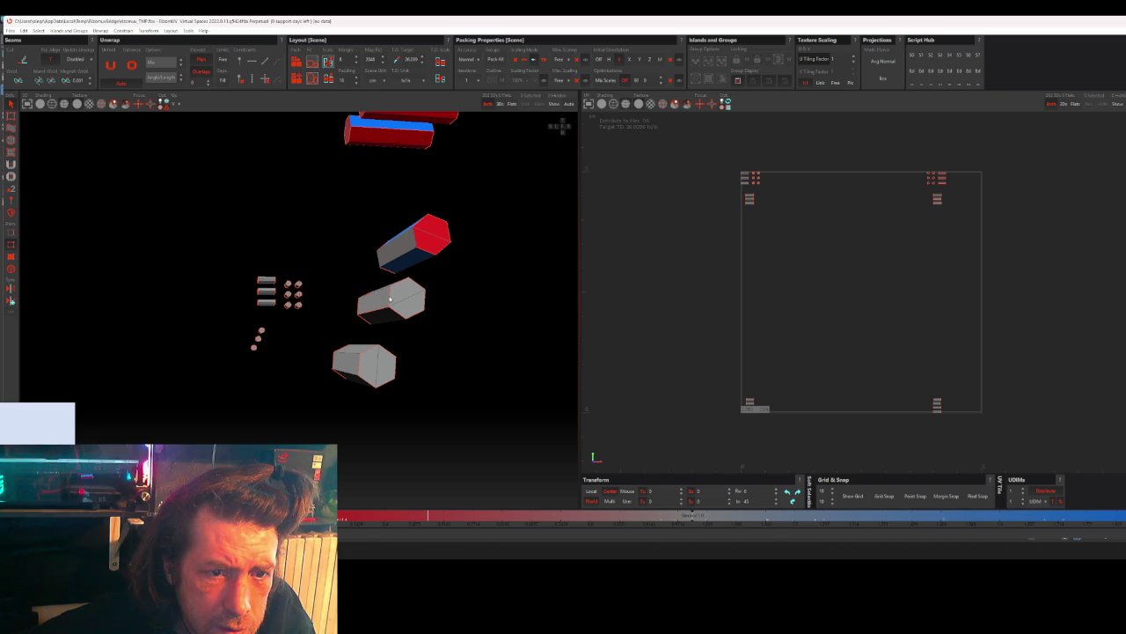
click(361, 307)
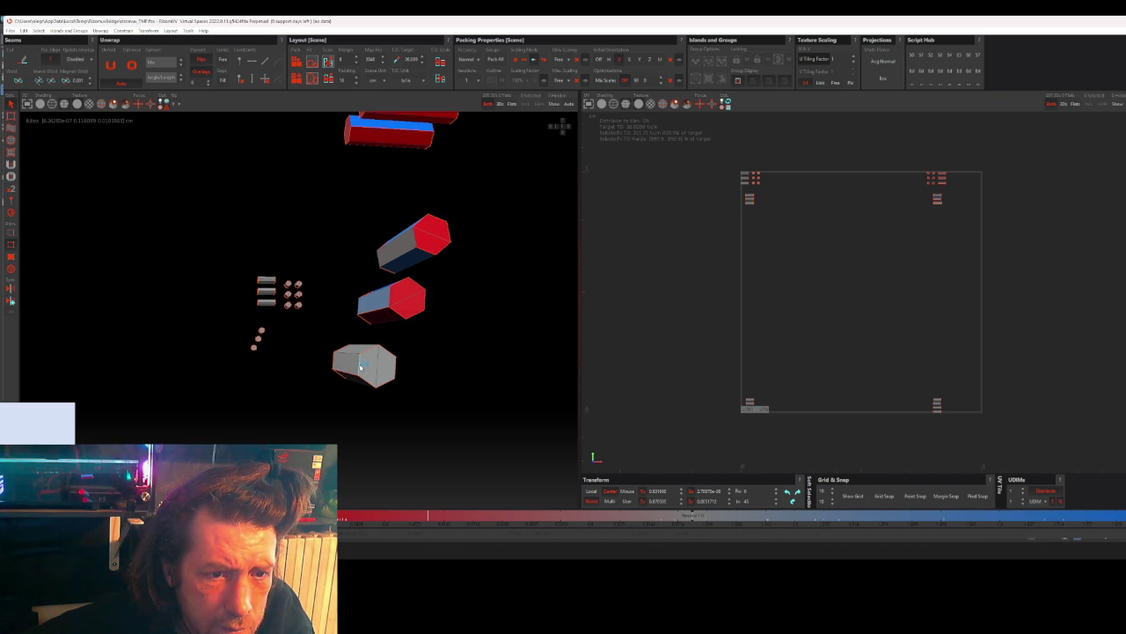
click(363, 361)
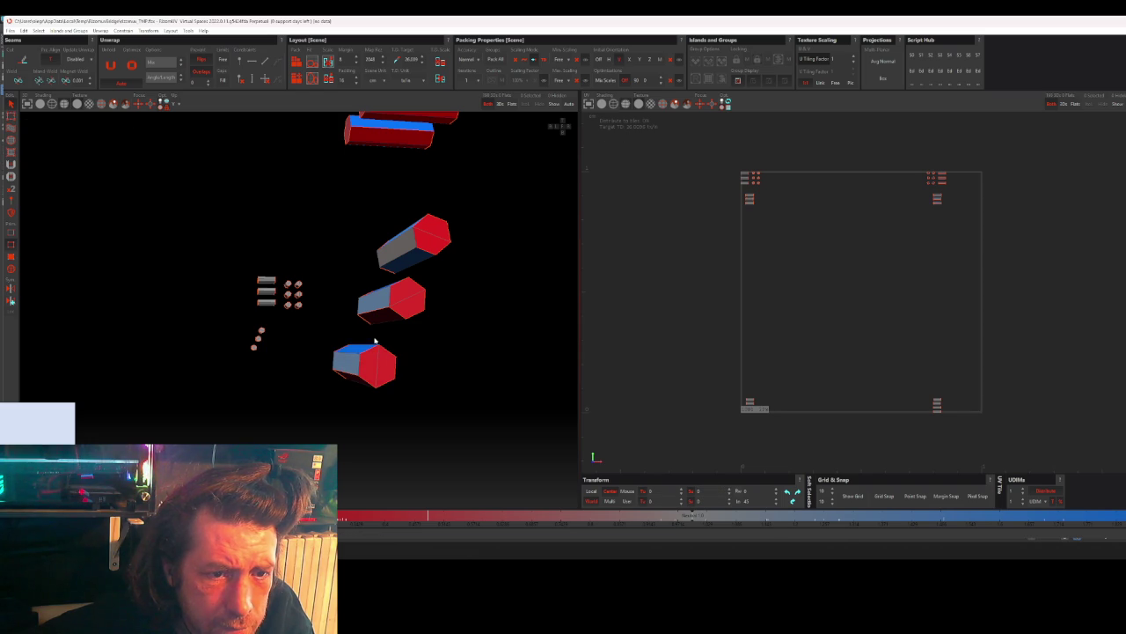
key(f)
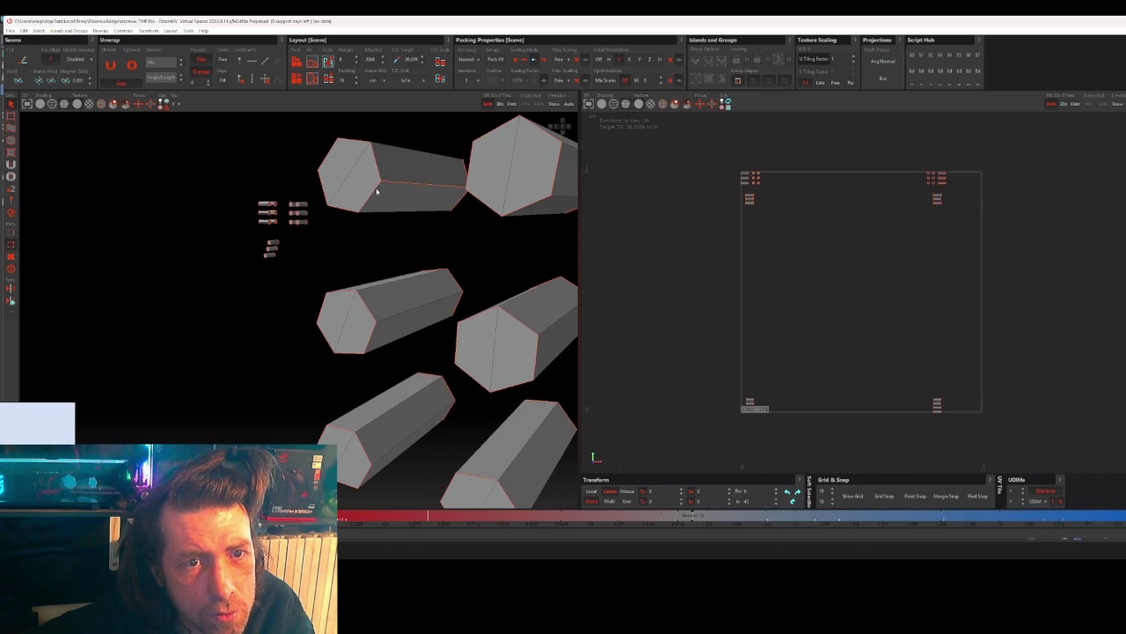
- Mark the top-left and middle-left long prisms red, then switch to the texel-density article
click(447, 207)
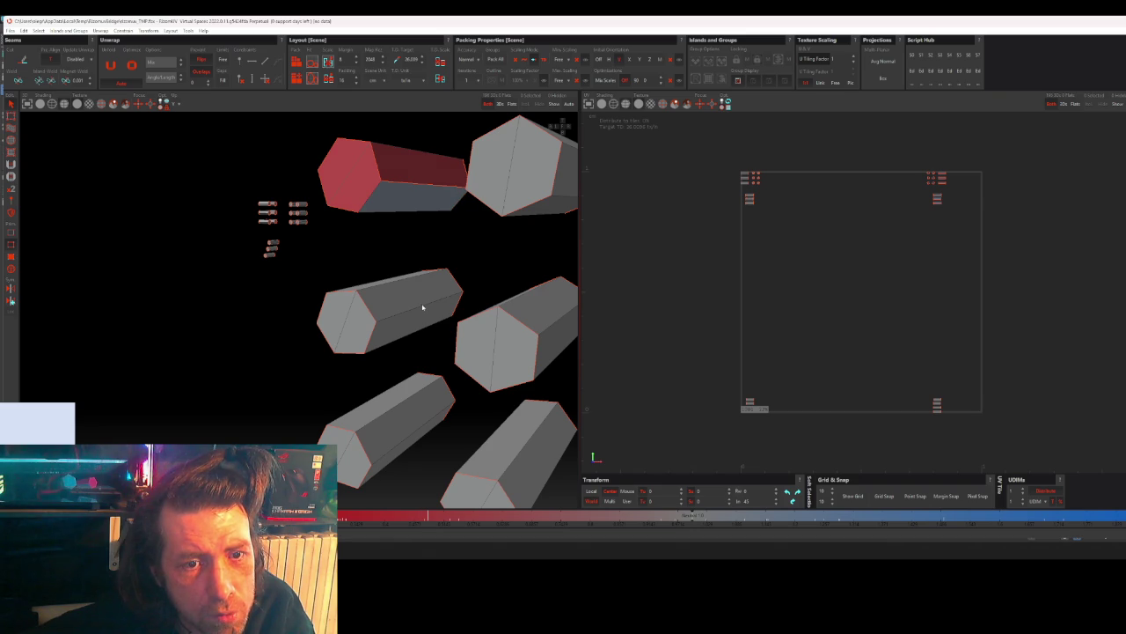
click(458, 311)
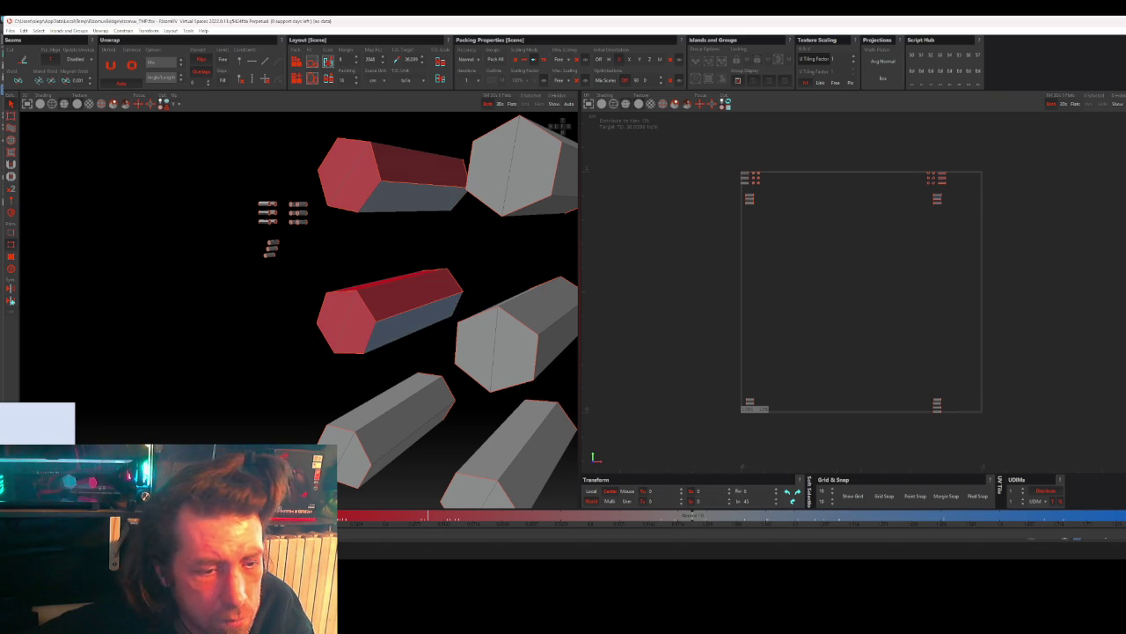
key(alt+Tab)
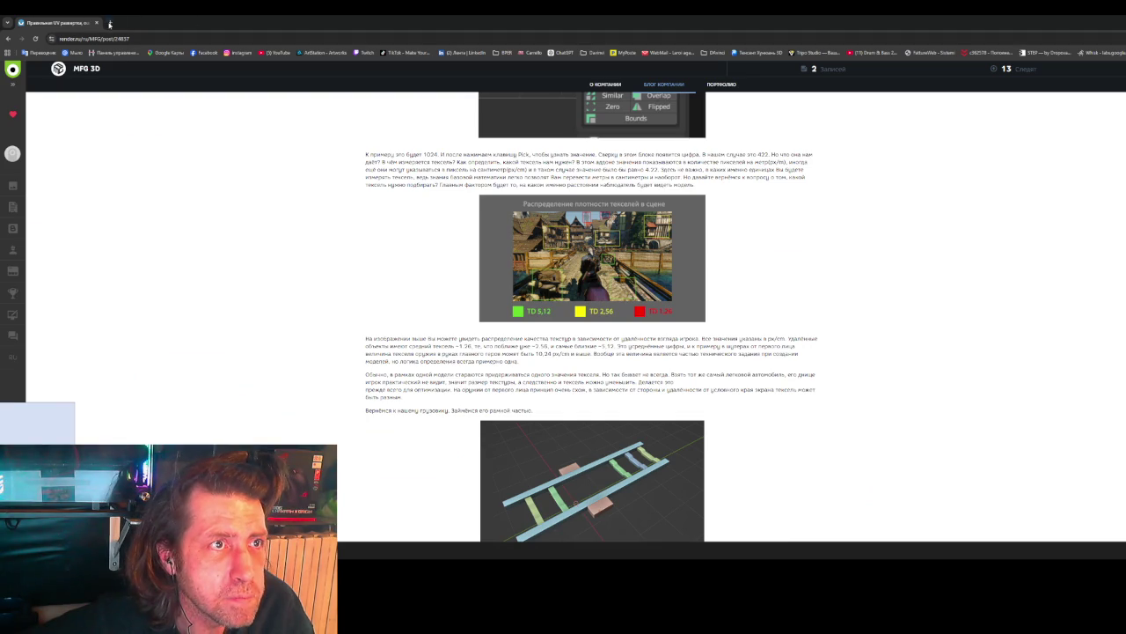
- Replace the texel-density article with a live DJ channel stream on twitch.tv
click(97, 23)
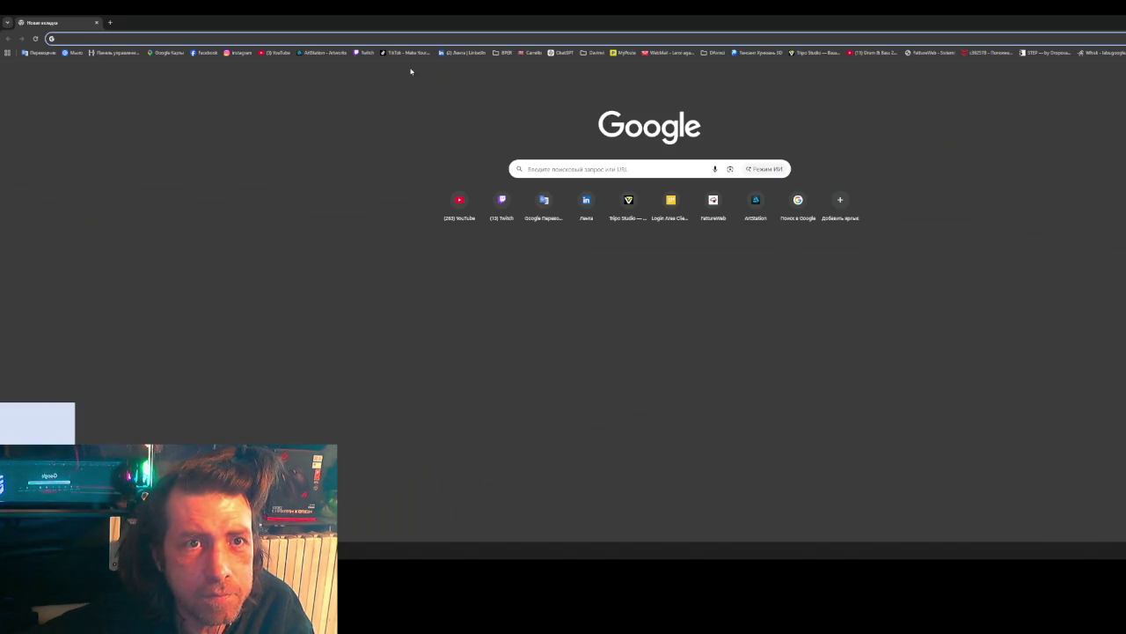
click(502, 200)
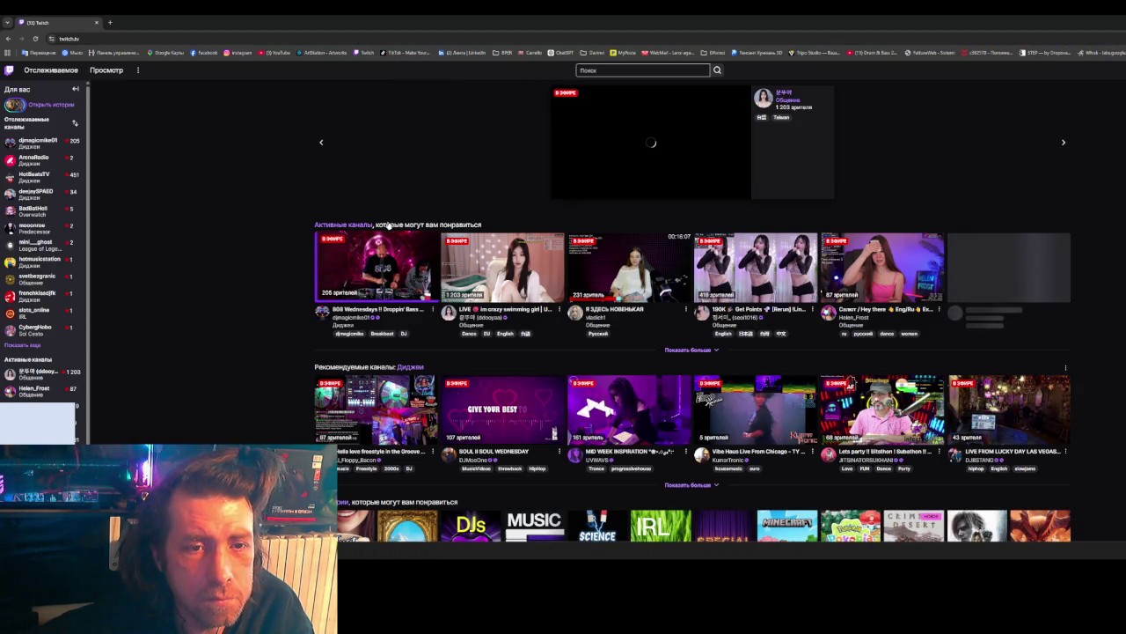
click(408, 261)
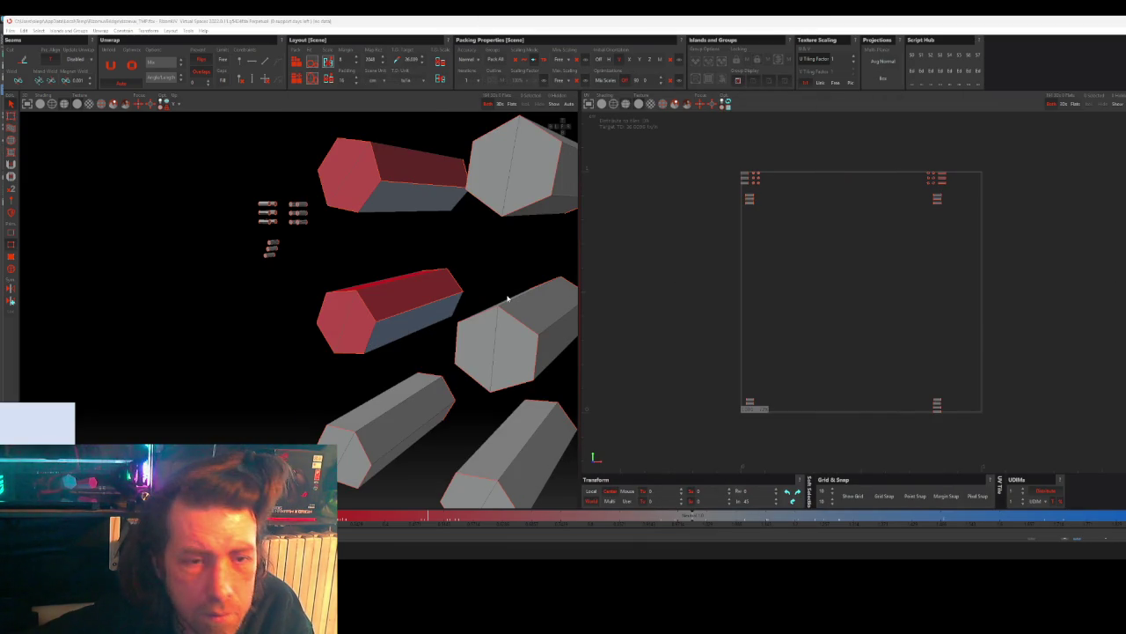
- Select the lower-left prism's edge and faces so it turns red and blue
middle_drag(414, 352, 311, 326)
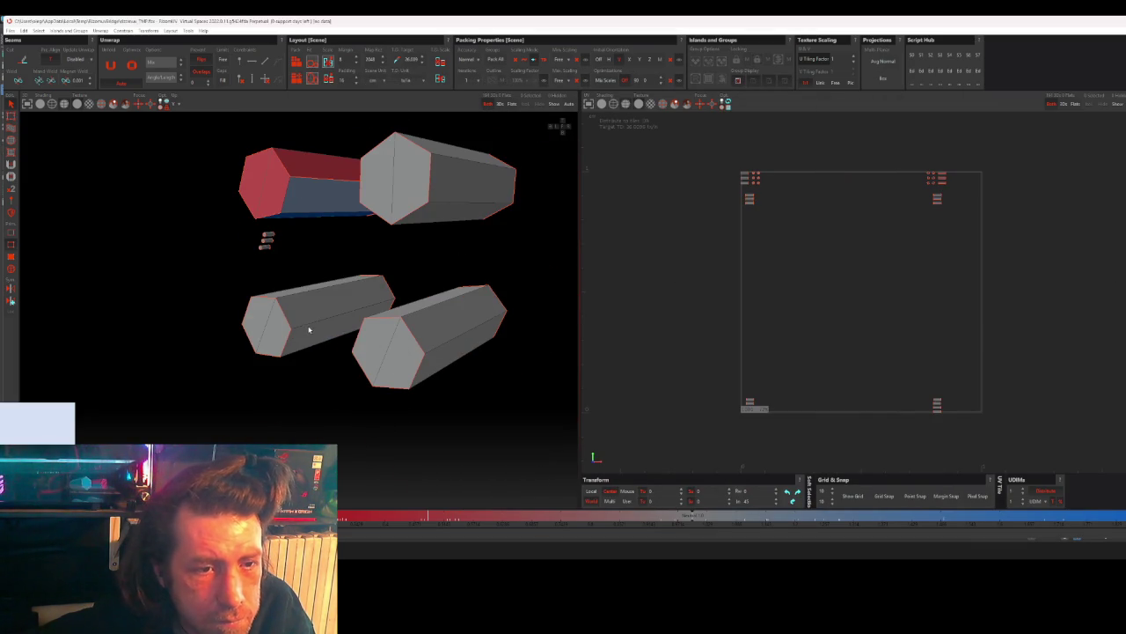
click(392, 306)
click(371, 320)
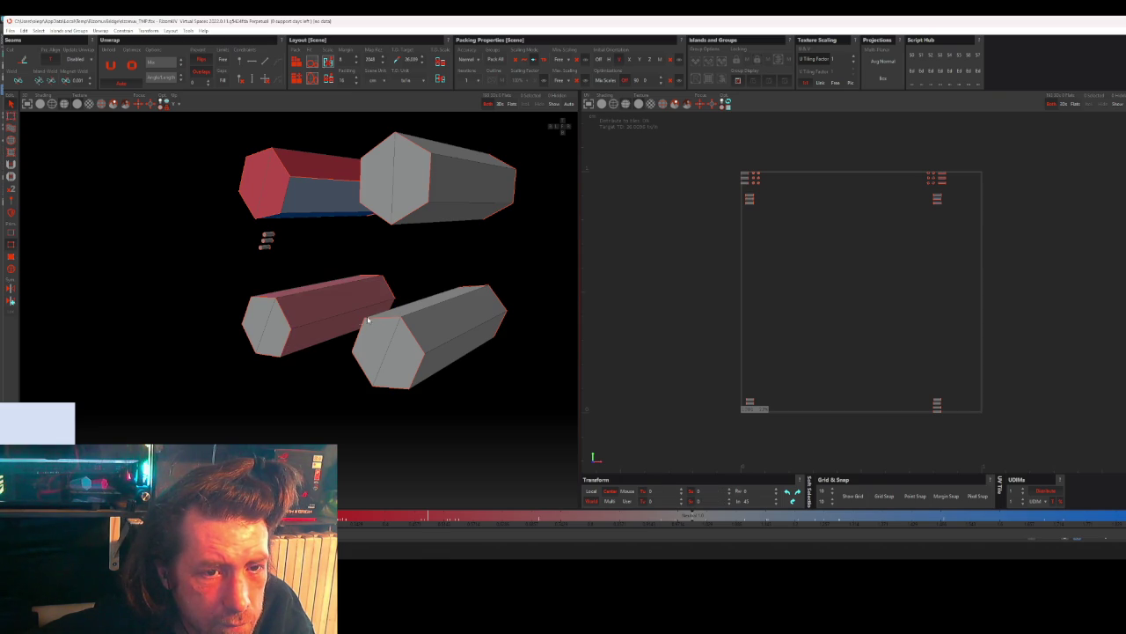
click(319, 320)
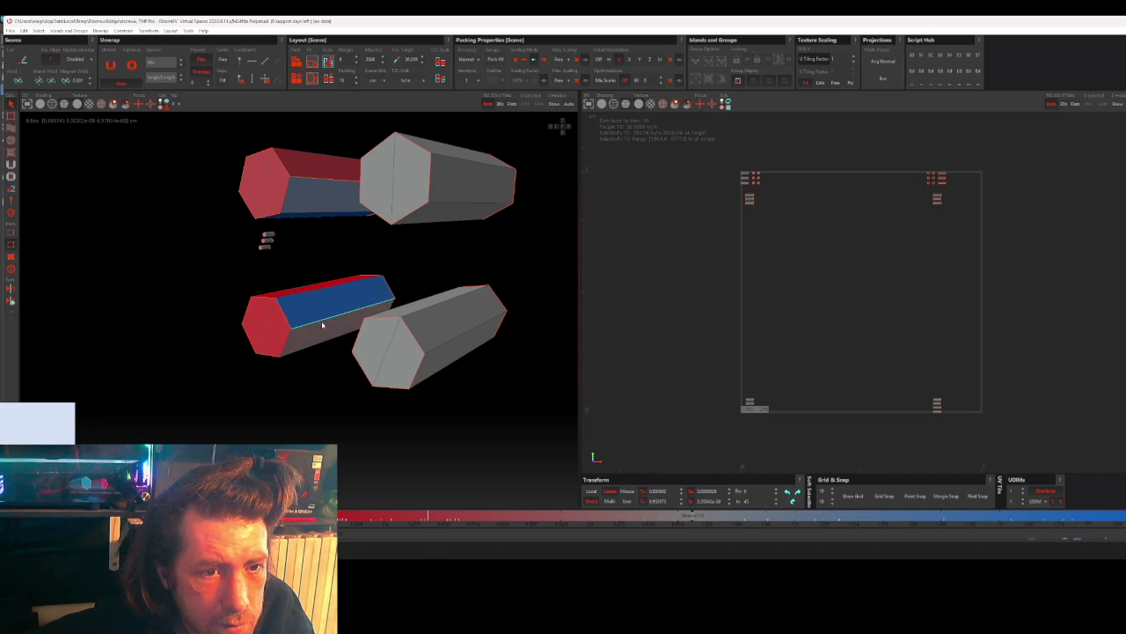
scroll(339, 366, down, 5)
scroll(405, 340, down, 2)
mouse_move(316, 308)
middle_down()
mouse_move(460, 311)
mouse_move(395, 297)
mouse_move(405, 291)
middle_up()
scroll(405, 291, up, 5)
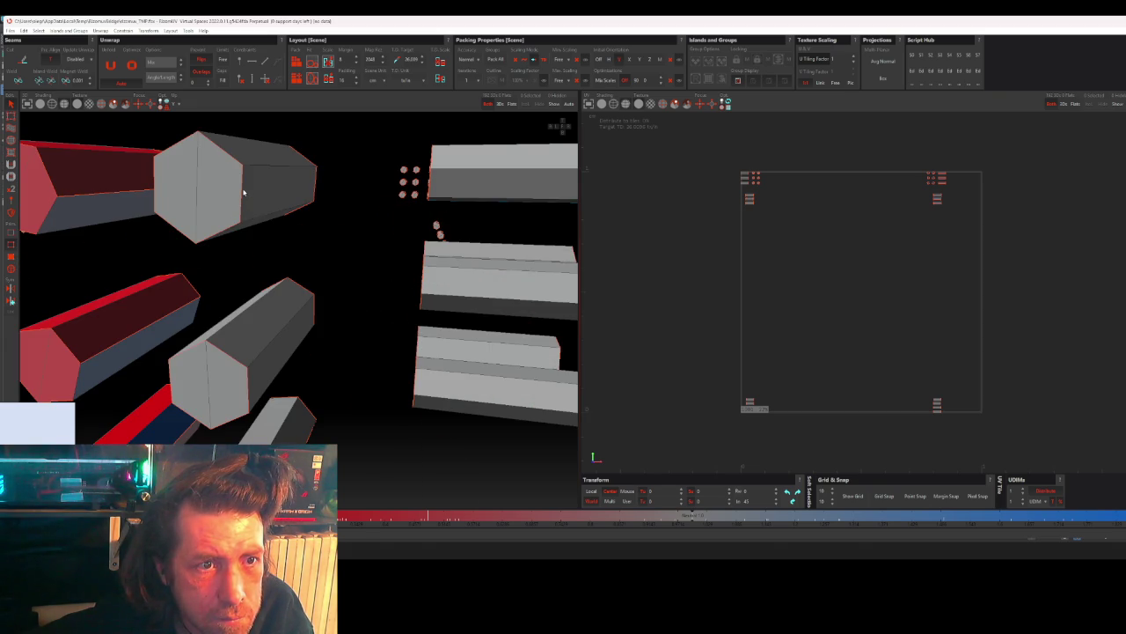
scroll(322, 256, down, 3)
scroll(360, 256, down, 2)
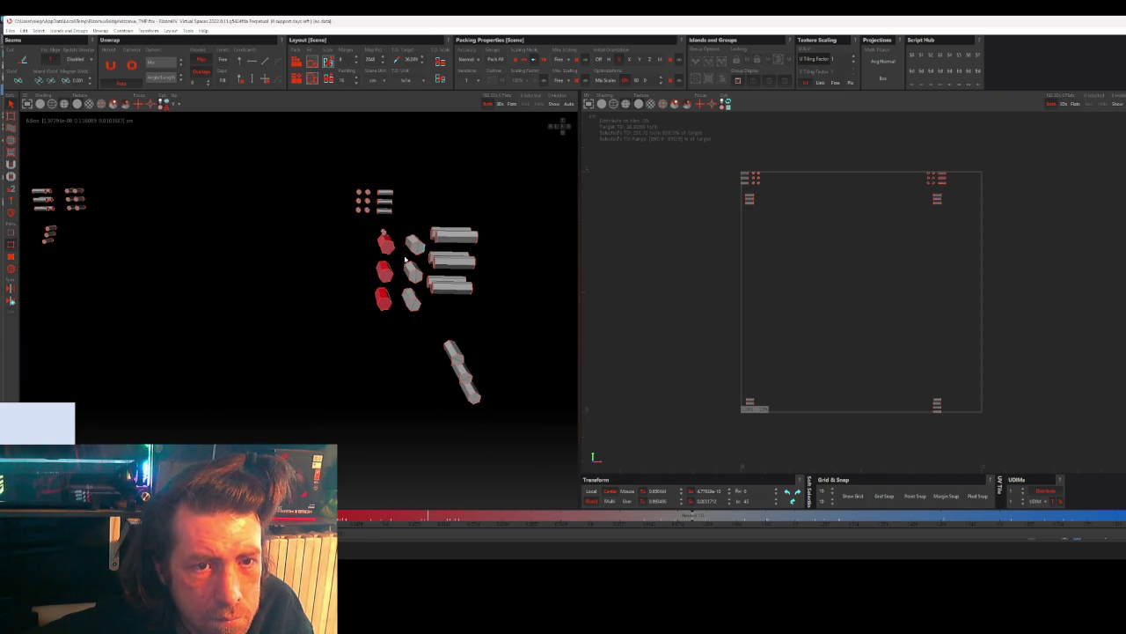
scroll(388, 261, up, 2)
scroll(392, 251, up, 3)
scroll(397, 237, up, 2)
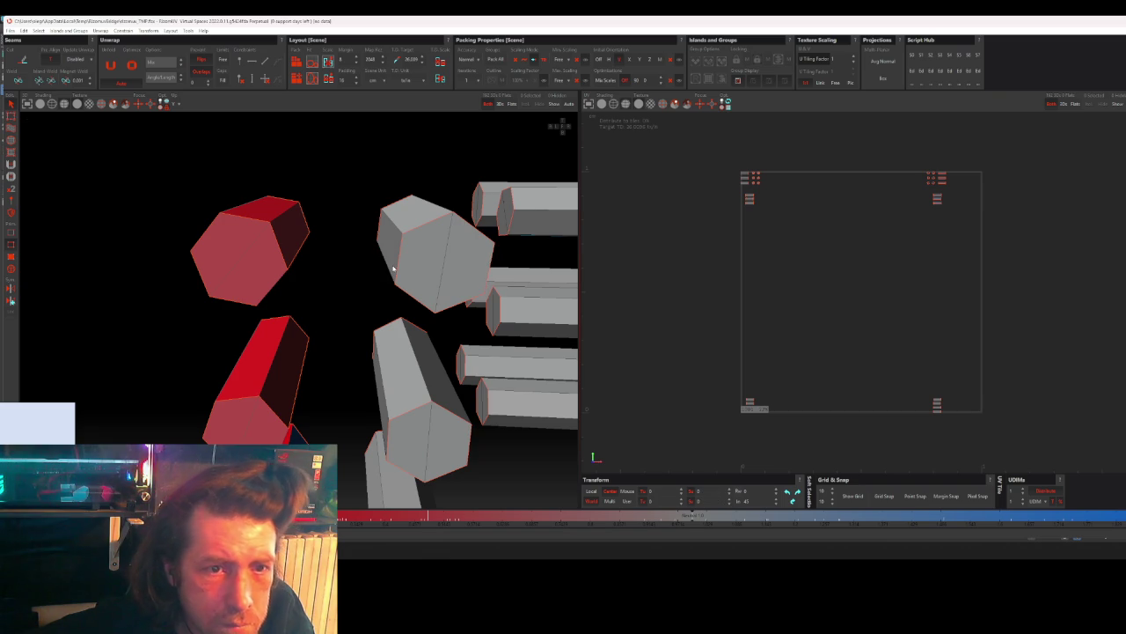
- Mark the upper and next grey prisms, then cut a seam on the last prism's edge
click(388, 237)
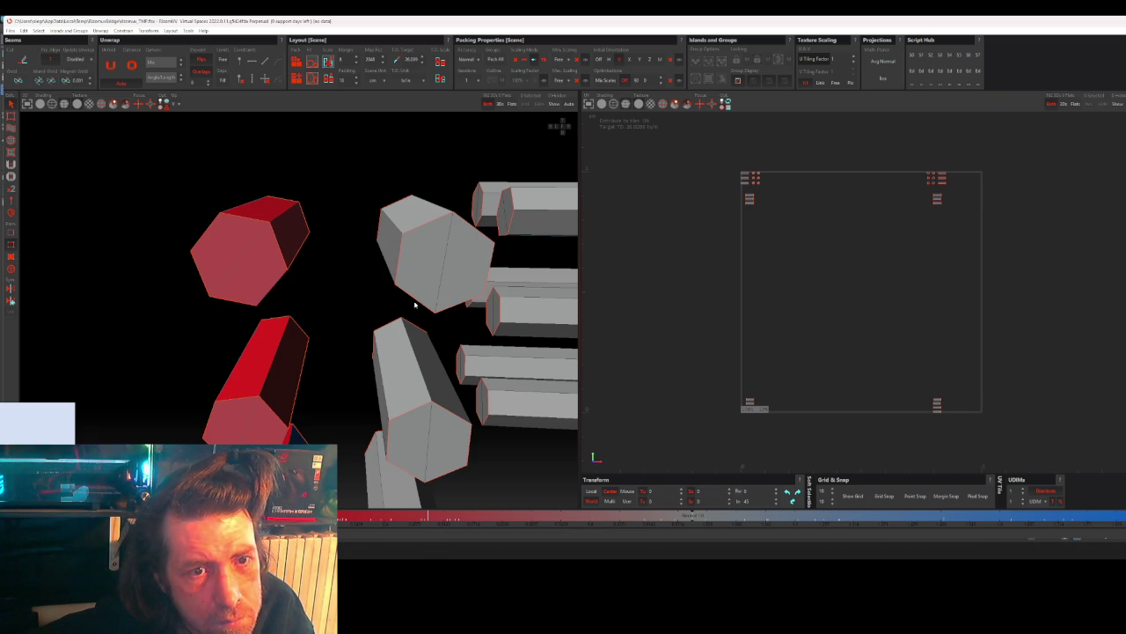
click(383, 234)
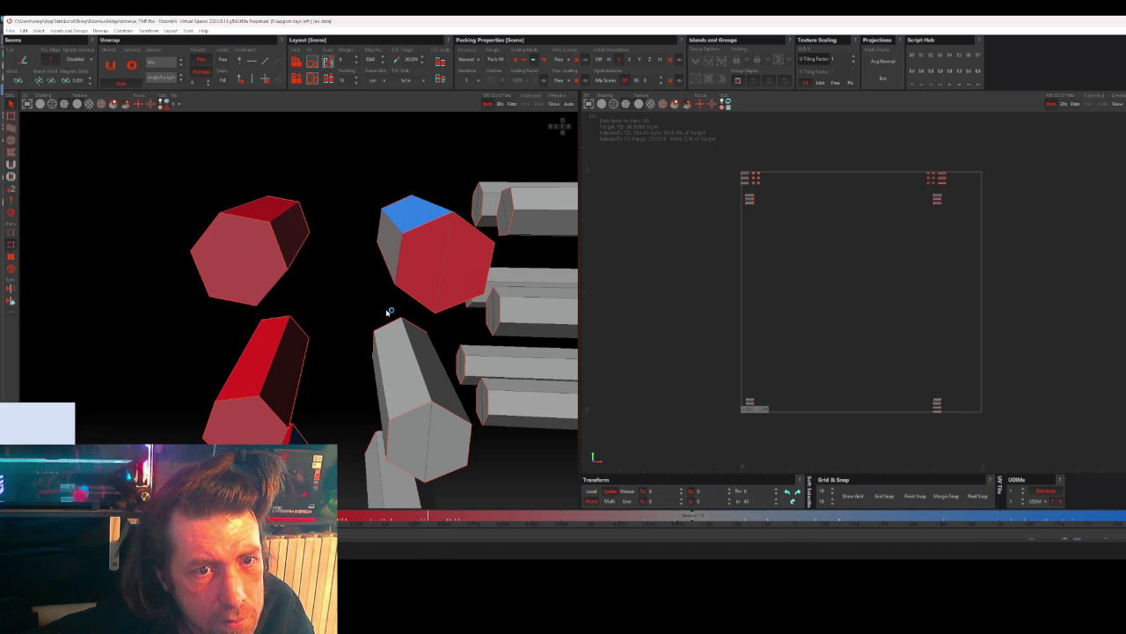
middle_drag(402, 361, 476, 329)
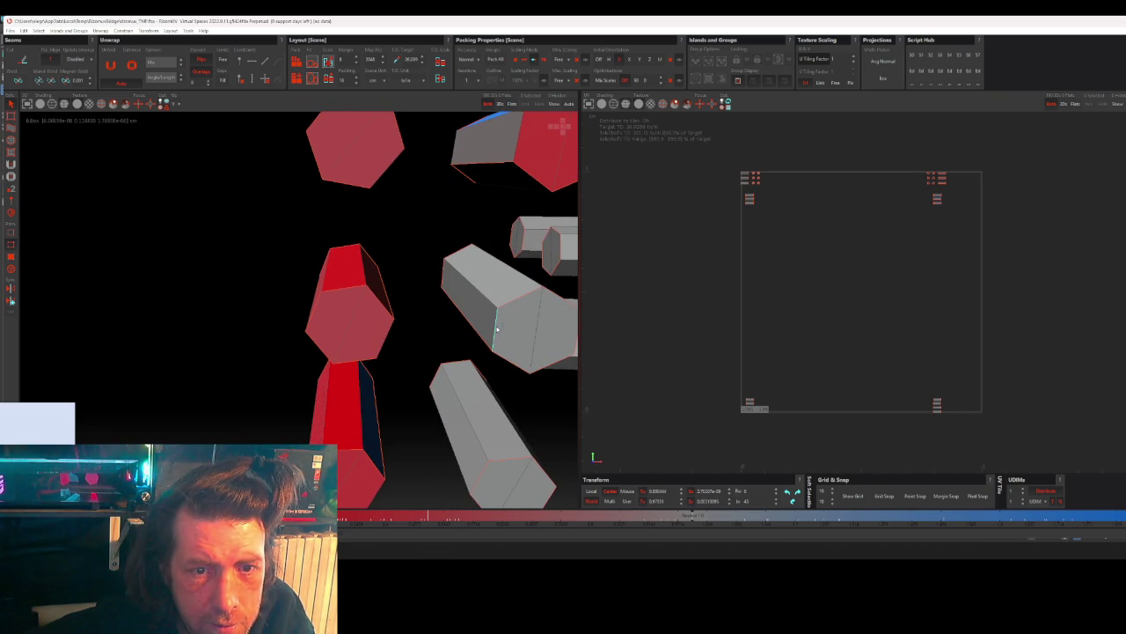
click(441, 278)
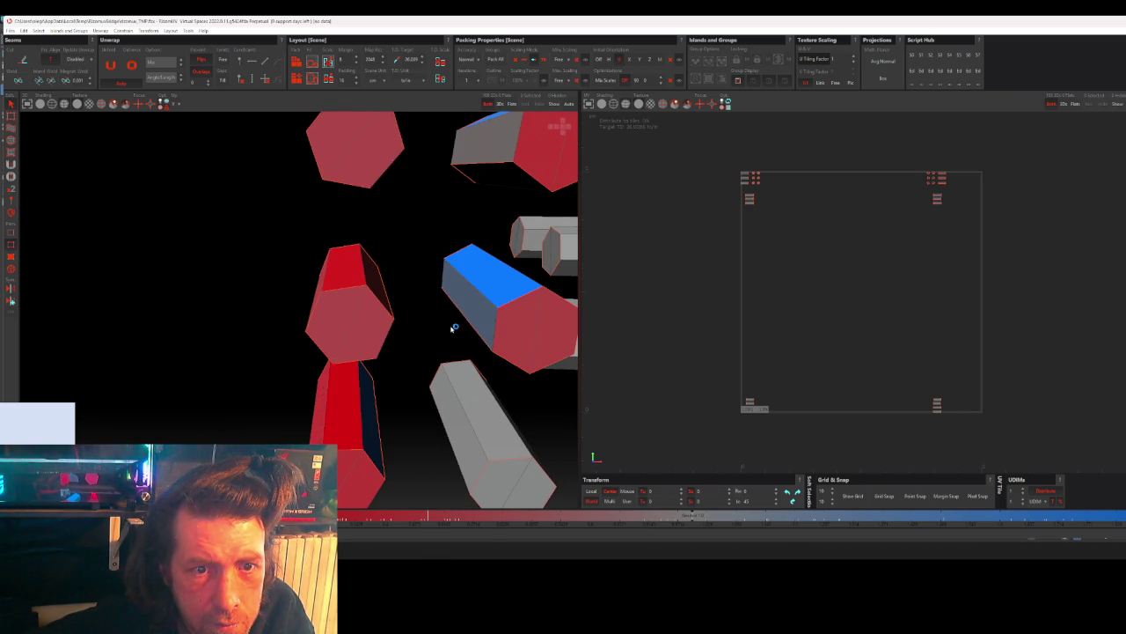
middle_drag(470, 450, 492, 378)
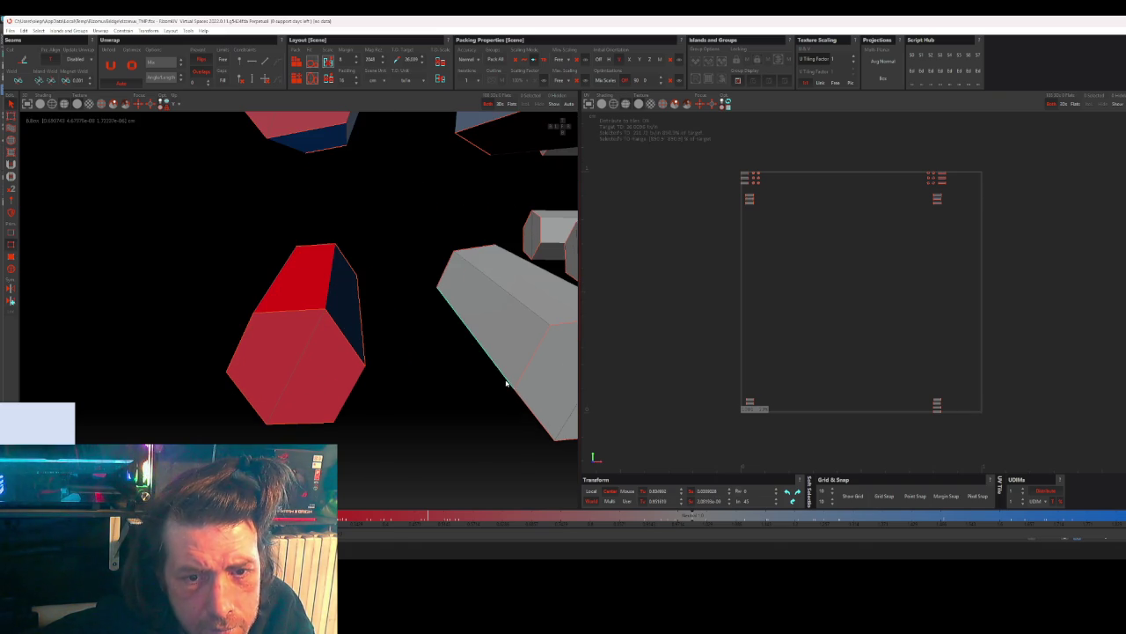
click(523, 374)
key(c)
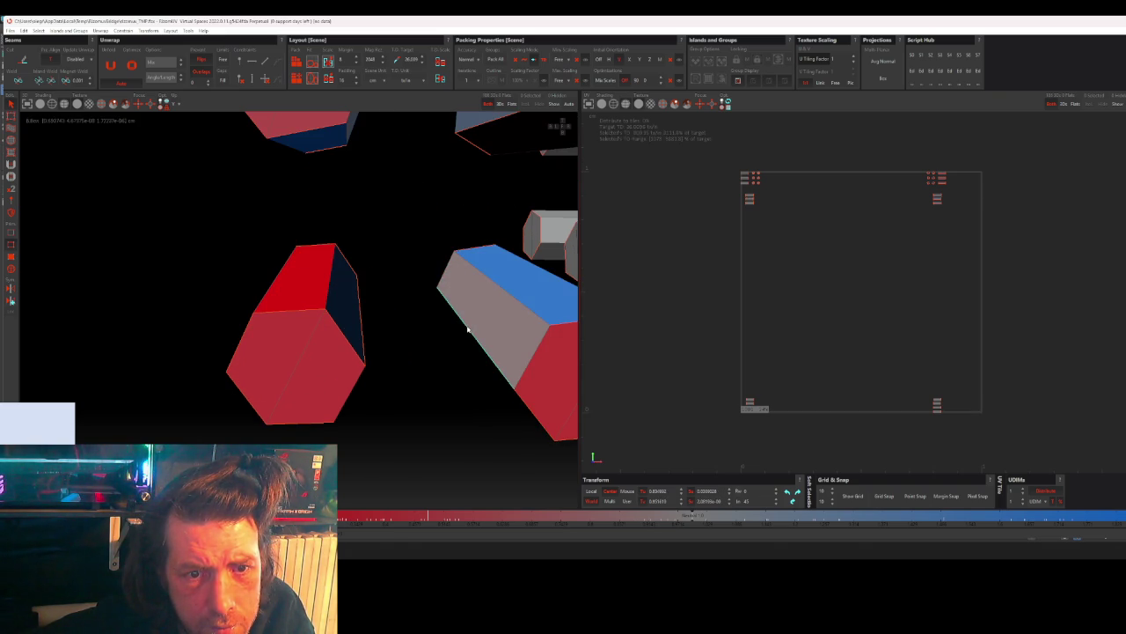
scroll(468, 326, down, 3)
scroll(499, 343, down, 2)
scroll(440, 343, down, 2)
scroll(378, 347, down, 1)
scroll(374, 348, down, 1)
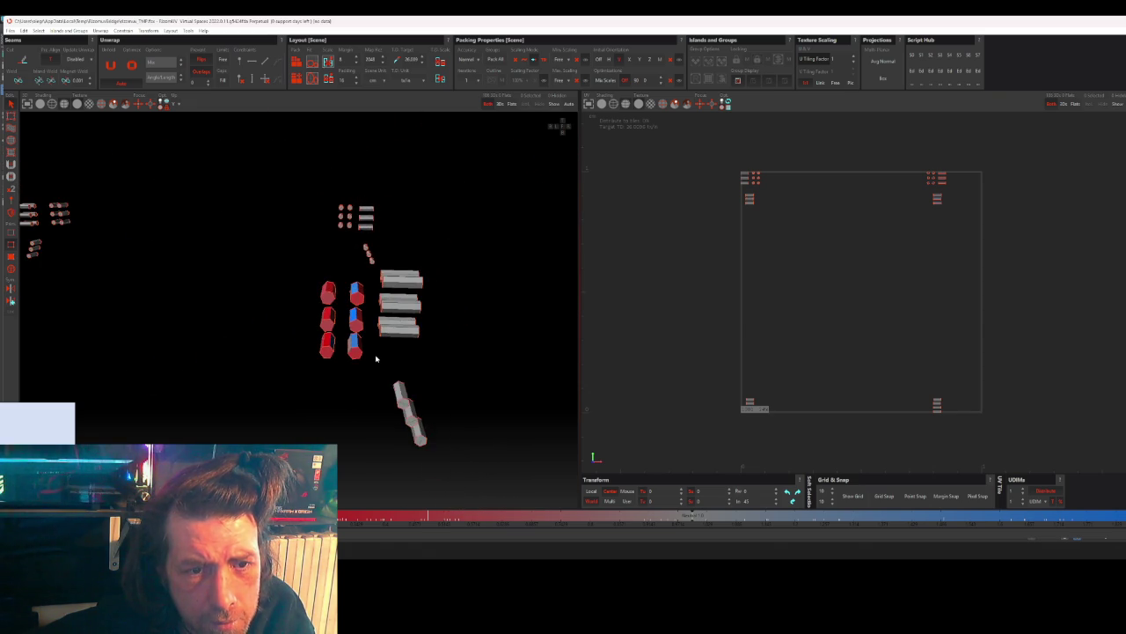
mouse_move(377, 355)
middle_down()
mouse_move(385, 282)
mouse_move(329, 277)
middle_up()
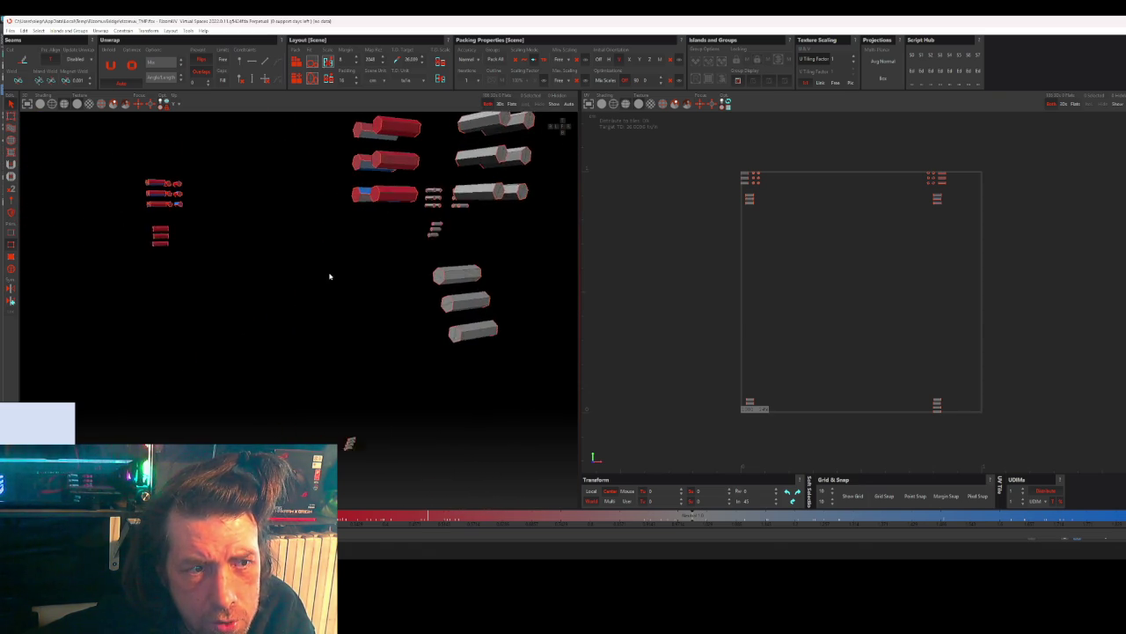
- Cut seams on the top, middle and clustered grey hexagonal bolts
scroll(455, 267, up, 2)
scroll(478, 292, up, 2)
mouse_move(478, 291)
middle_down()
mouse_move(432, 296)
mouse_move(520, 302)
mouse_move(435, 304)
mouse_move(501, 302)
mouse_move(531, 255)
mouse_move(483, 324)
mouse_move(390, 284)
mouse_move(317, 296)
mouse_move(334, 280)
middle_up()
scroll(523, 302, up, 1)
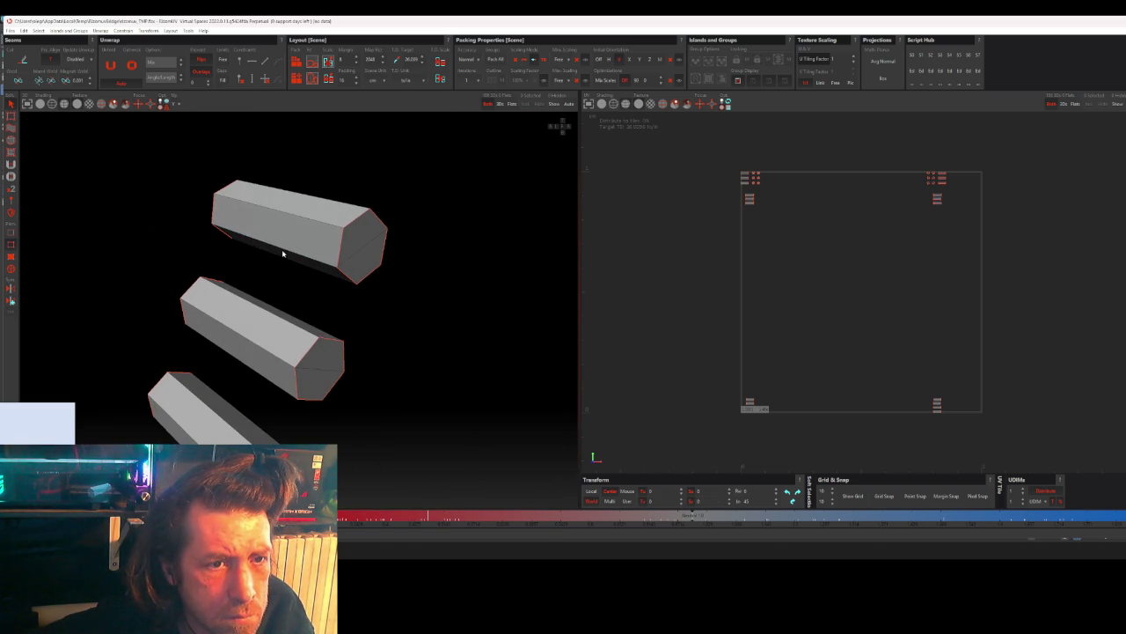
click(236, 214)
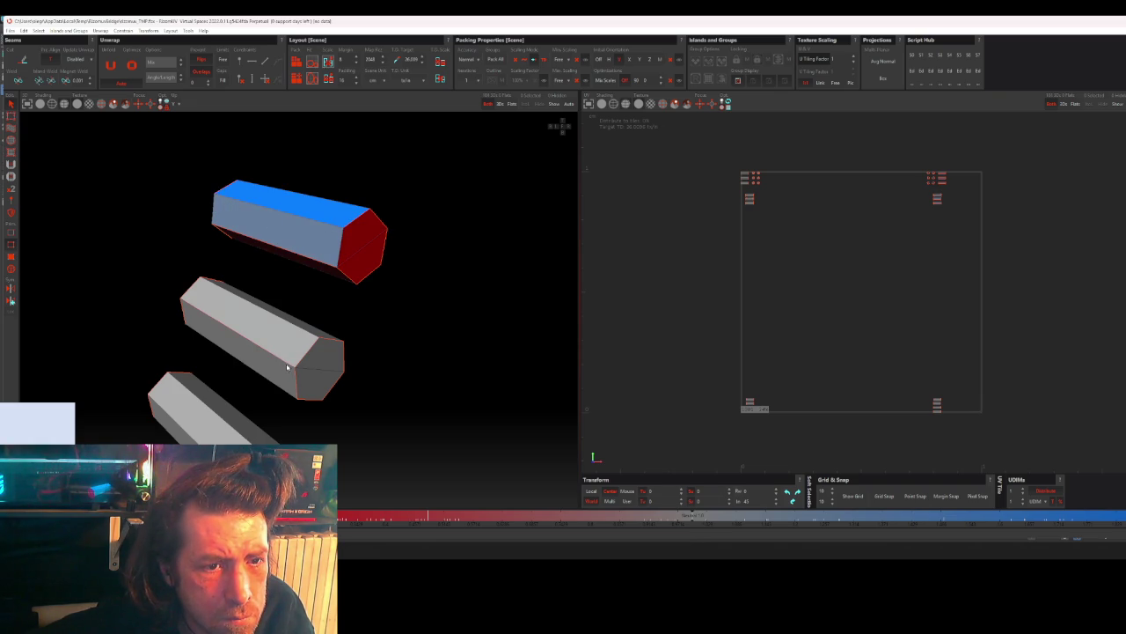
click(256, 361)
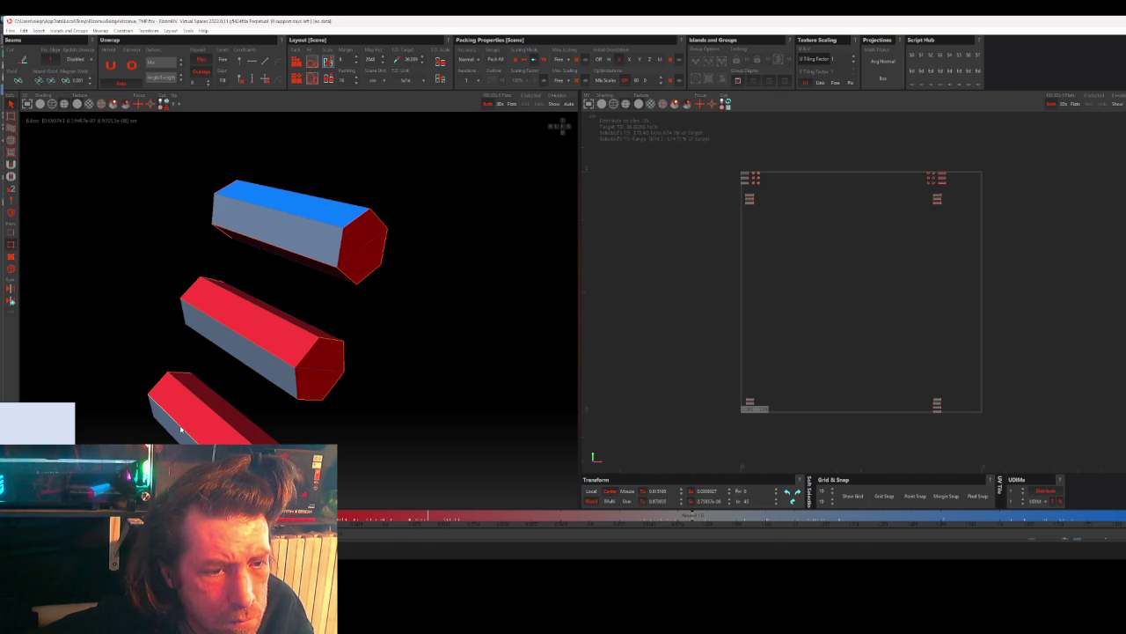
scroll(342, 358, down, 4)
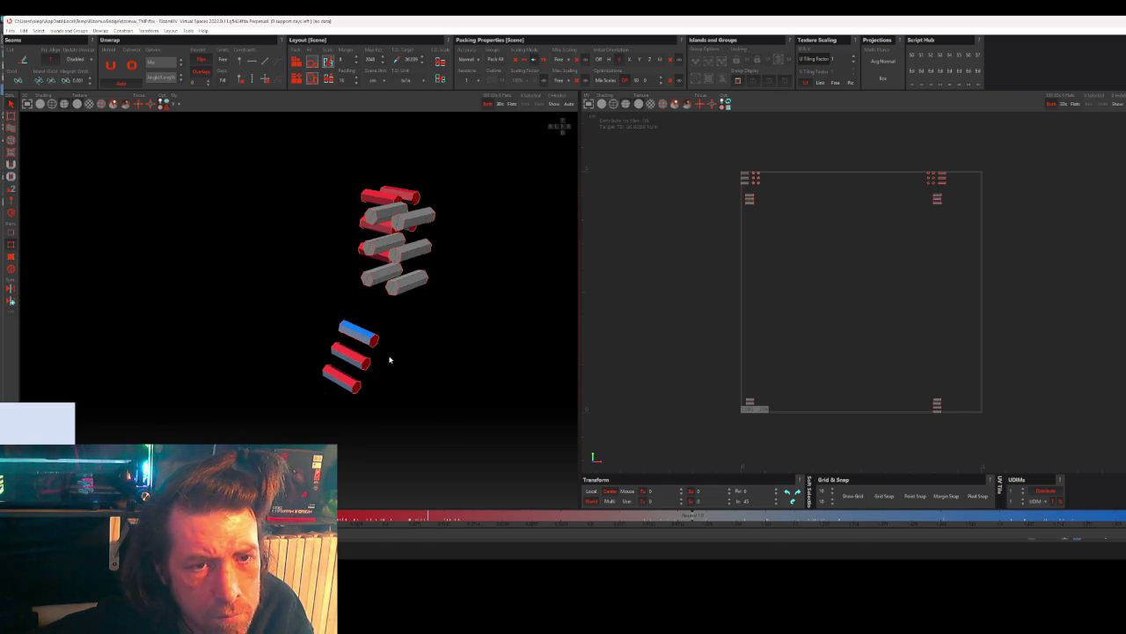
scroll(385, 301, up, 4)
scroll(346, 260, up, 2)
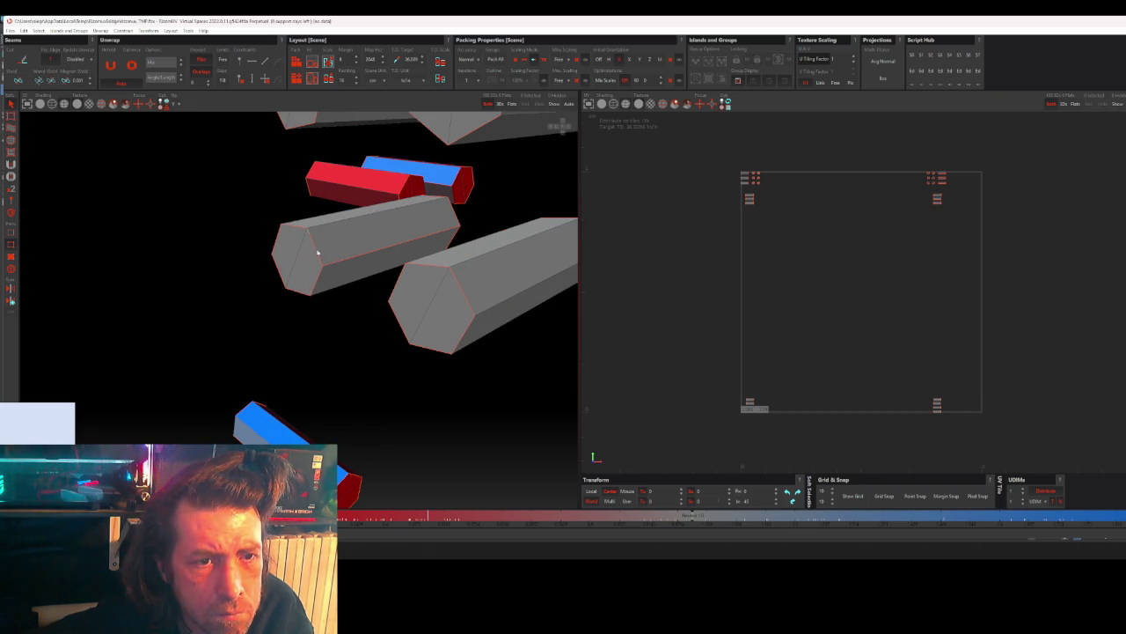
click(318, 253)
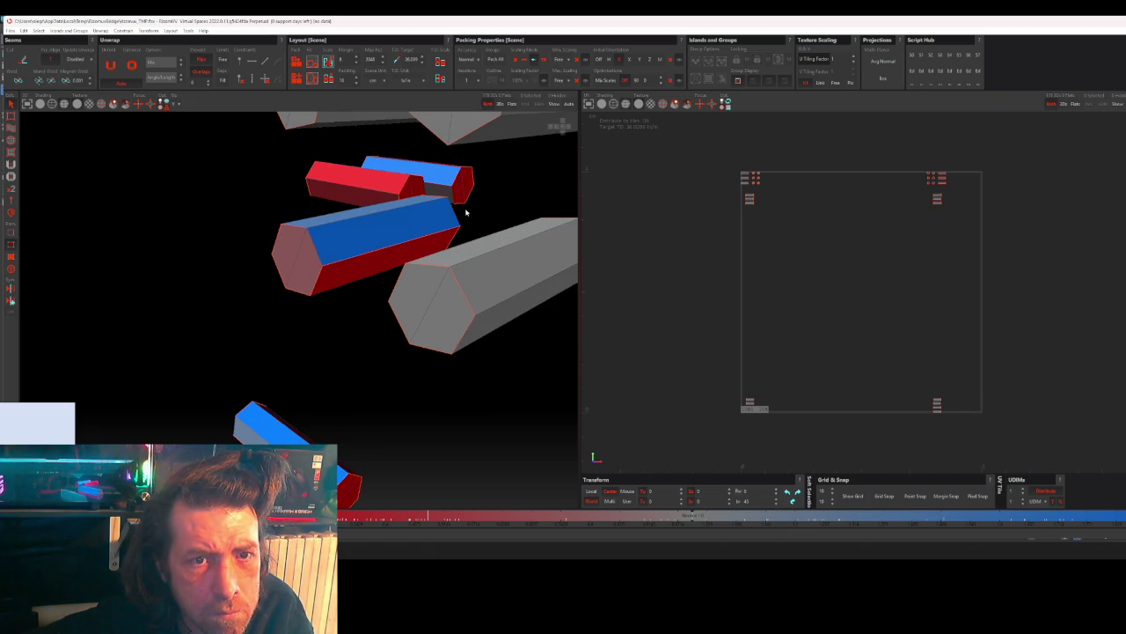
- Cut seams on the five remaining grey bolts, finishing with an overview of all bolts
middle_drag(466, 213, 458, 285)
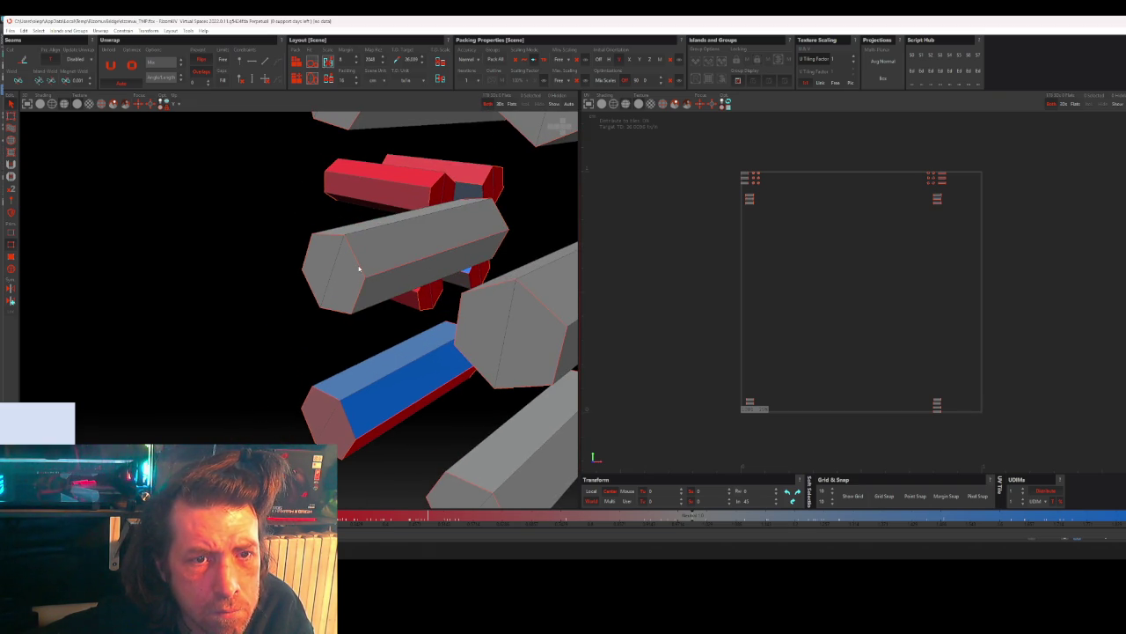
click(359, 269)
middle_drag(515, 201, 496, 284)
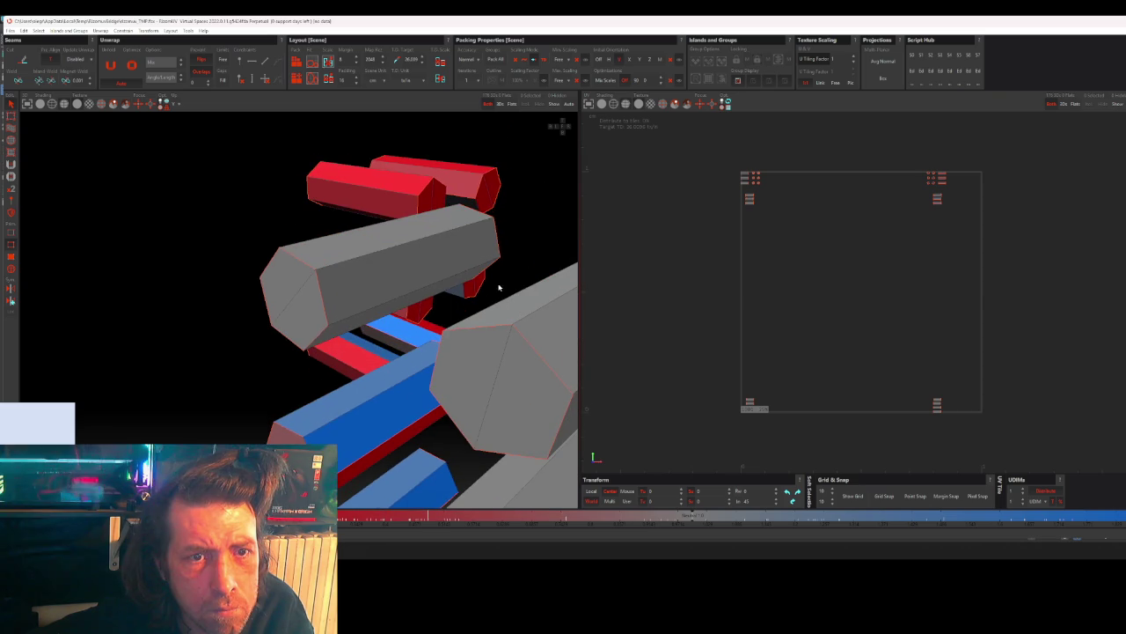
click(323, 301)
mouse_move(405, 339)
middle_down()
mouse_move(365, 360)
mouse_move(408, 355)
middle_up()
middle_drag(506, 296, 400, 301)
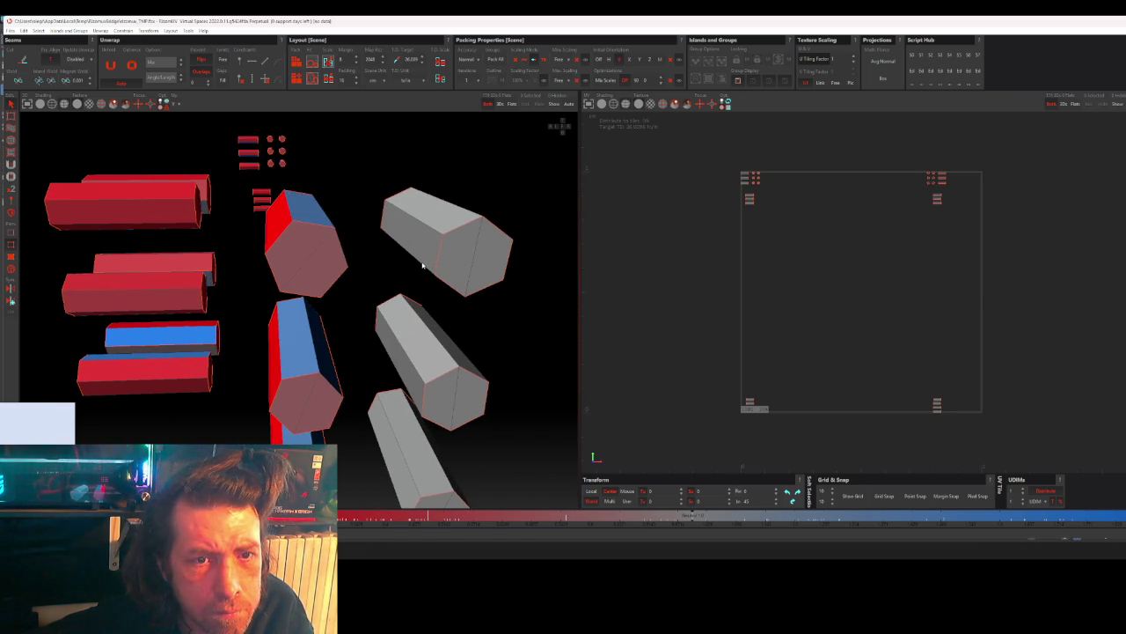
mouse_move(430, 264)
middle_down()
mouse_move(437, 252)
mouse_move(417, 268)
middle_up()
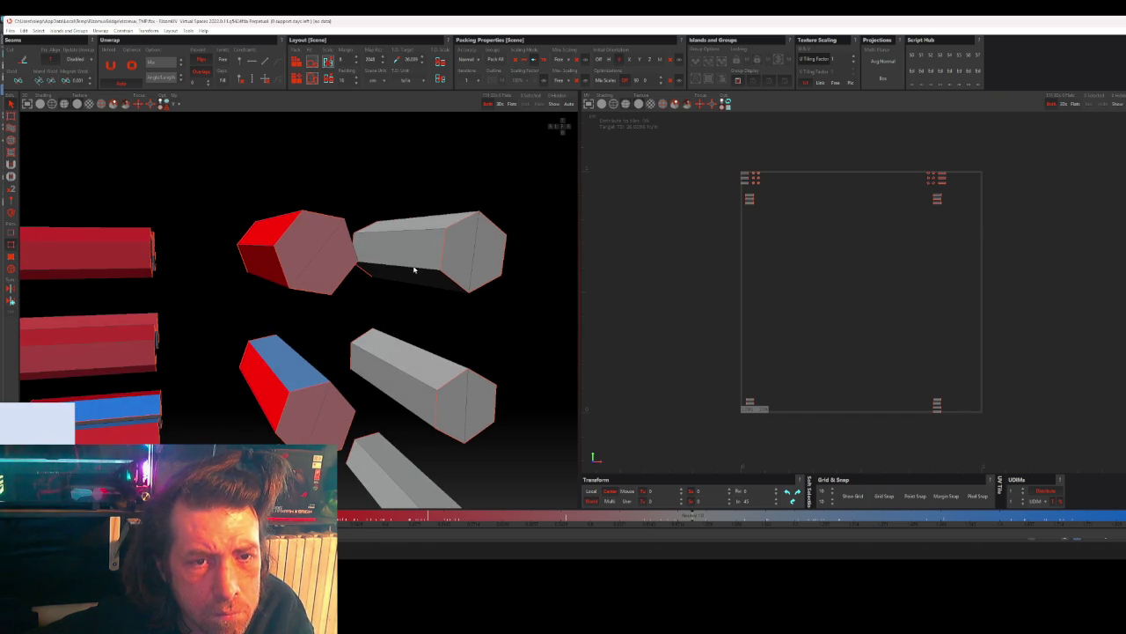
click(427, 252)
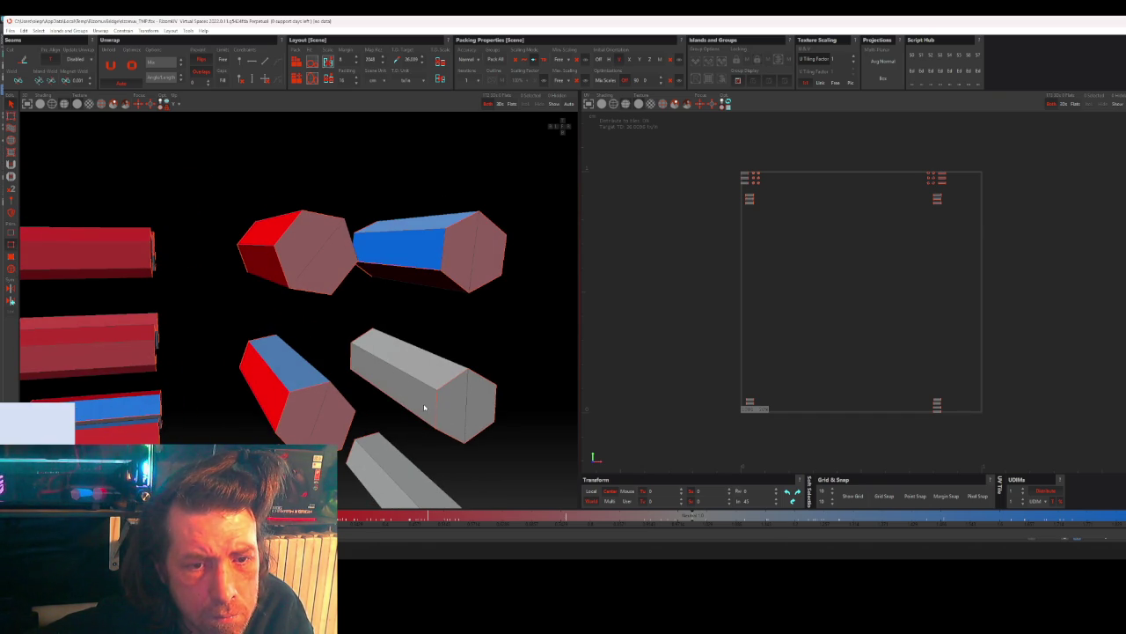
click(399, 381)
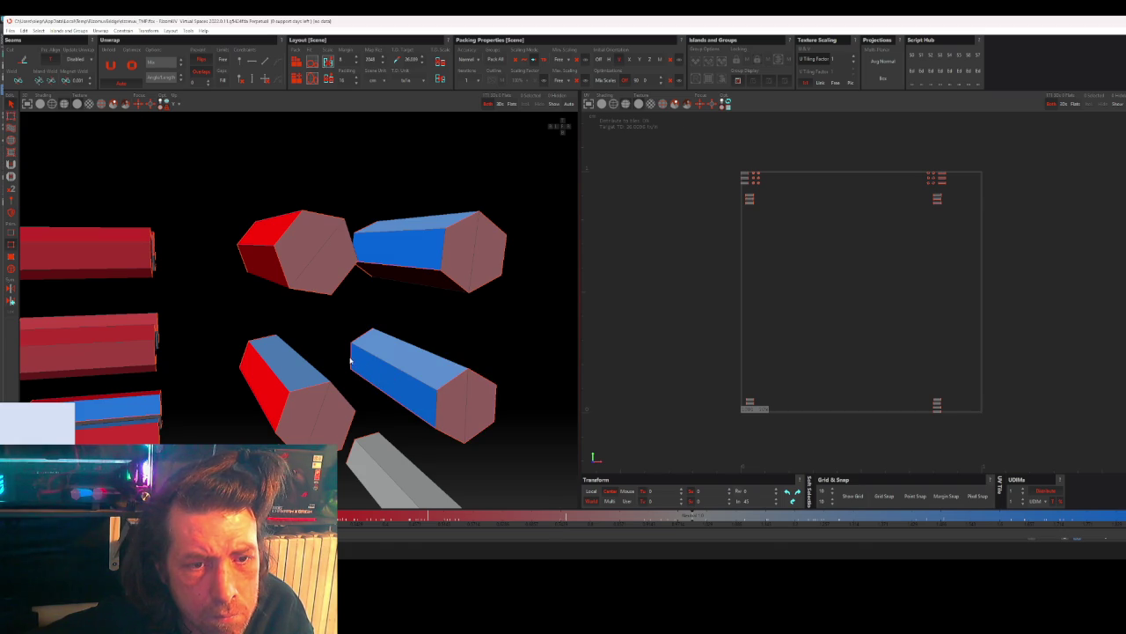
middle_drag(436, 424, 430, 331)
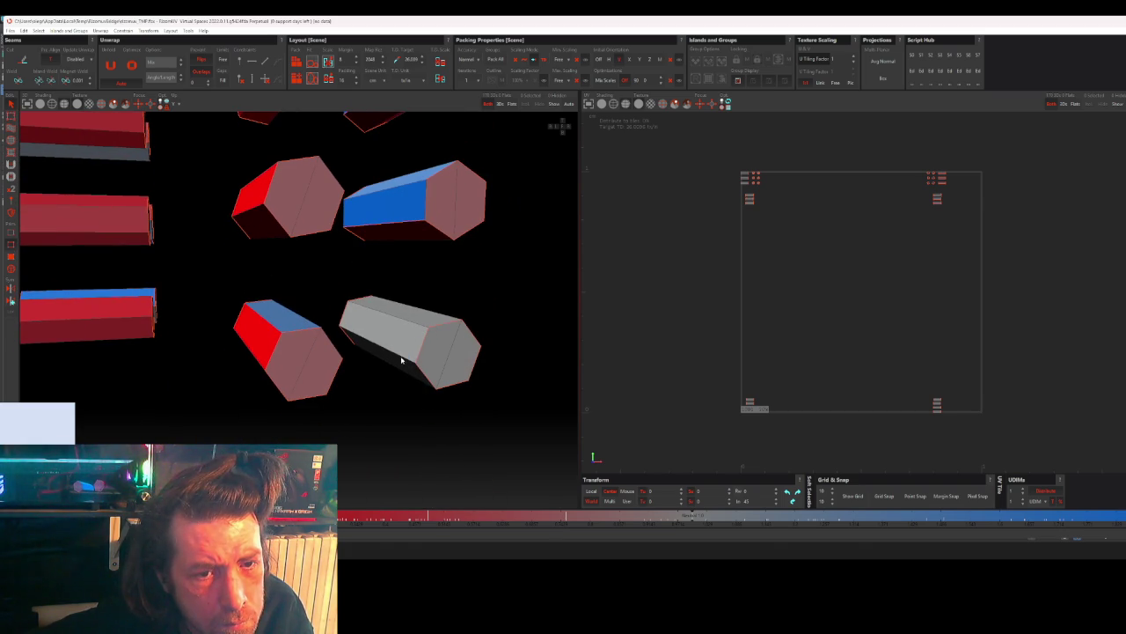
click(384, 332)
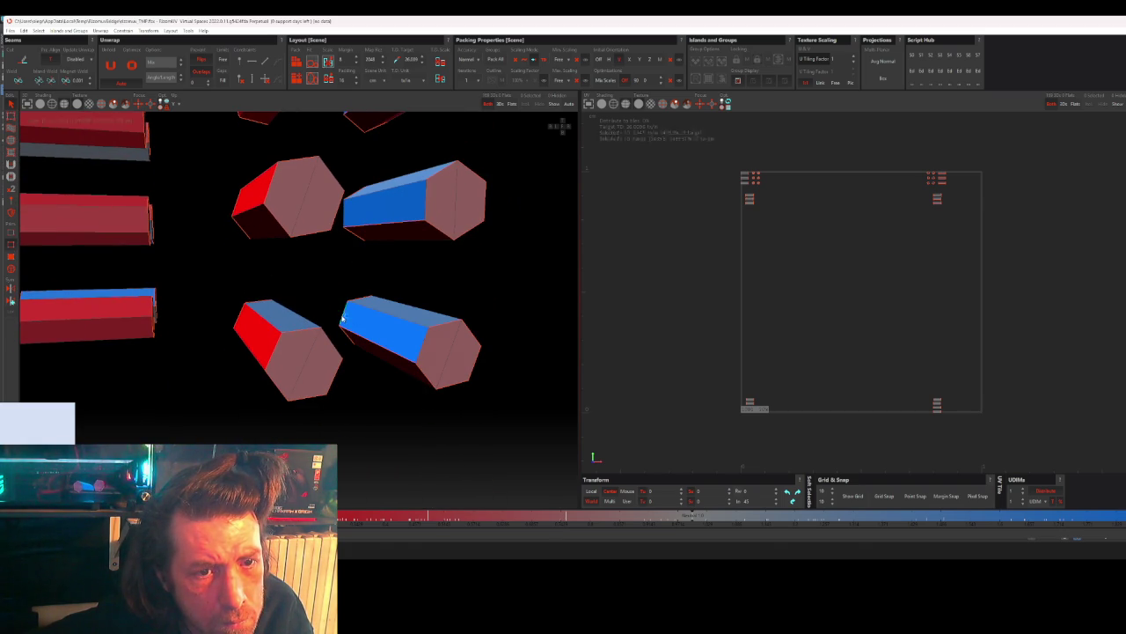
scroll(421, 302, down, 3)
alt+drag(440, 299, 395, 241)
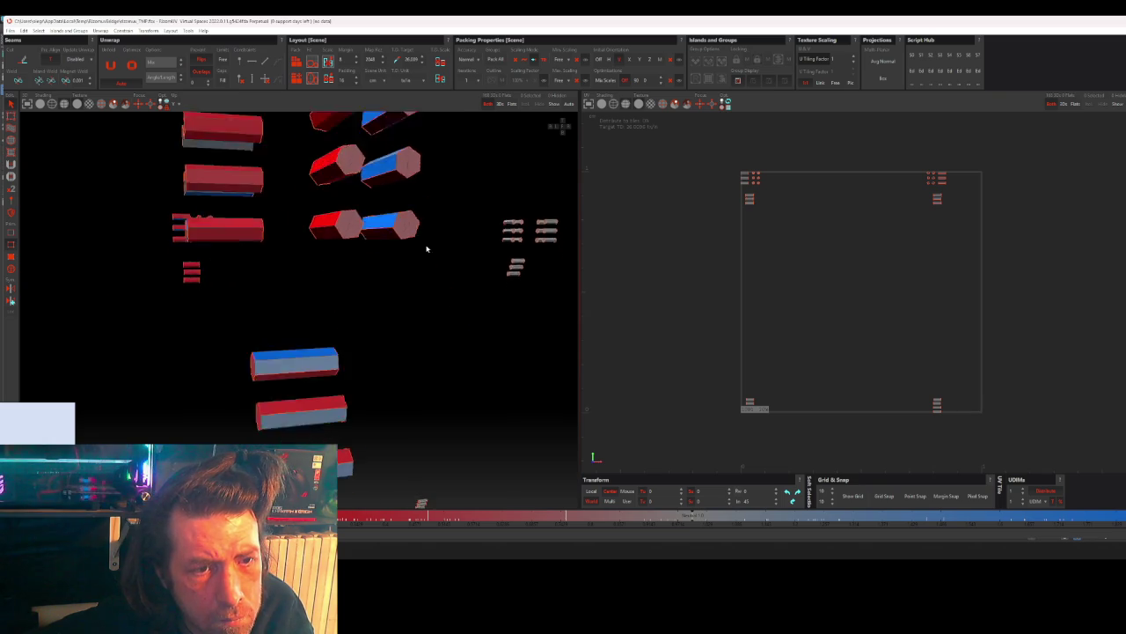
- Survey the bolt clusters and seam-cut the first grey bolt
scroll(372, 264, down, 3)
scroll(378, 282, down, 2)
mouse_move(377, 282)
alt+mouse_down()
mouse_move(367, 297)
mouse_move(387, 302)
mouse_move(455, 284)
mouse_move(447, 298)
mouse_move(465, 294)
mouse_move(182, 325)
mouse_move(438, 291)
mouse_move(349, 319)
mouse_move(316, 308)
mouse_move(255, 278)
mouse_move(198, 195)
alt+mouse_up()
scroll(440, 282, up, 1)
scroll(443, 261, up, 2)
scroll(440, 264, up, 2)
scroll(435, 271, up, 1)
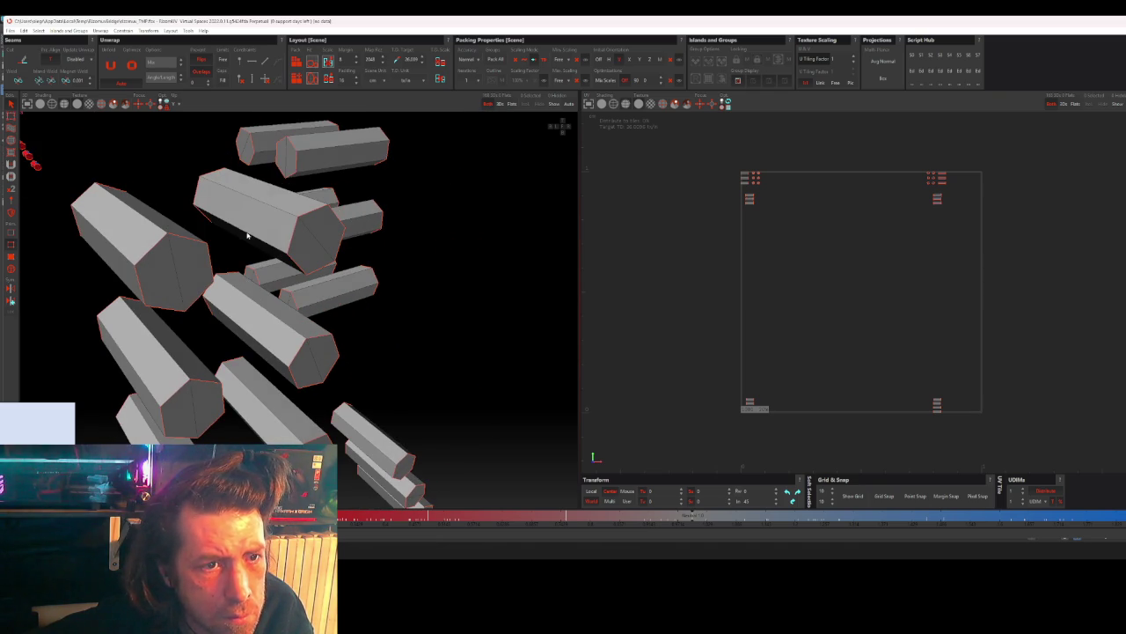
click(196, 191)
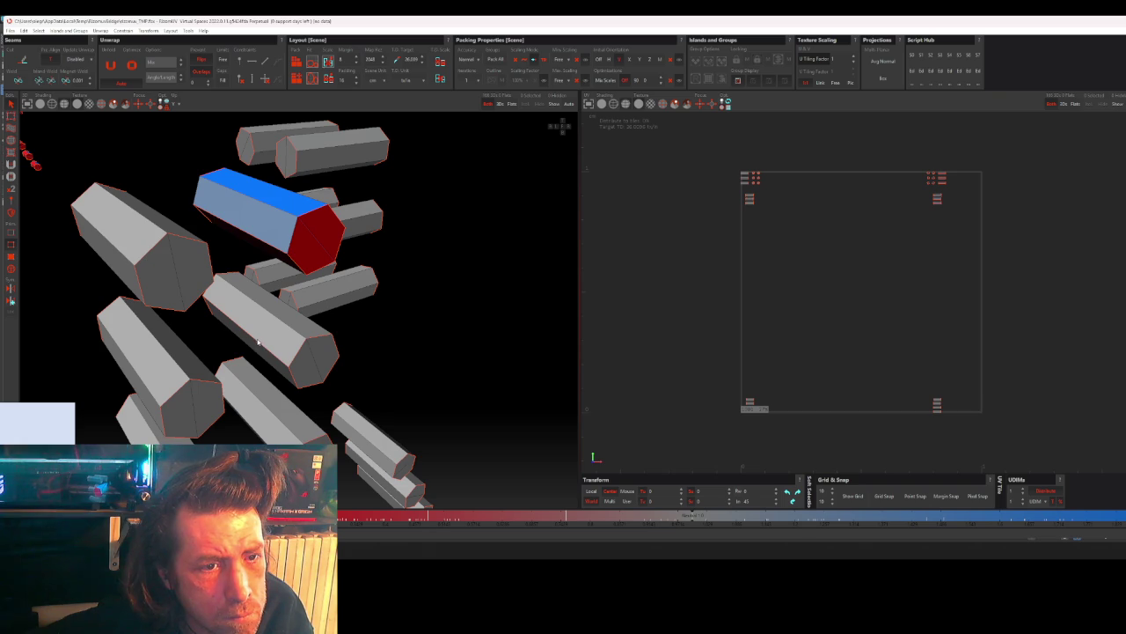
- Seam-cut the two grey bolts below, including the lower bolt's end cap
alt+drag(274, 347, 273, 334)
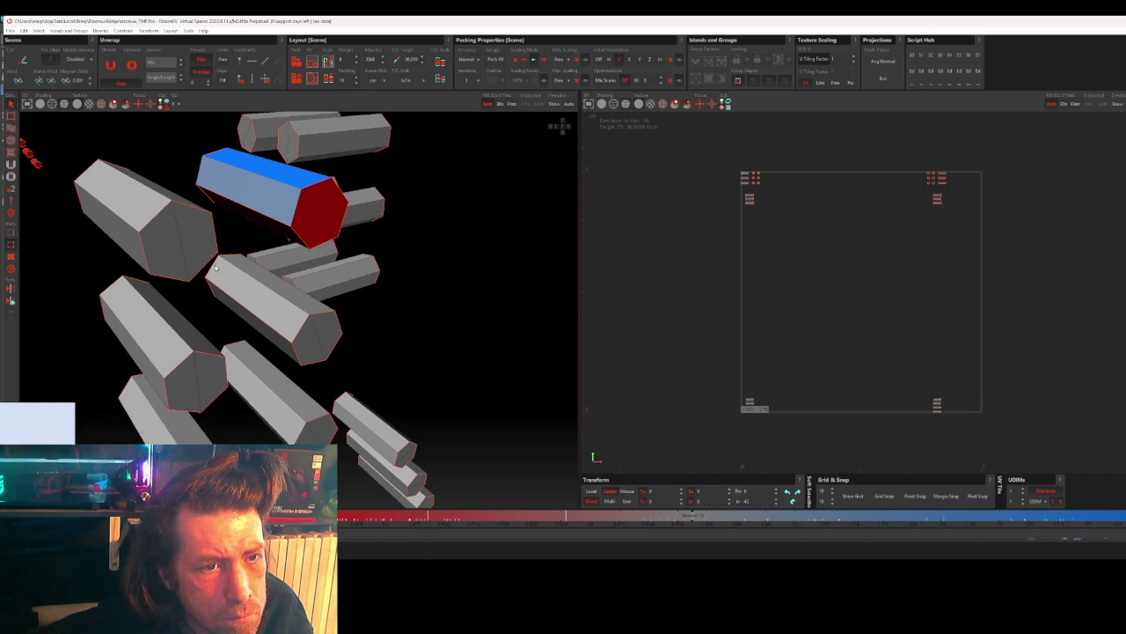
click(249, 295)
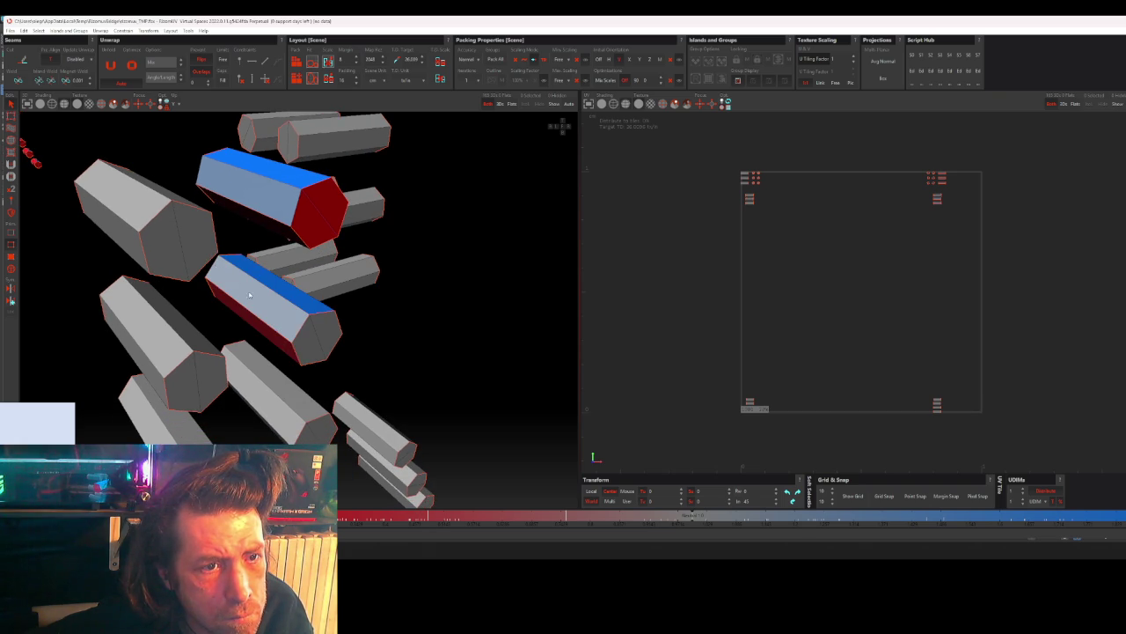
click(301, 331)
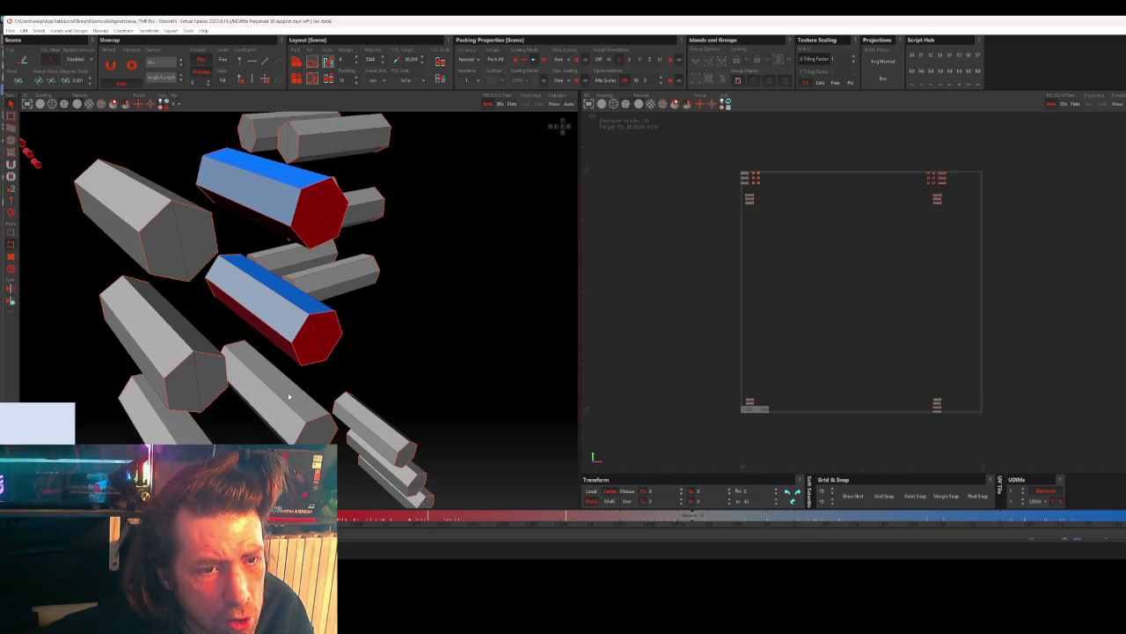
click(298, 438)
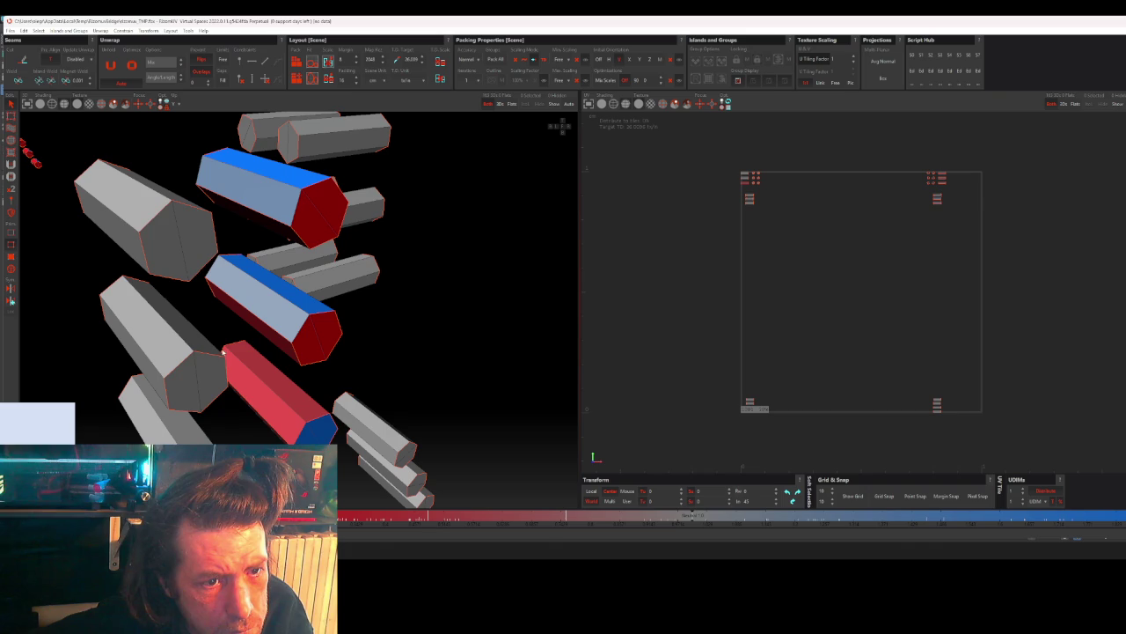
- Seam-cut the lower-left grey bolt, the left grey bolt and one more uncut bolt
mouse_move(224, 350)
alt+mouse_down()
mouse_move(258, 359)
mouse_move(272, 381)
alt+mouse_up()
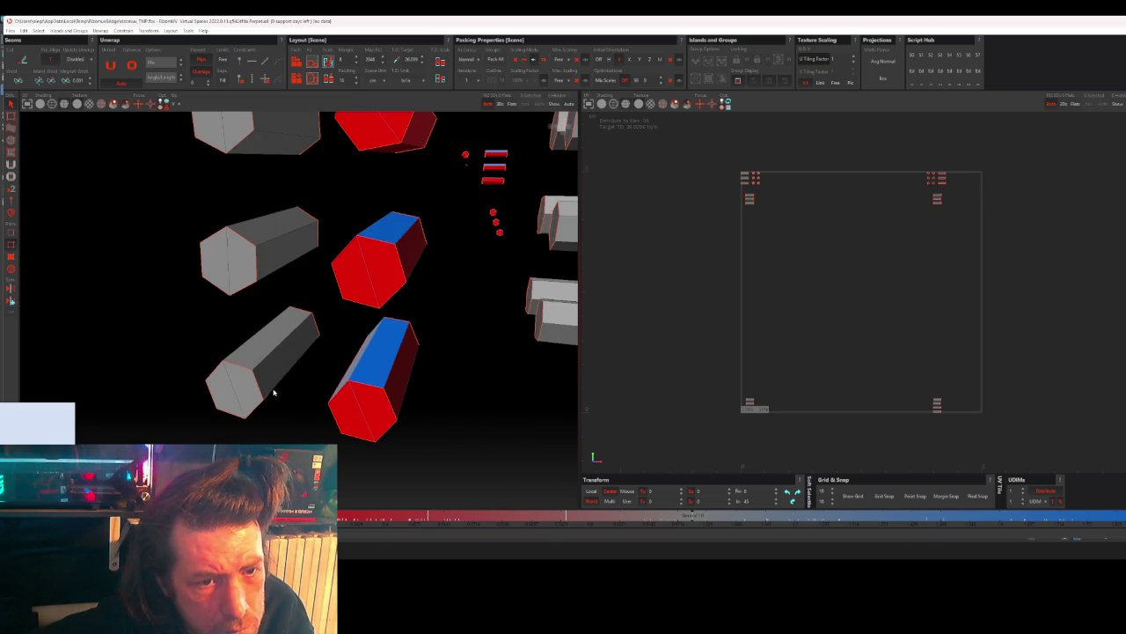
click(314, 332)
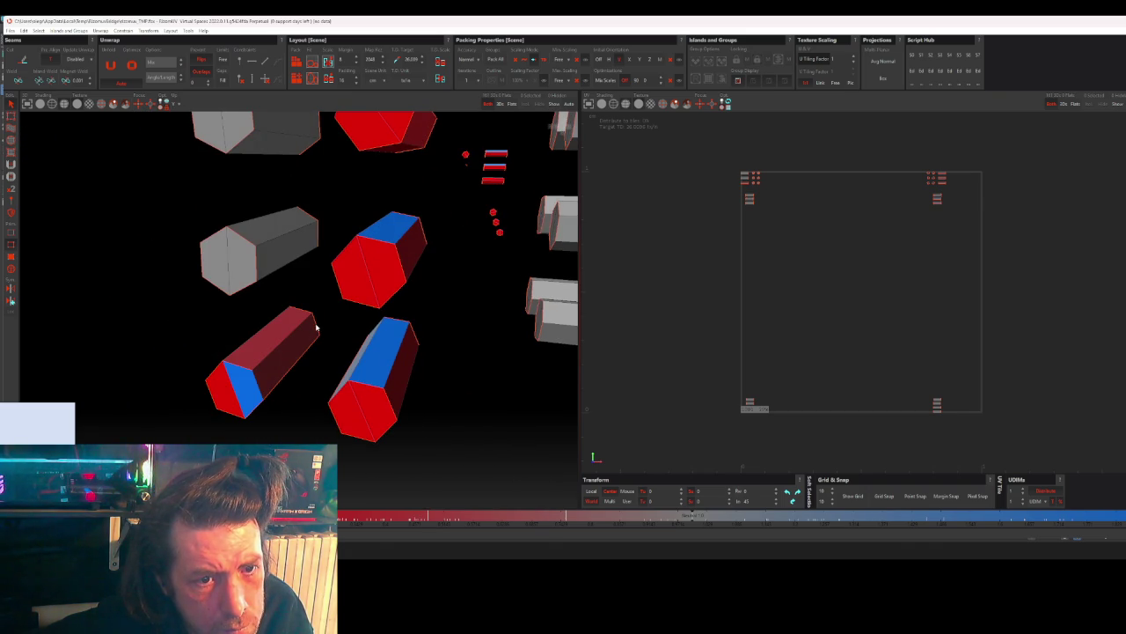
click(313, 315)
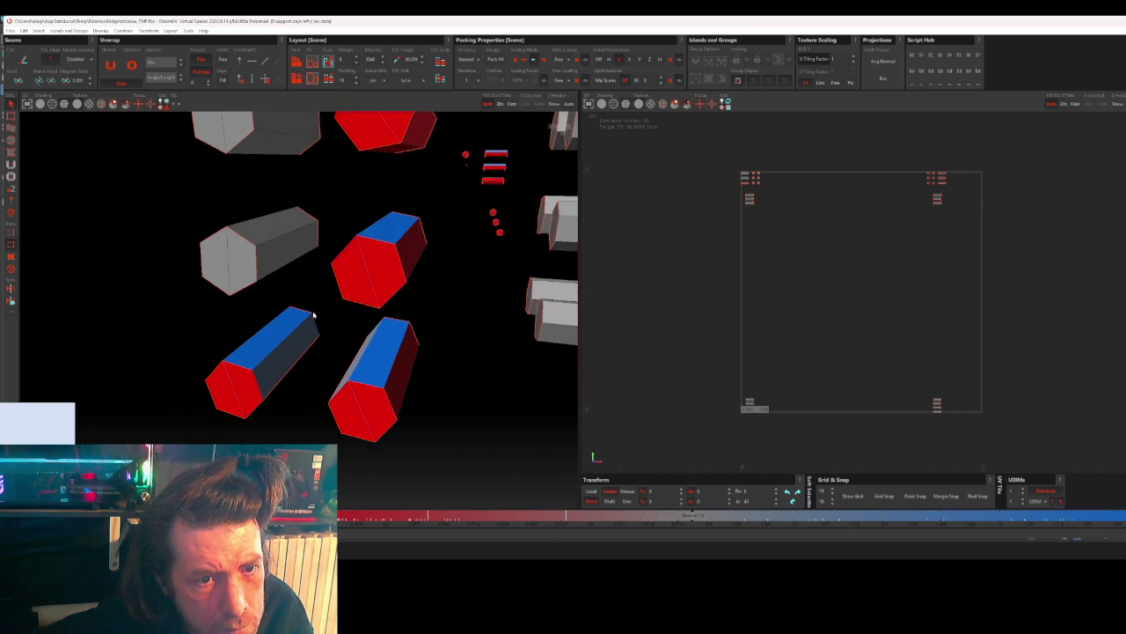
click(277, 256)
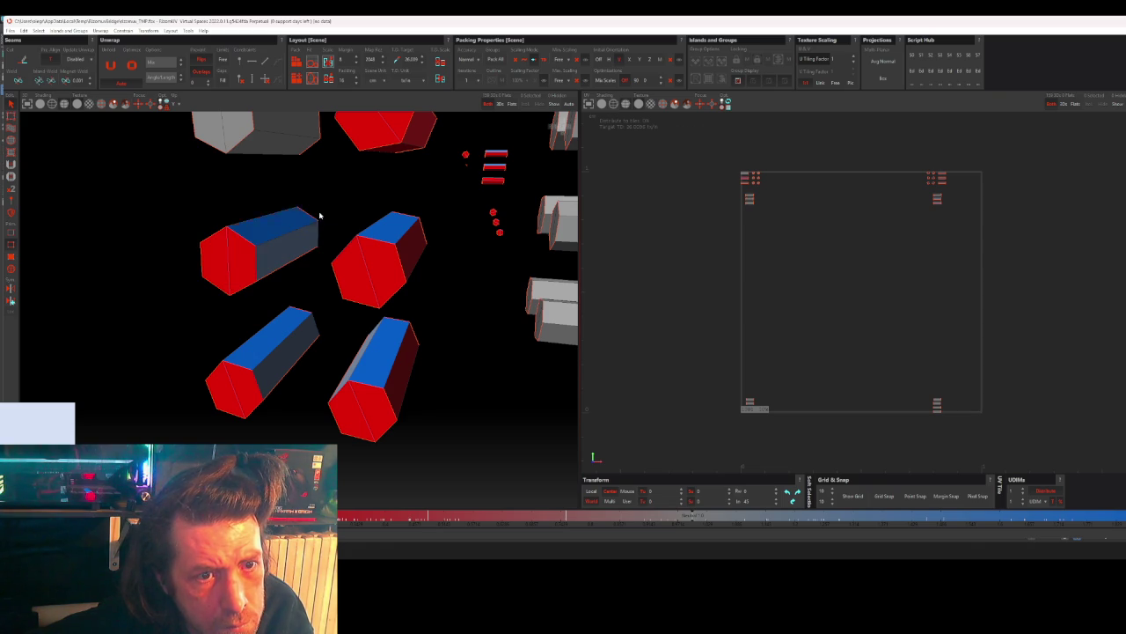
middle_drag(327, 182, 322, 238)
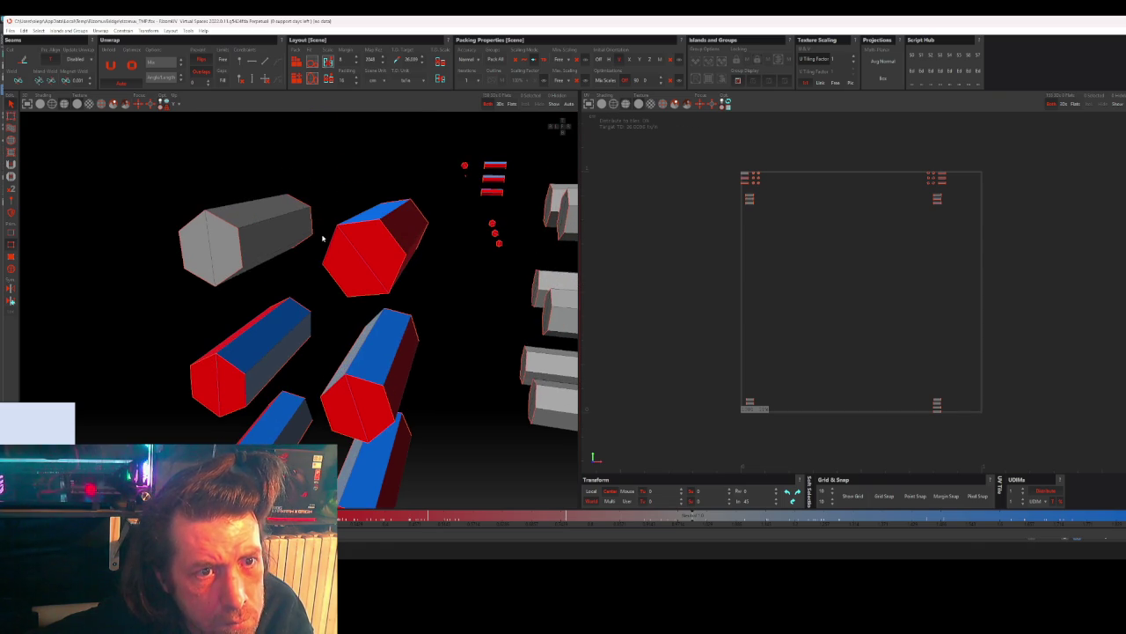
click(261, 245)
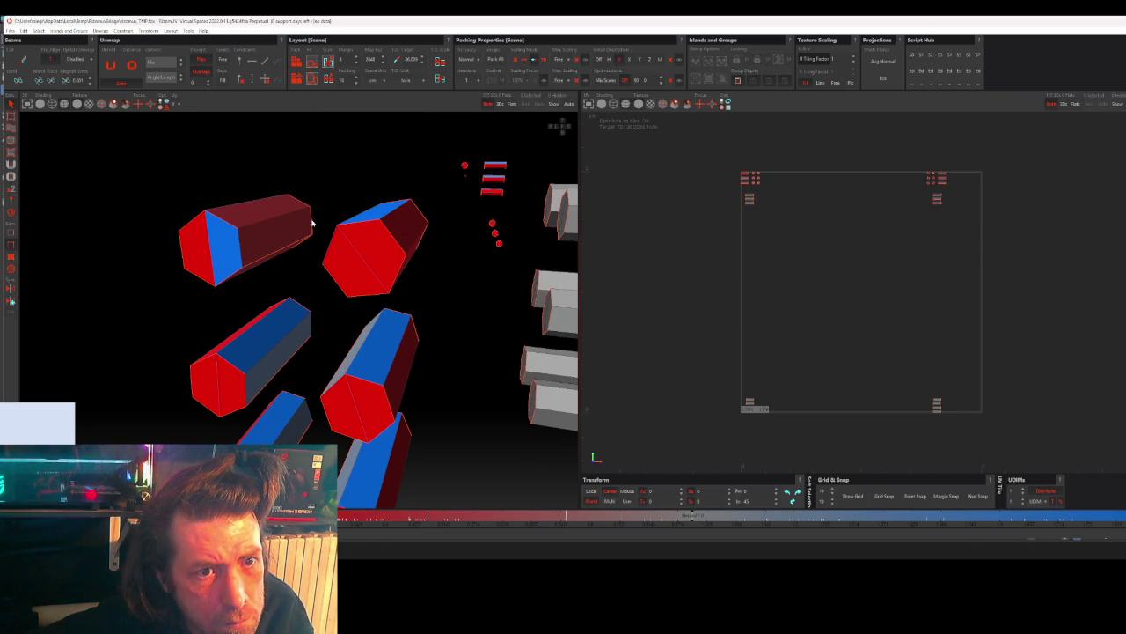
- Seam-cut the grey bolt in front and the next hex bolt
scroll(313, 223, down, 2)
scroll(344, 201, down, 3)
scroll(367, 194, down, 3)
mouse_move(374, 284)
middle_down()
mouse_move(335, 264)
mouse_move(289, 312)
mouse_move(203, 307)
middle_up()
scroll(203, 307, up, 2)
scroll(264, 264, up, 4)
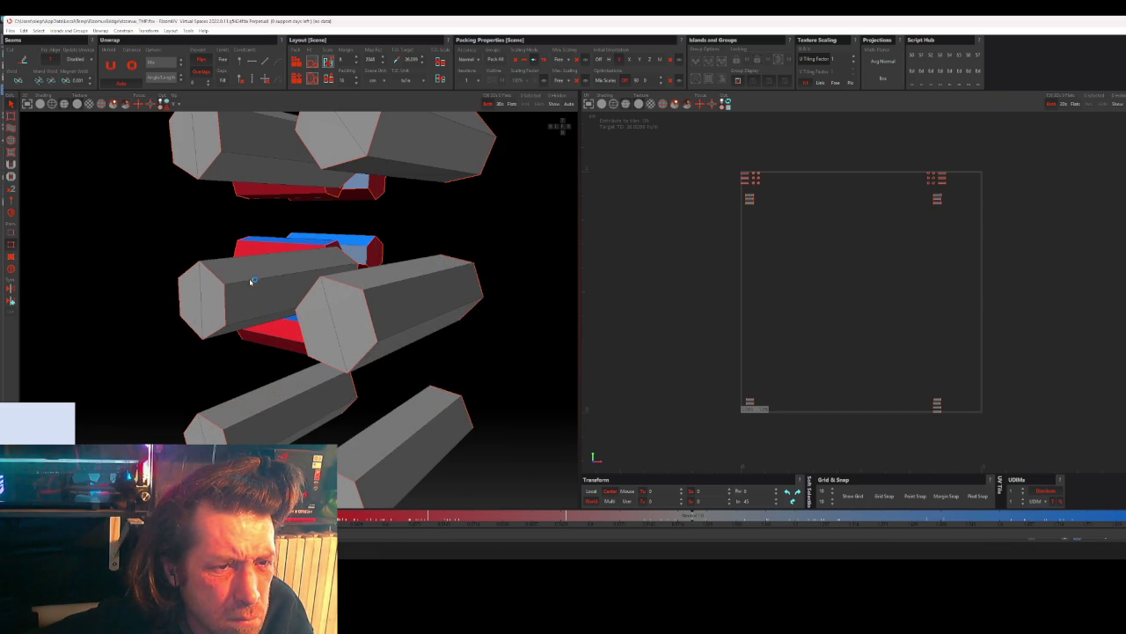
click(225, 313)
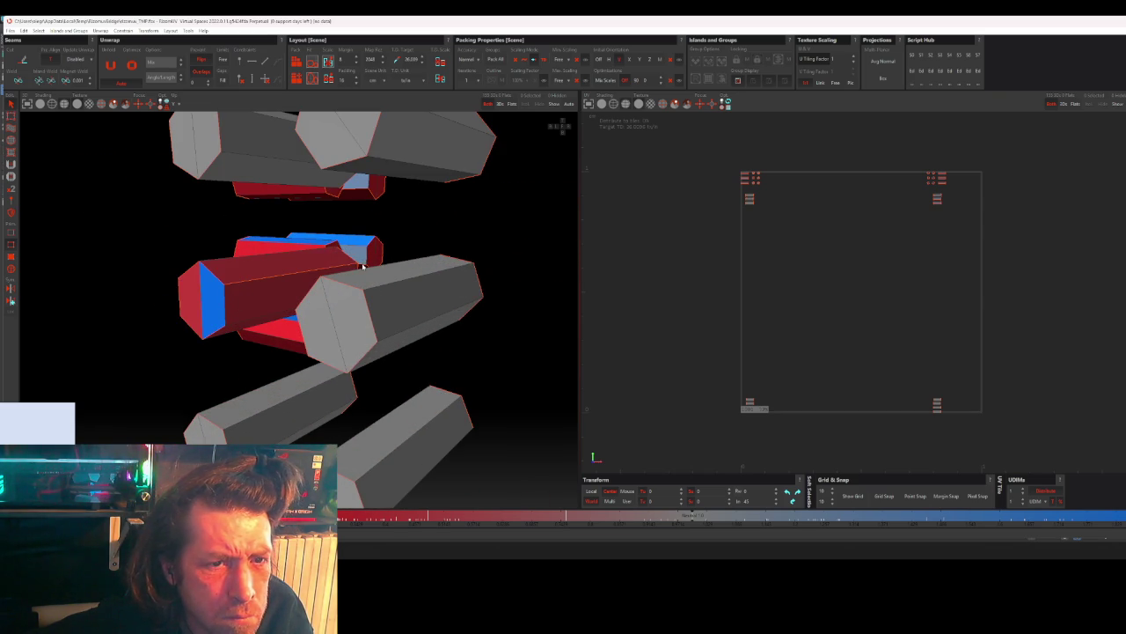
mouse_move(340, 294)
middle_down()
mouse_move(325, 273)
mouse_move(271, 287)
middle_up()
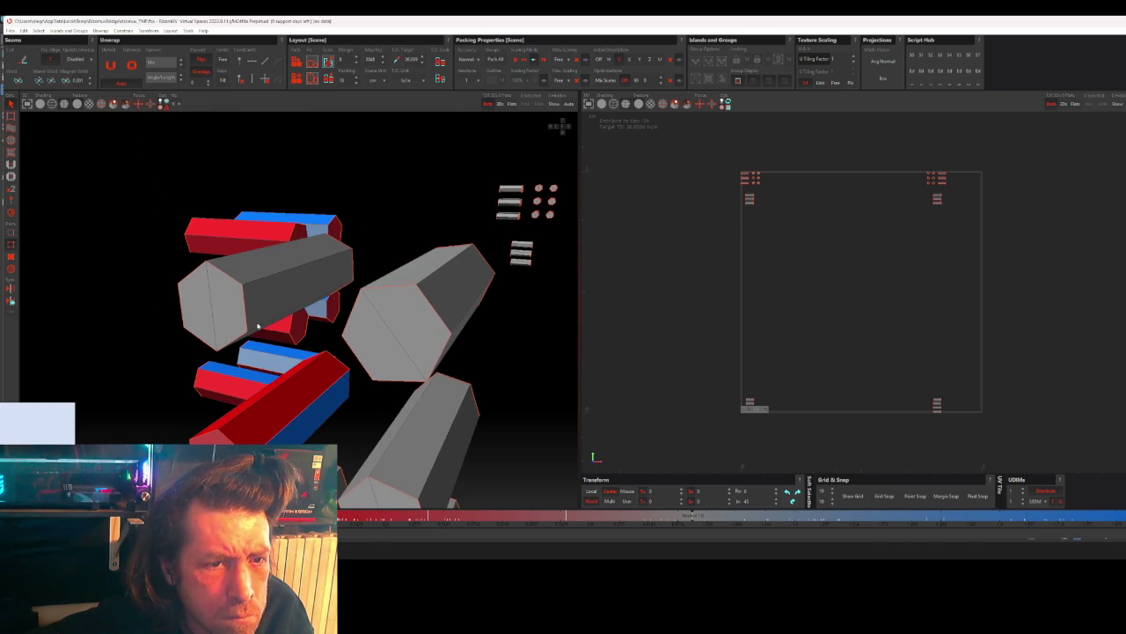
click(302, 294)
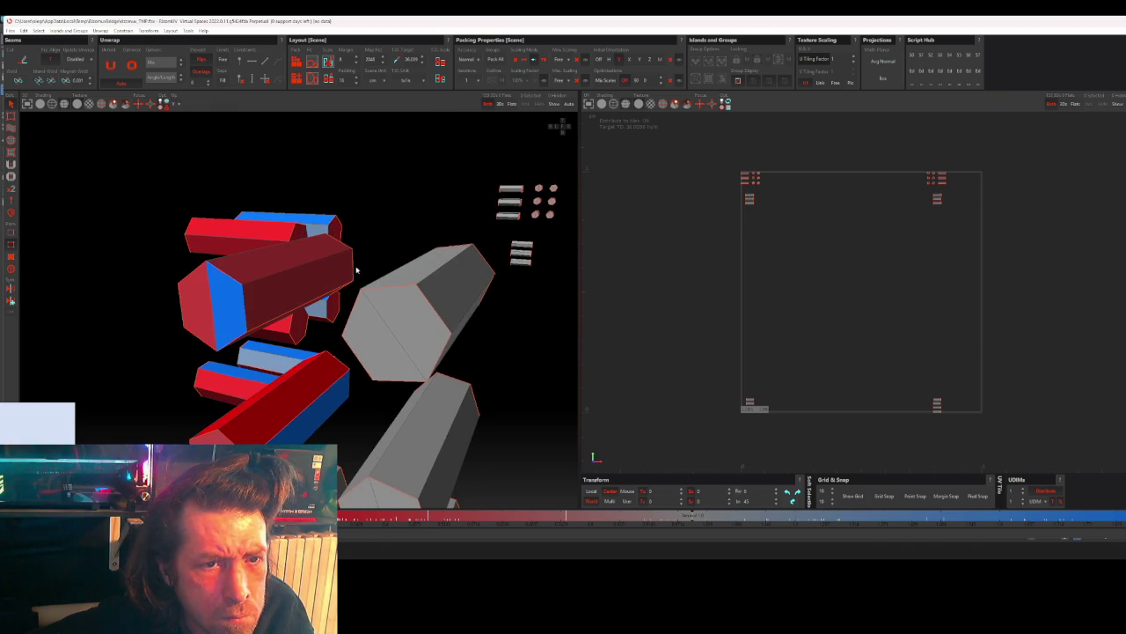
- Seam-cut the centre, lower and right grey bolts, then revert the right one
mouse_move(357, 268)
middle_down()
mouse_move(327, 347)
mouse_move(285, 288)
middle_up()
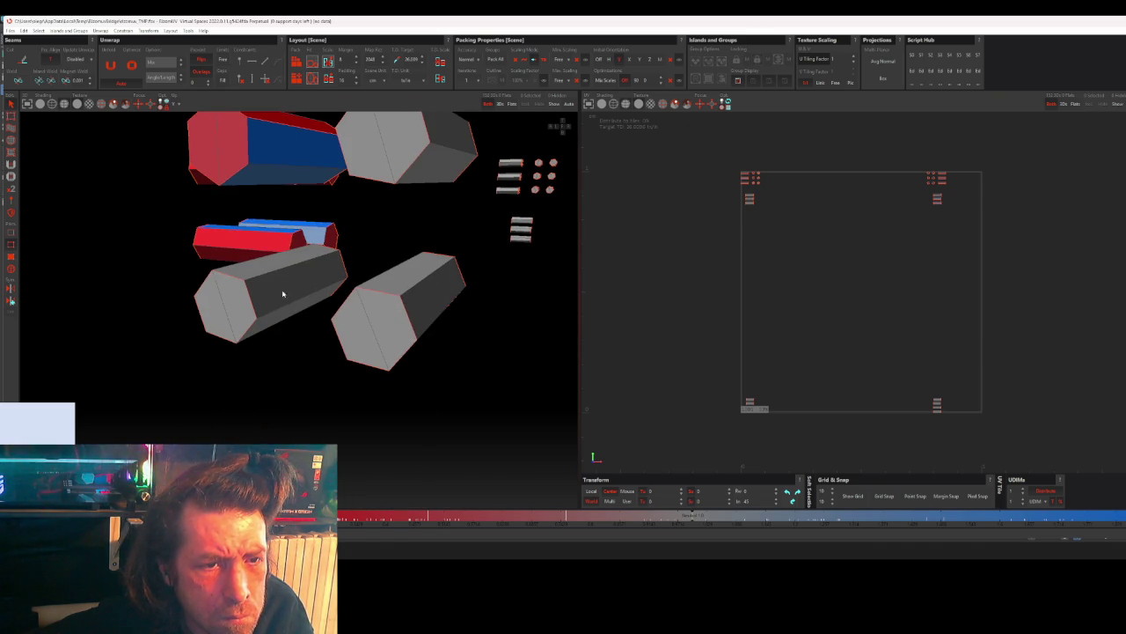
click(251, 305)
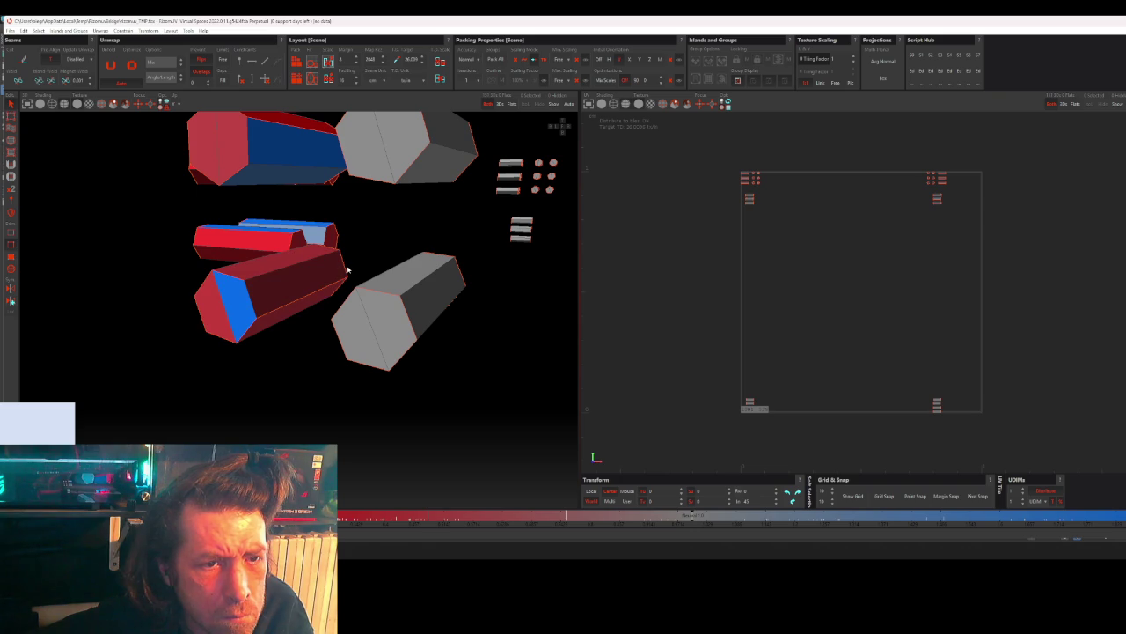
mouse_move(251, 305)
middle_down()
mouse_move(326, 337)
mouse_move(458, 309)
middle_up()
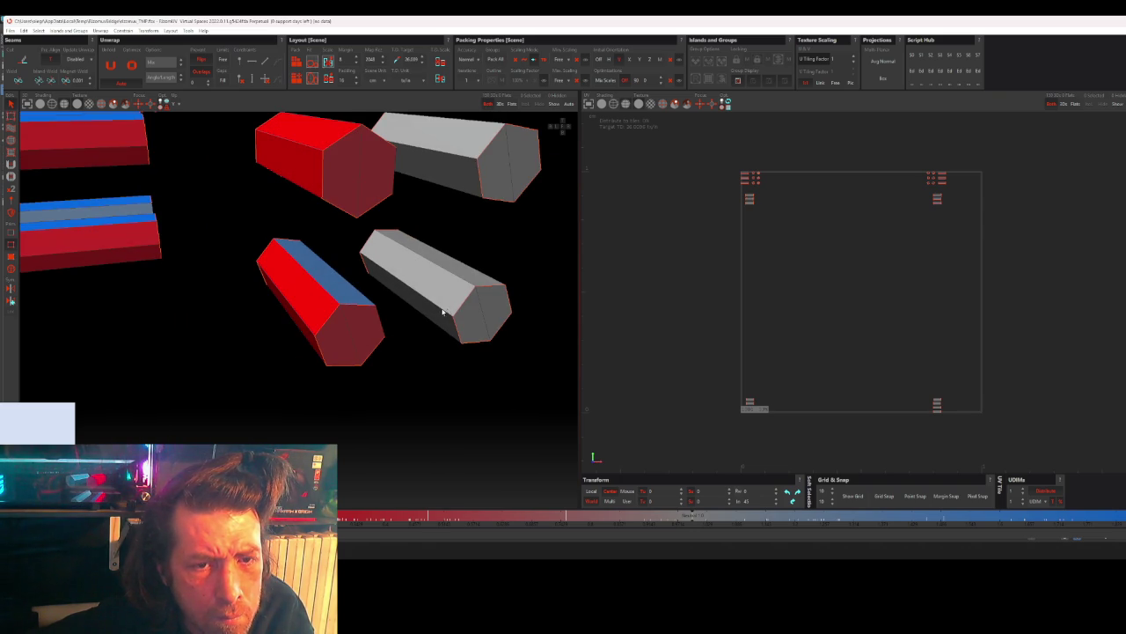
click(381, 258)
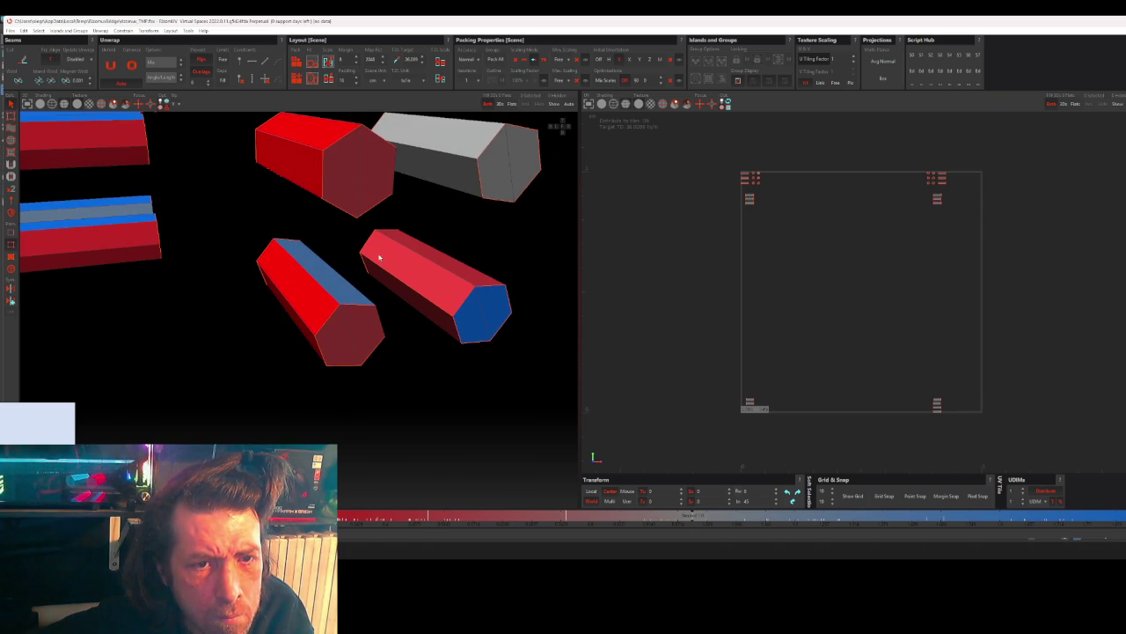
middle_drag(461, 234, 401, 299)
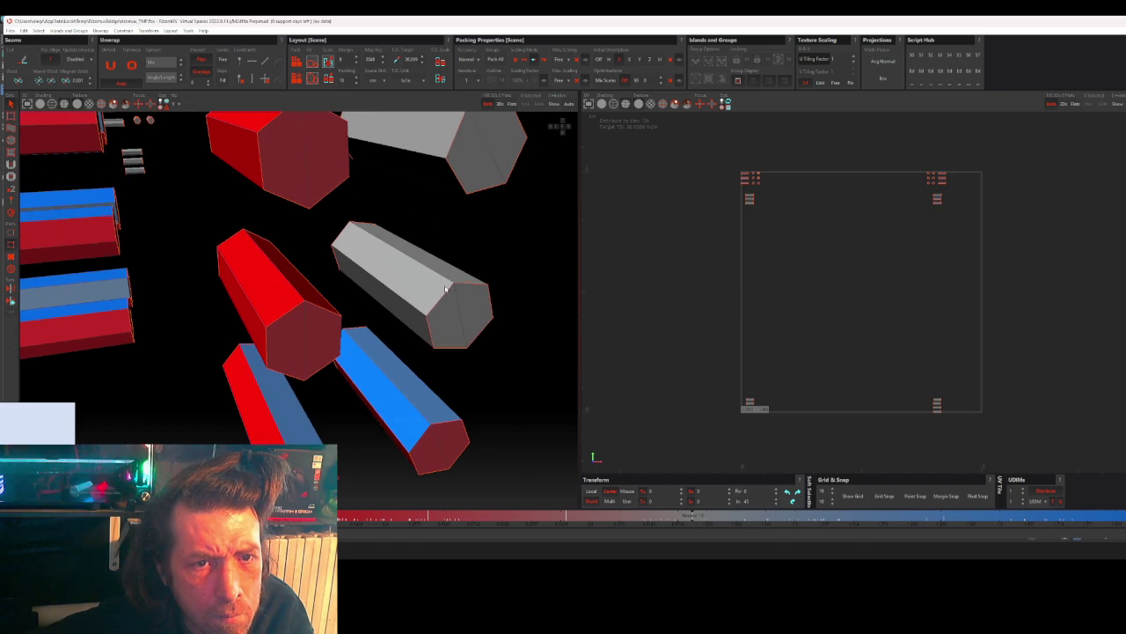
click(435, 305)
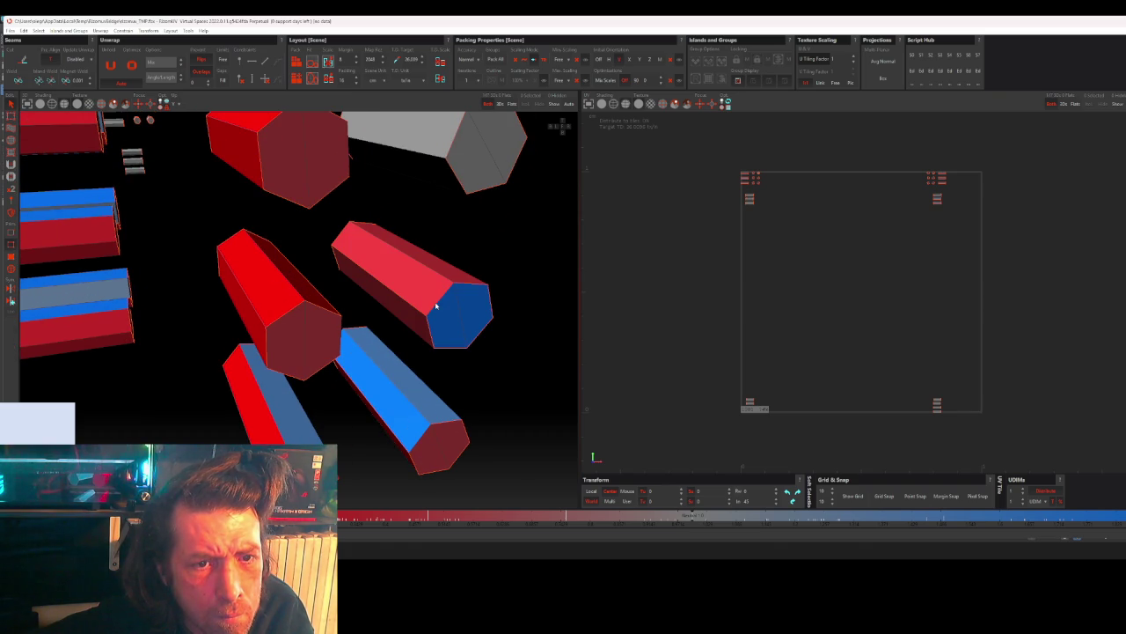
ctrl+click(341, 236)
- Re-cut the right grey bolt and zoom out to check the whole bolt group
mouse_move(343, 237)
middle_down()
mouse_move(402, 252)
mouse_move(397, 332)
middle_up()
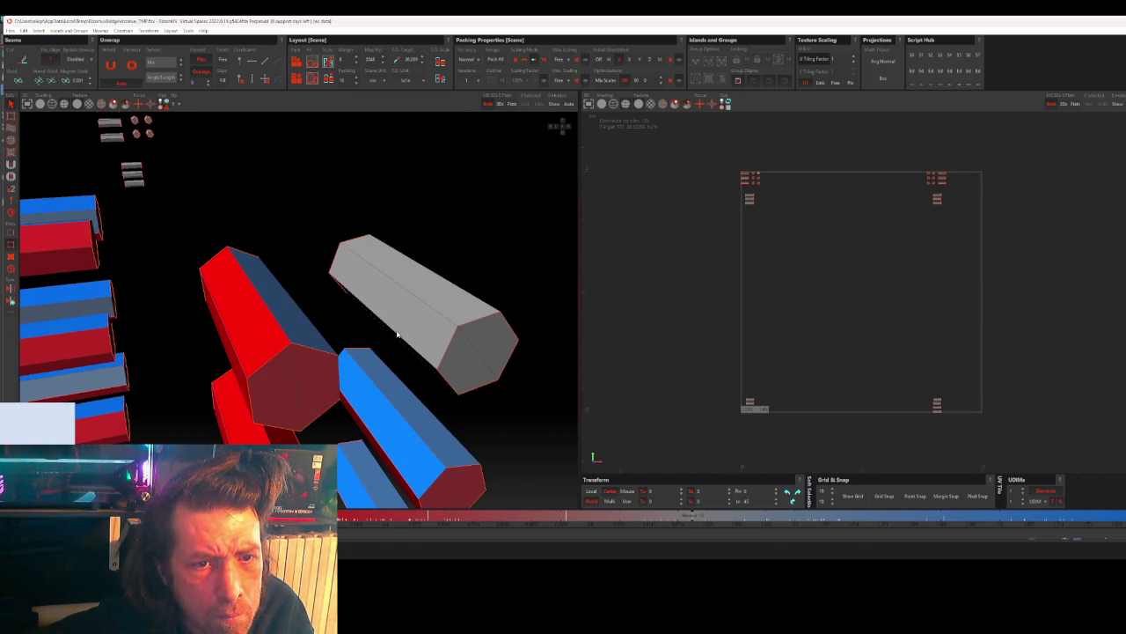
click(444, 348)
mouse_move(335, 262)
middle_down()
mouse_move(360, 282)
mouse_move(360, 234)
middle_up()
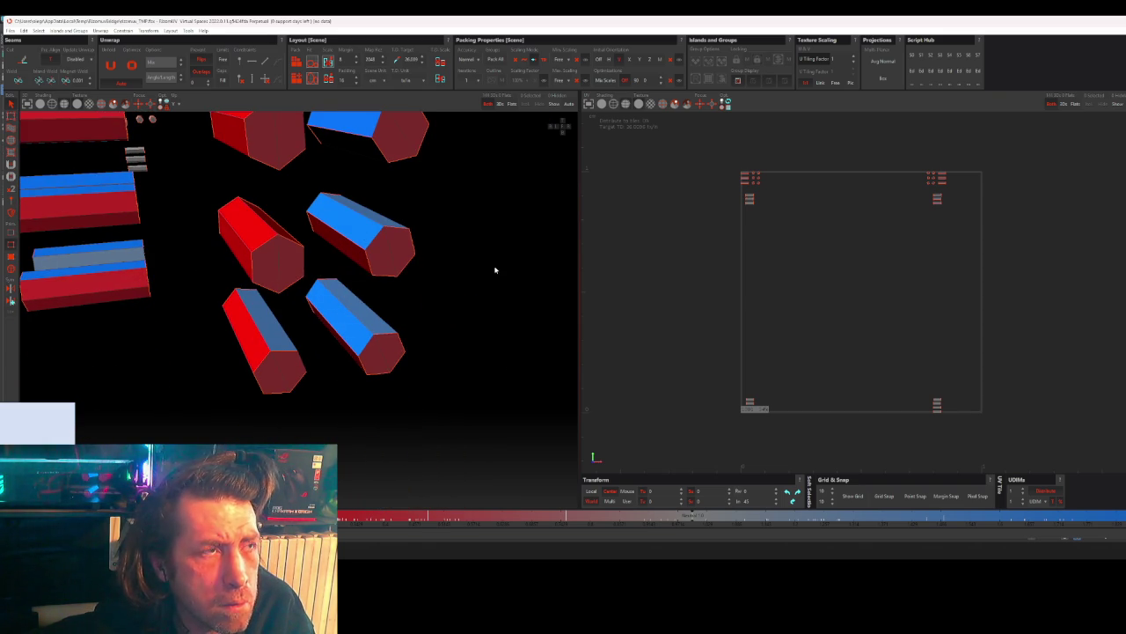
scroll(496, 270, down, 3)
mouse_move(478, 300)
middle_down()
mouse_move(400, 357)
mouse_move(434, 305)
mouse_move(382, 325)
mouse_move(465, 287)
mouse_move(133, 294)
mouse_move(173, 281)
mouse_move(95, 314)
middle_up()
scroll(387, 281, down, 3)
- Seam-cut the top two grey bolts of the next group and check them end-on
mouse_move(387, 281)
middle_down()
mouse_move(214, 289)
mouse_move(349, 259)
middle_up()
scroll(477, 205, up, 2)
scroll(477, 206, up, 4)
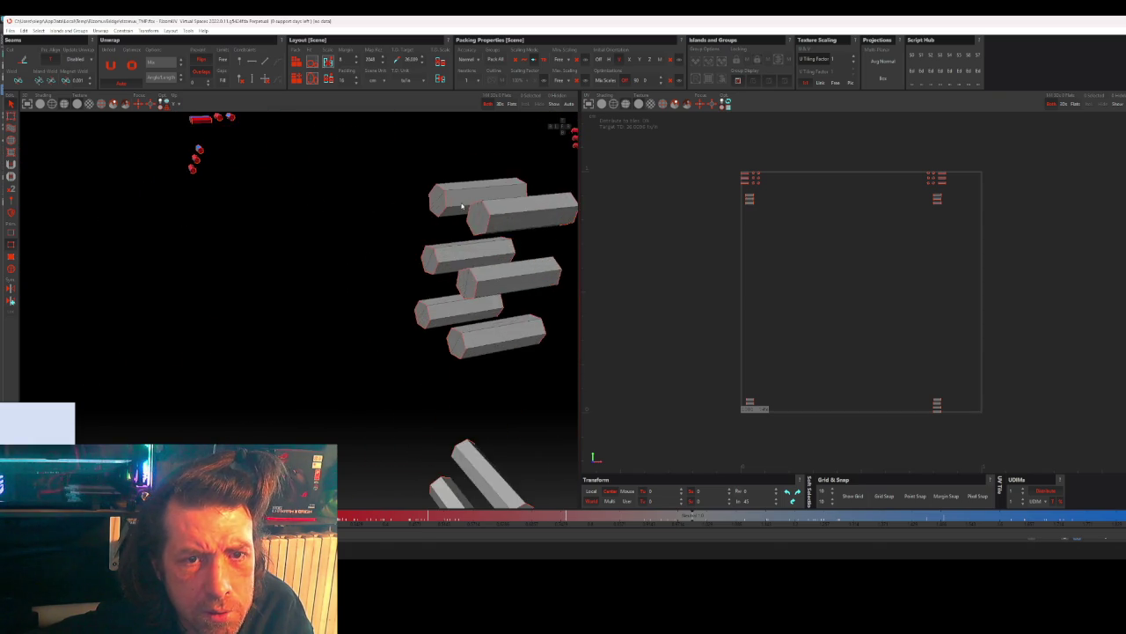
scroll(477, 205, up, 2)
scroll(464, 212, up, 2)
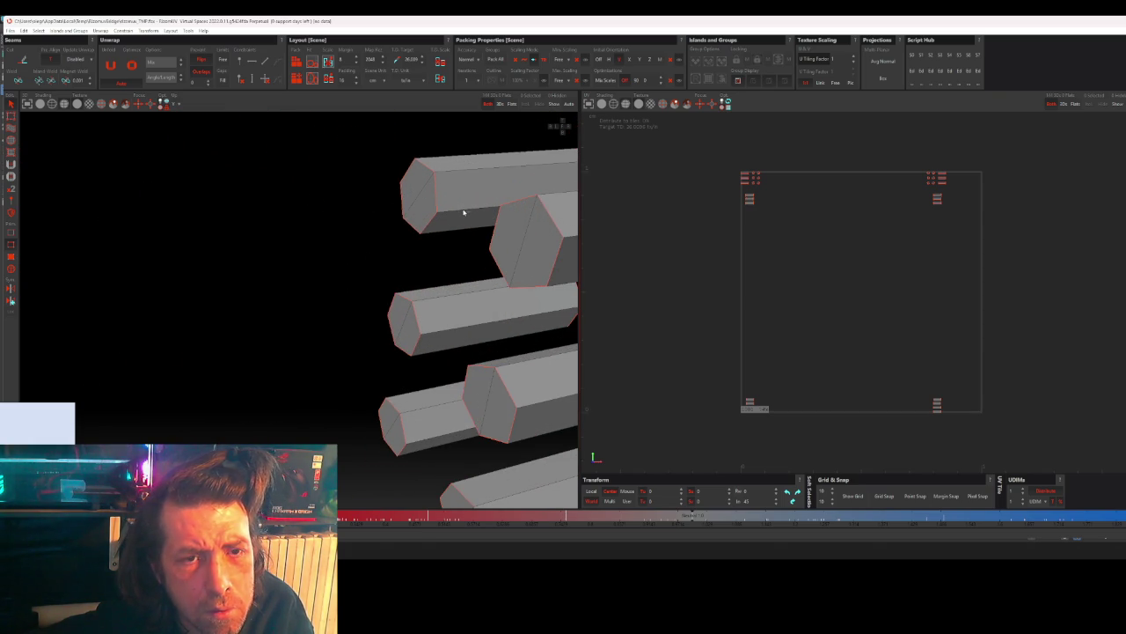
scroll(509, 211, down, 1)
scroll(497, 194, down, 2)
click(419, 179)
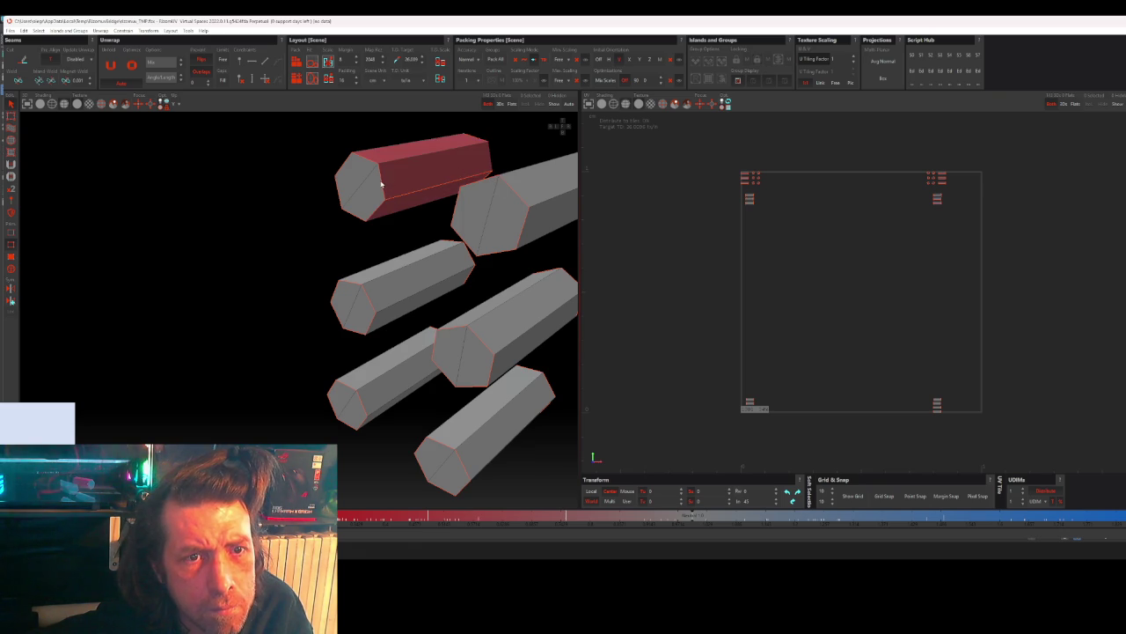
click(380, 219)
click(374, 301)
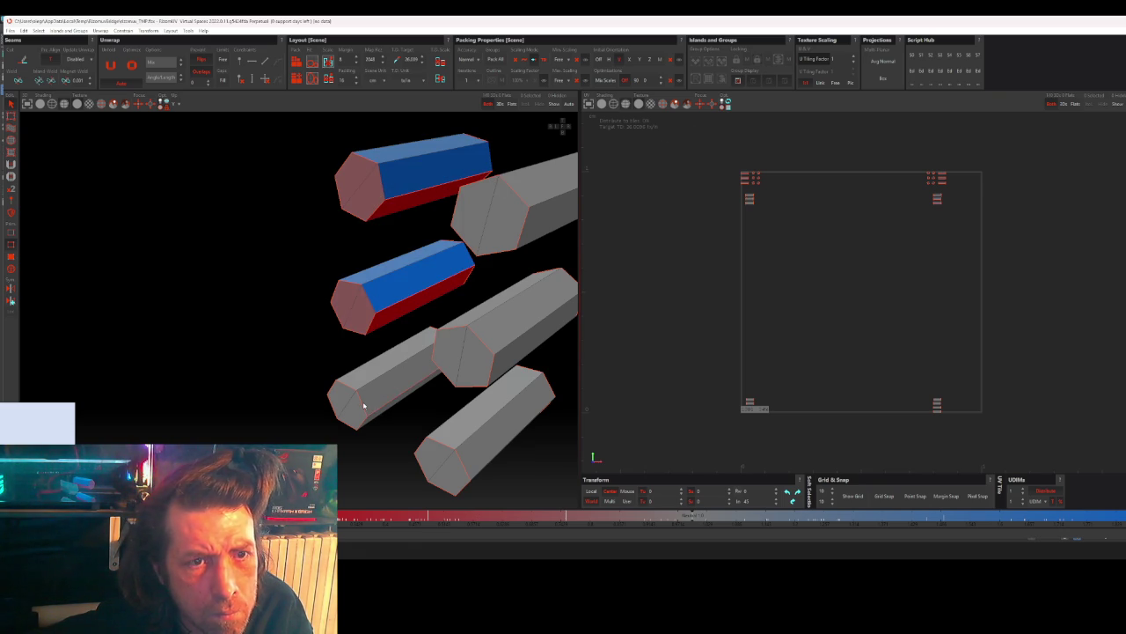
mouse_move(376, 378)
alt+mouse_down()
mouse_move(405, 327)
mouse_move(465, 307)
mouse_move(470, 295)
alt+mouse_up()
mouse_move(396, 354)
alt+mouse_down()
mouse_move(355, 372)
mouse_move(385, 301)
mouse_move(380, 284)
mouse_move(356, 351)
mouse_move(399, 358)
mouse_move(410, 402)
mouse_move(377, 395)
mouse_move(326, 254)
mouse_move(352, 347)
mouse_move(294, 289)
mouse_move(311, 360)
mouse_move(349, 367)
mouse_move(322, 282)
mouse_move(320, 389)
alt+mouse_up()
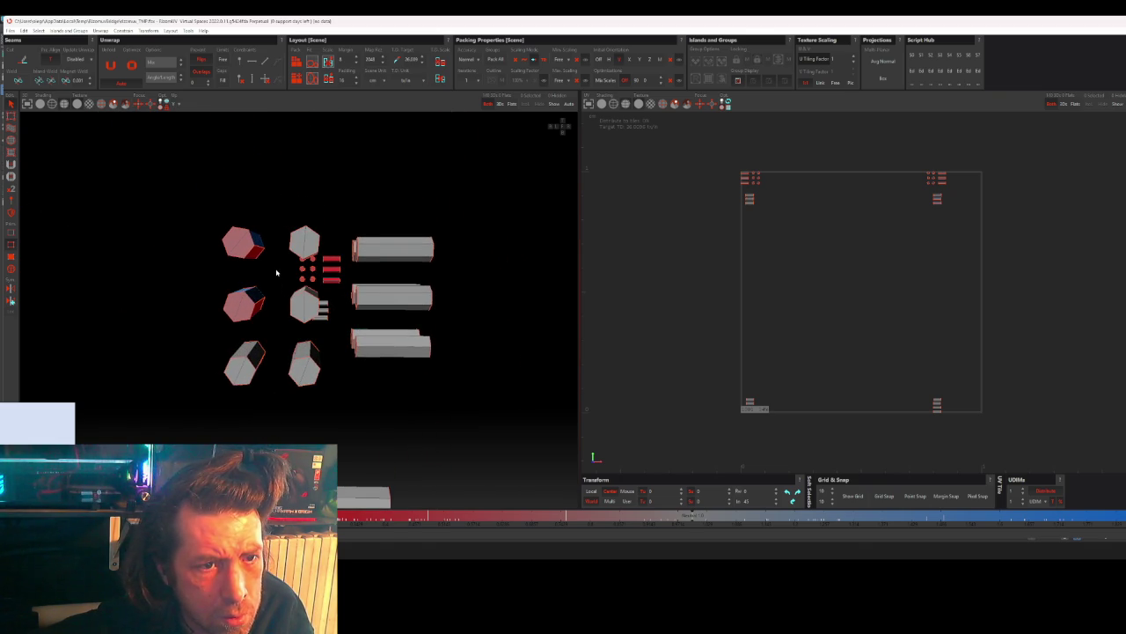
- Seam-cut the lower-left and lower-middle grey bolts in the group
scroll(277, 269, up, 2)
scroll(276, 273, up, 2)
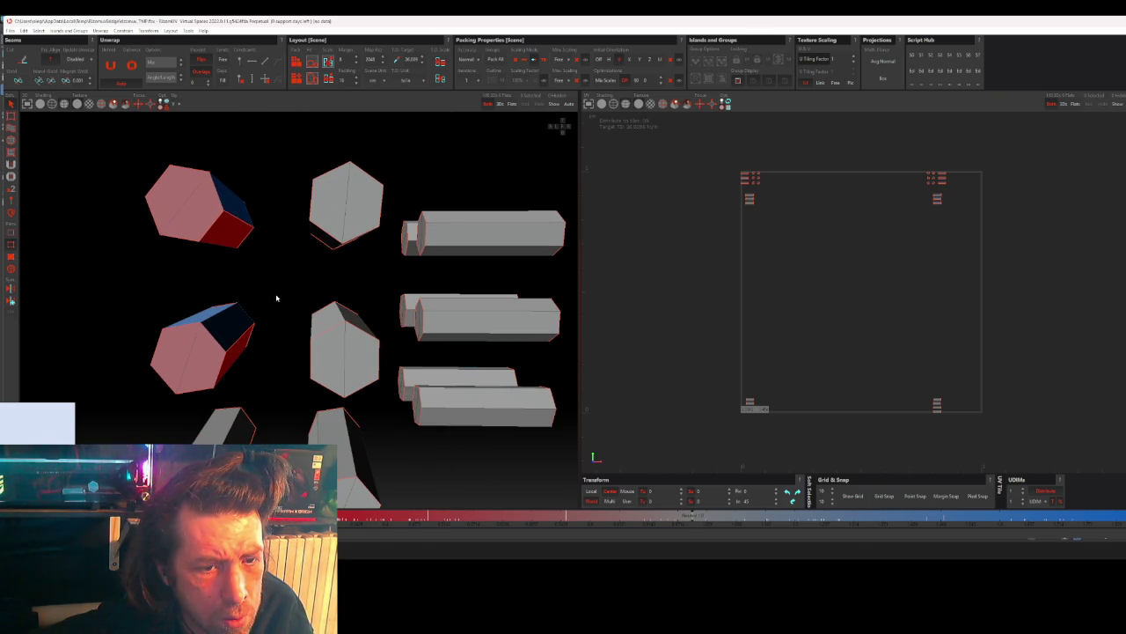
mouse_move(275, 298)
alt+mouse_down()
mouse_move(289, 284)
mouse_move(269, 296)
mouse_move(295, 296)
mouse_move(286, 291)
mouse_move(258, 339)
mouse_move(270, 283)
mouse_move(243, 323)
alt+mouse_up()
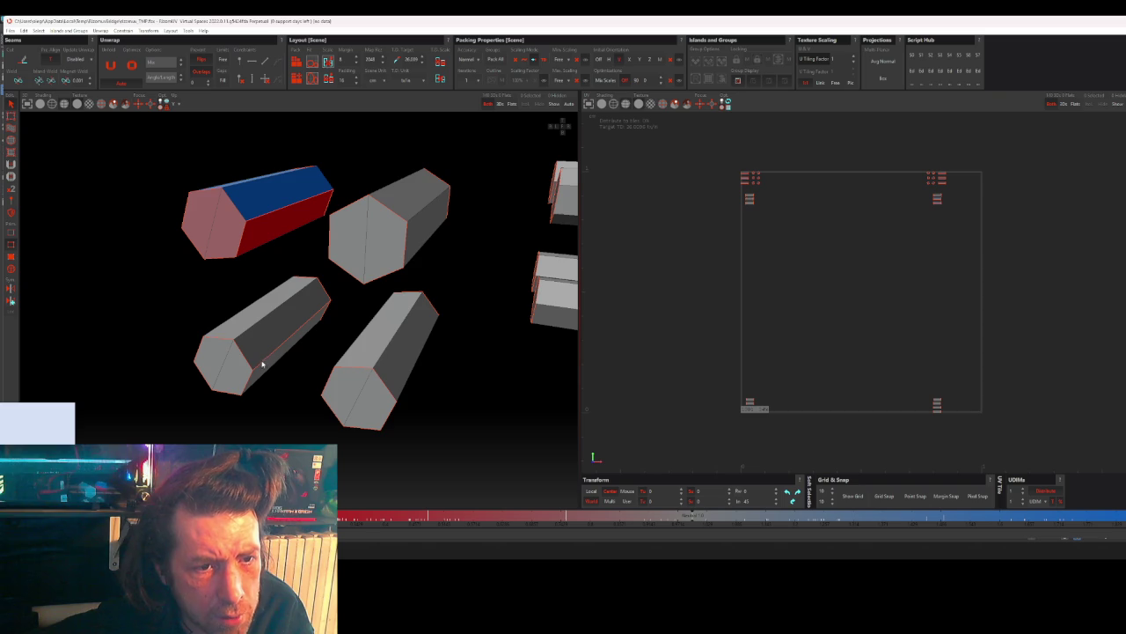
alt+drag(263, 362, 250, 361)
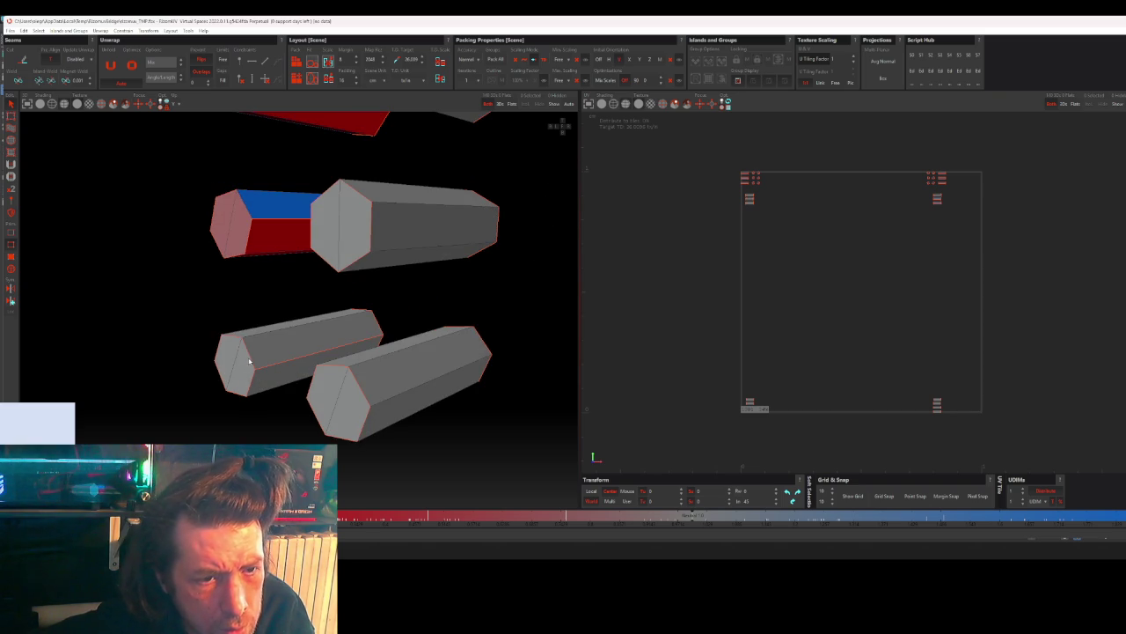
click(249, 361)
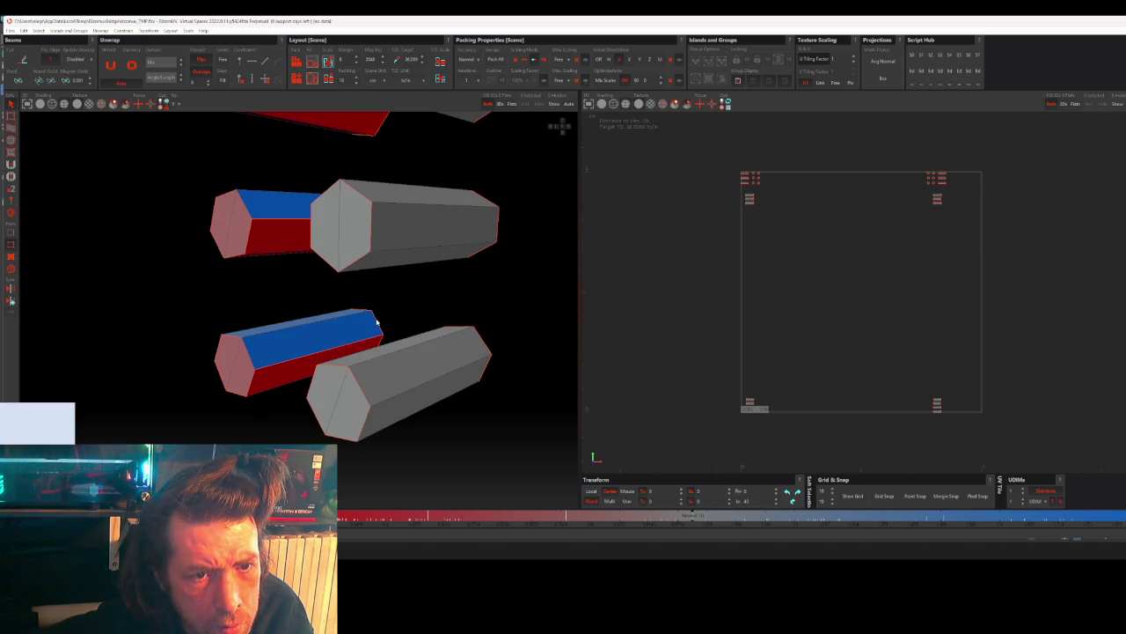
mouse_move(375, 322)
alt+mouse_down()
mouse_move(396, 378)
mouse_move(452, 377)
mouse_move(351, 417)
alt+mouse_up()
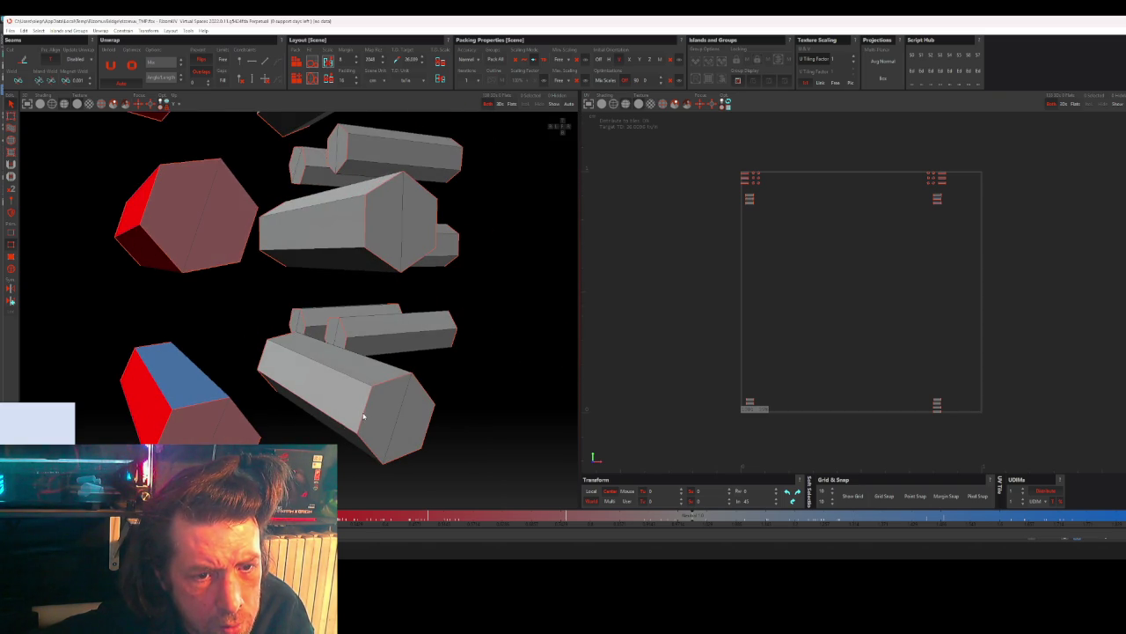
click(304, 377)
- Seam-cut the upper-middle bolt and one more grey bolt, then view the cluster
mouse_move(314, 372)
alt+mouse_down()
mouse_move(289, 377)
mouse_move(312, 385)
mouse_move(328, 267)
alt+mouse_up()
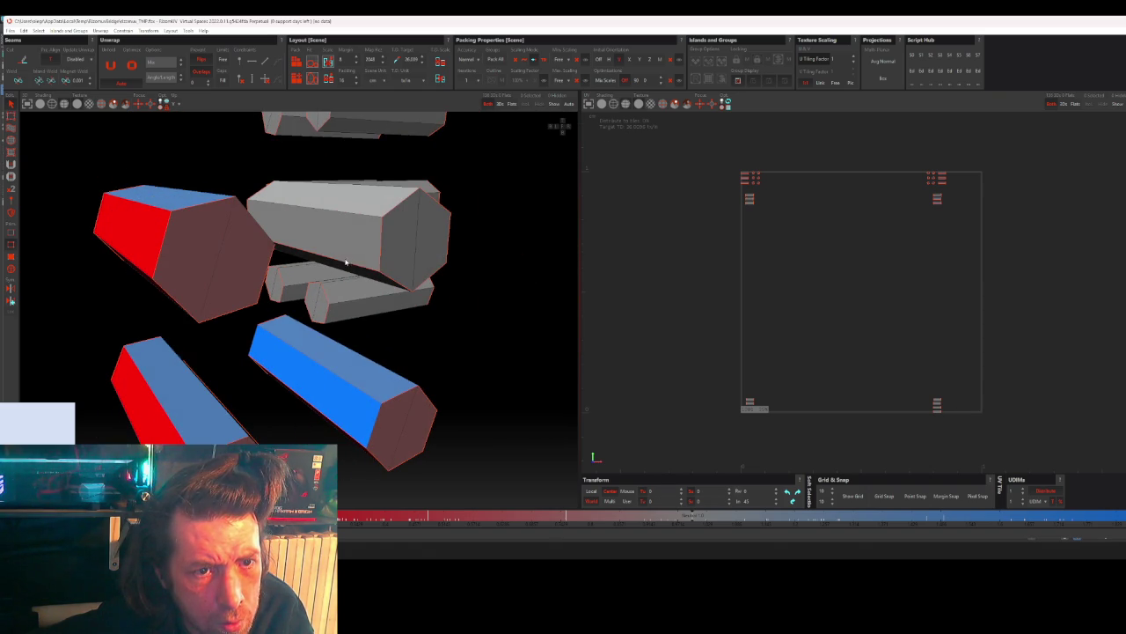
click(373, 246)
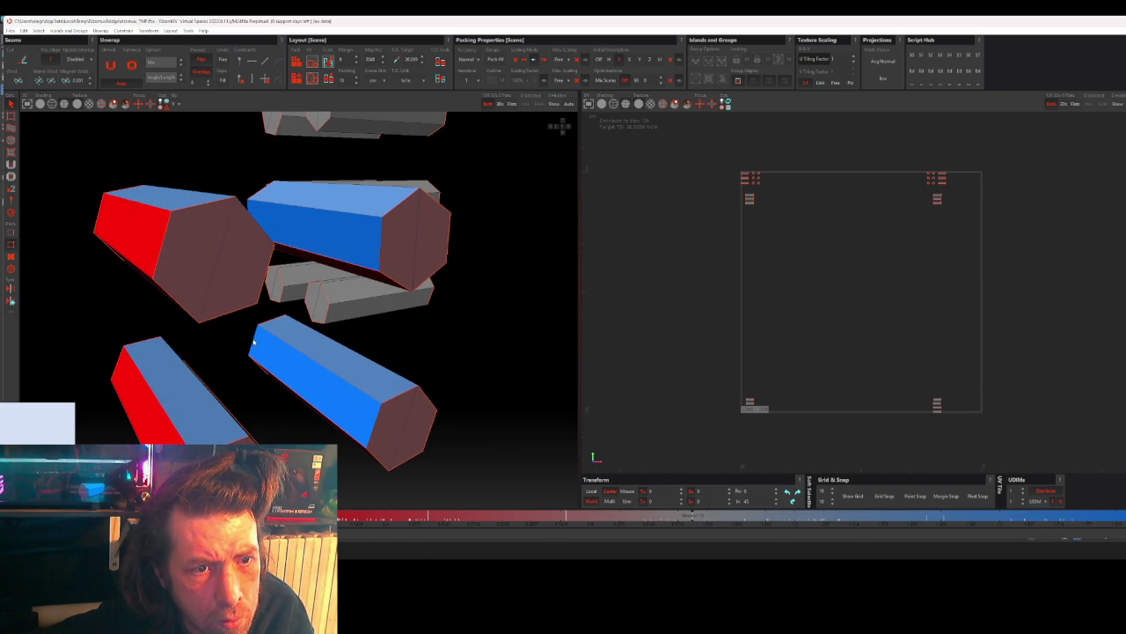
mouse_move(305, 401)
alt+mouse_down()
mouse_move(364, 332)
mouse_move(343, 335)
alt+mouse_up()
scroll(364, 332, down, 3)
scroll(343, 335, up, 3)
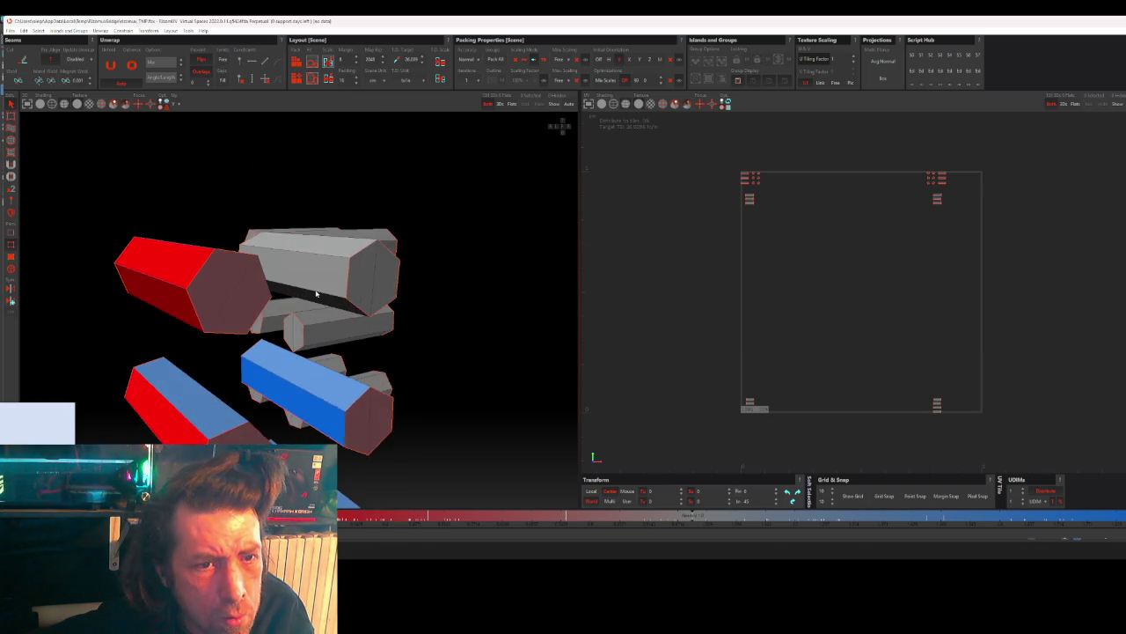
scroll(322, 293, up, 3)
click(367, 269)
mouse_move(344, 272)
alt+mouse_down()
mouse_move(233, 225)
mouse_move(364, 297)
mouse_move(370, 318)
mouse_move(294, 304)
mouse_move(310, 303)
alt+mouse_up()
scroll(370, 308, down, 3)
scroll(335, 305, up, 2)
scroll(357, 304, up, 2)
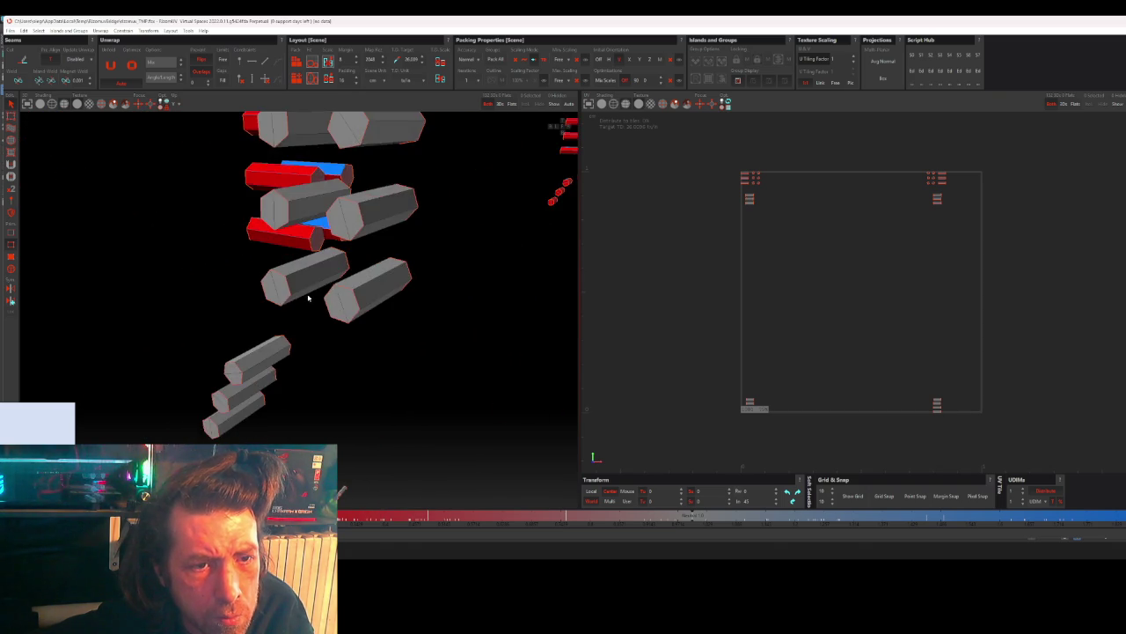
scroll(315, 284, up, 3)
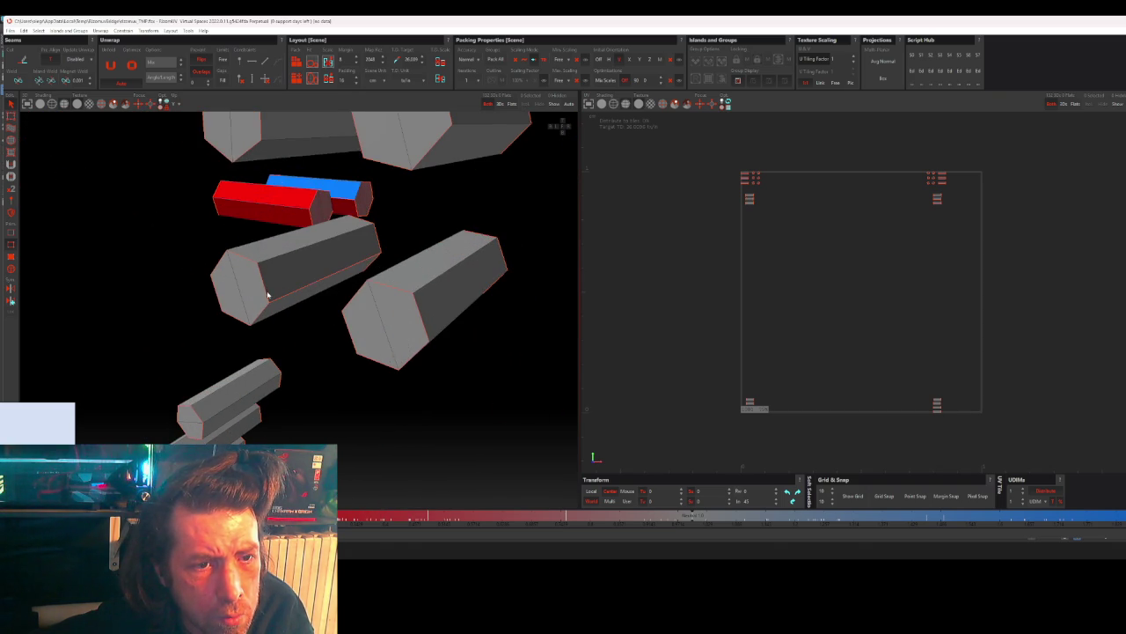
alt+drag(266, 294, 293, 305)
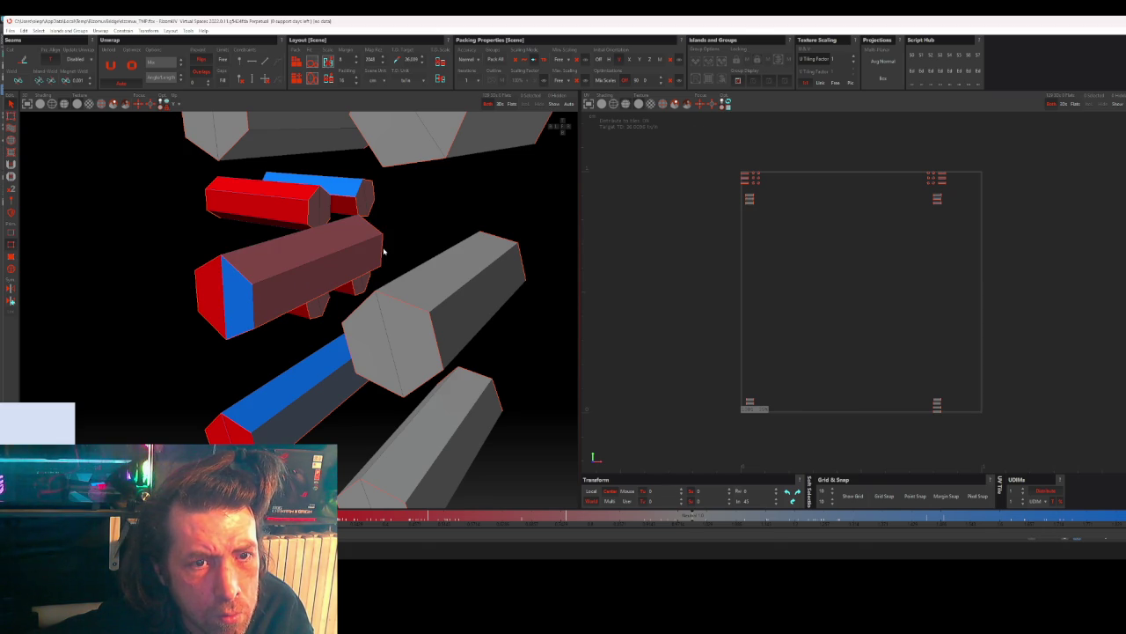
alt+drag(384, 253, 316, 291)
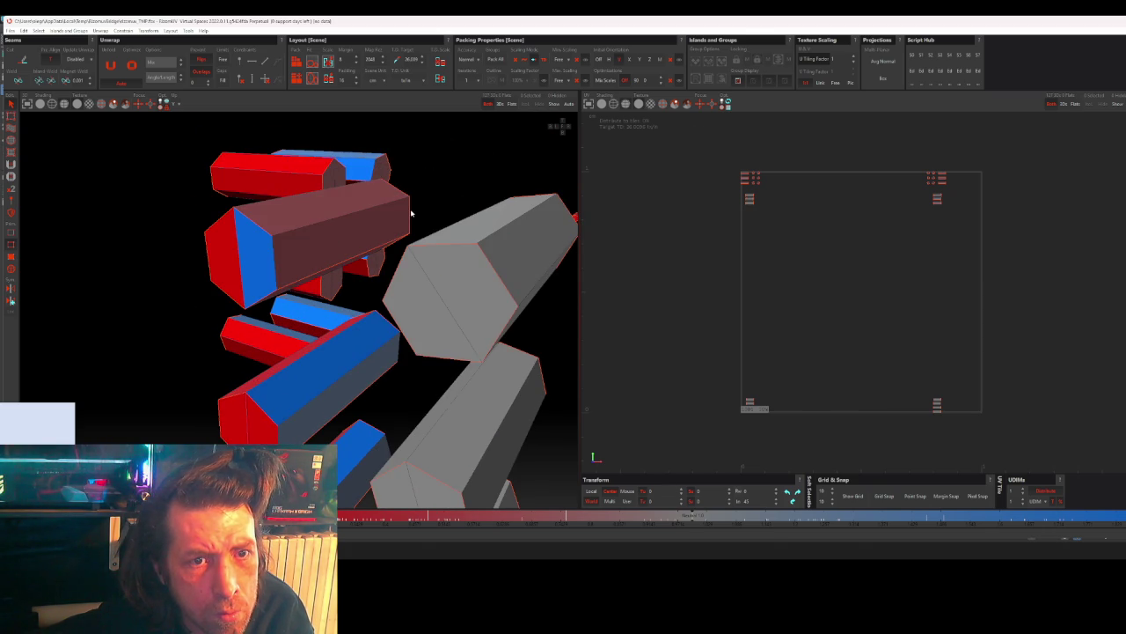
mouse_move(410, 213)
alt+mouse_down()
mouse_move(431, 278)
mouse_move(468, 277)
mouse_move(334, 276)
alt+mouse_up()
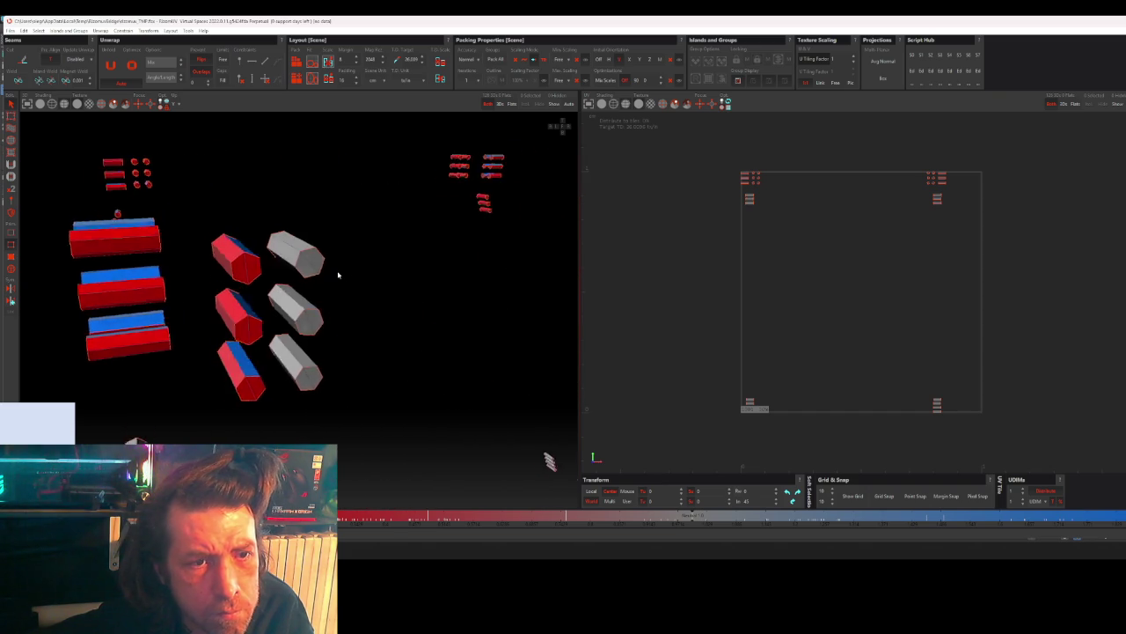
scroll(264, 252, up, 5)
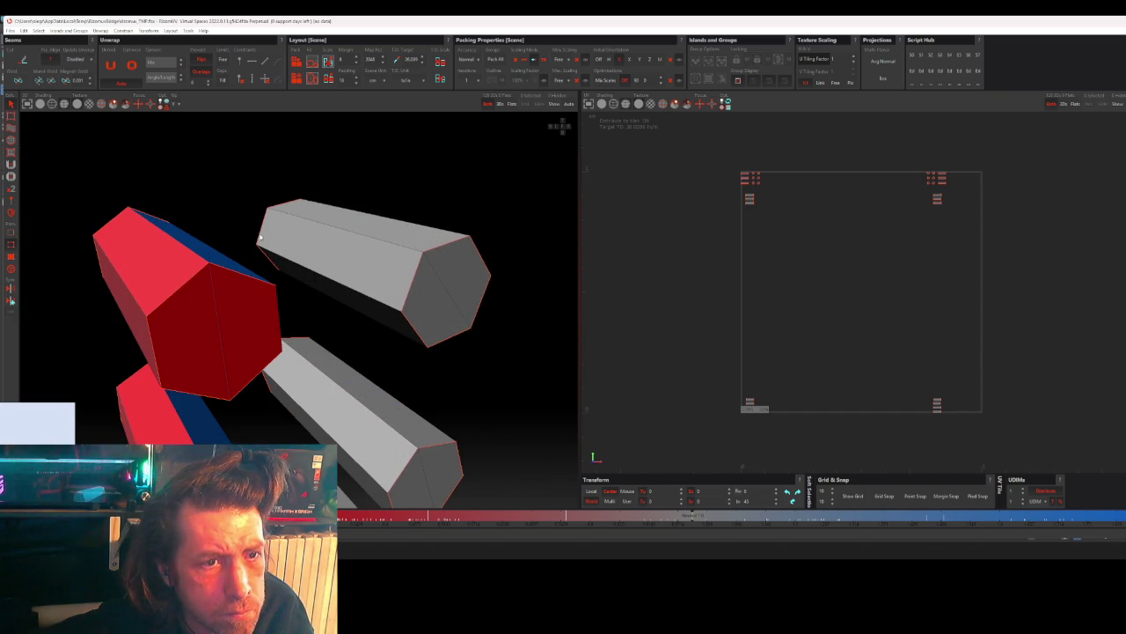
click(260, 238)
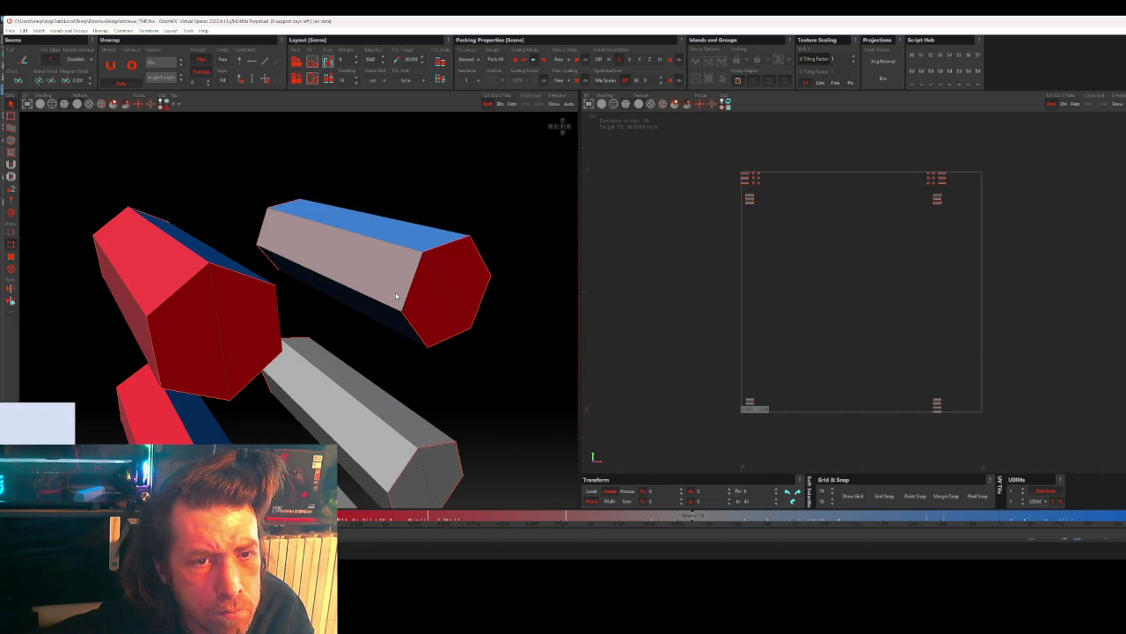
mouse_move(370, 301)
alt+mouse_down()
mouse_move(382, 344)
mouse_move(336, 285)
alt+mouse_up()
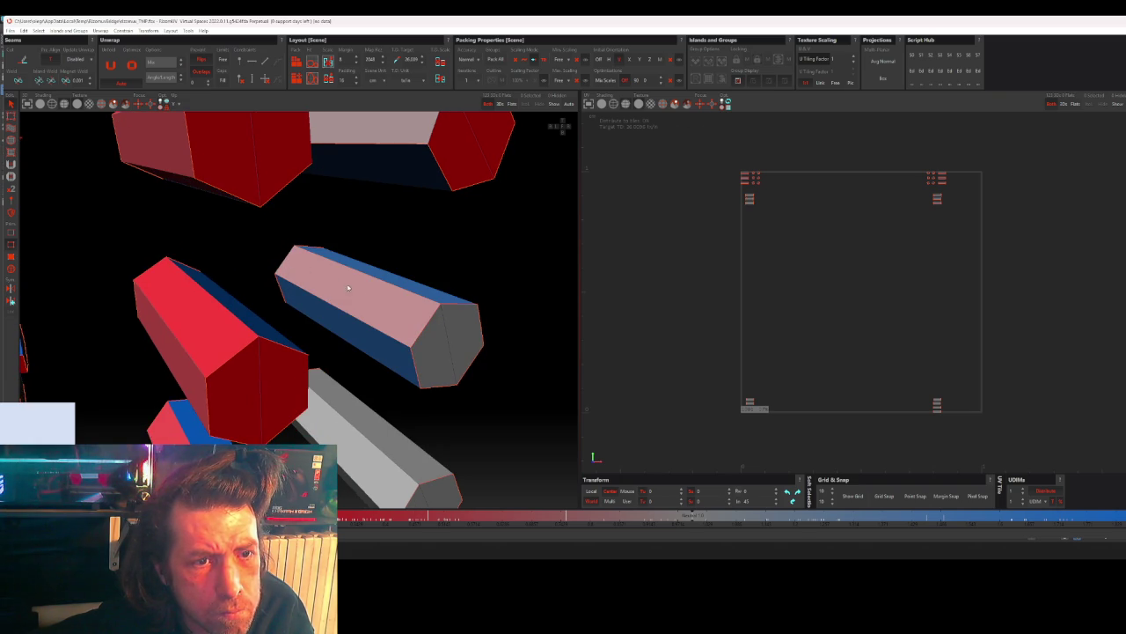
click(420, 333)
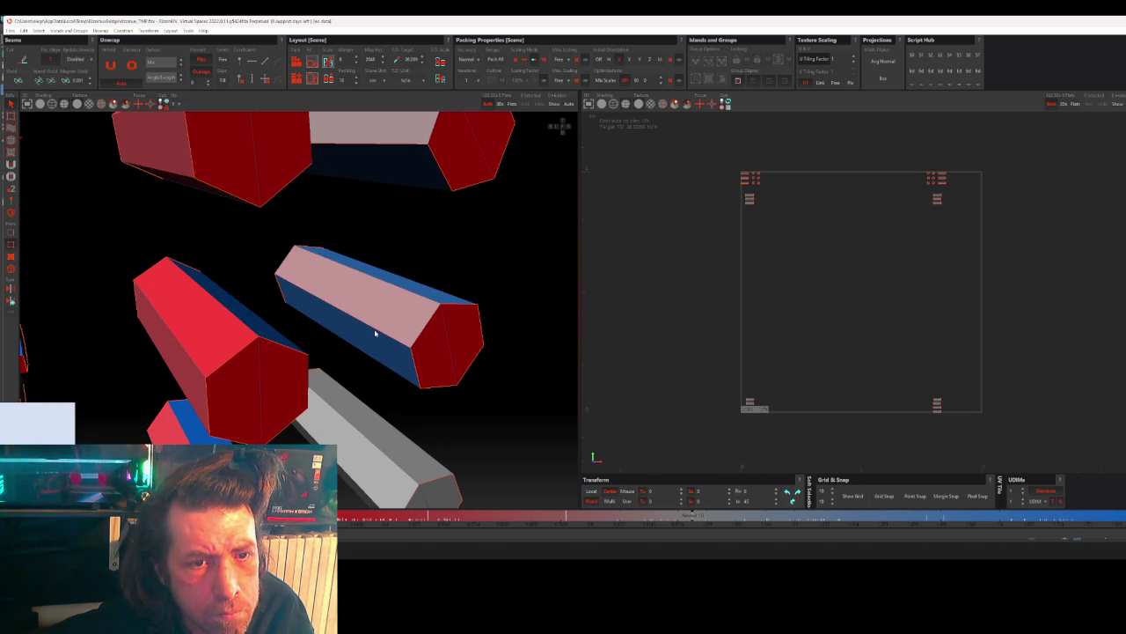
alt+drag(390, 390, 366, 319)
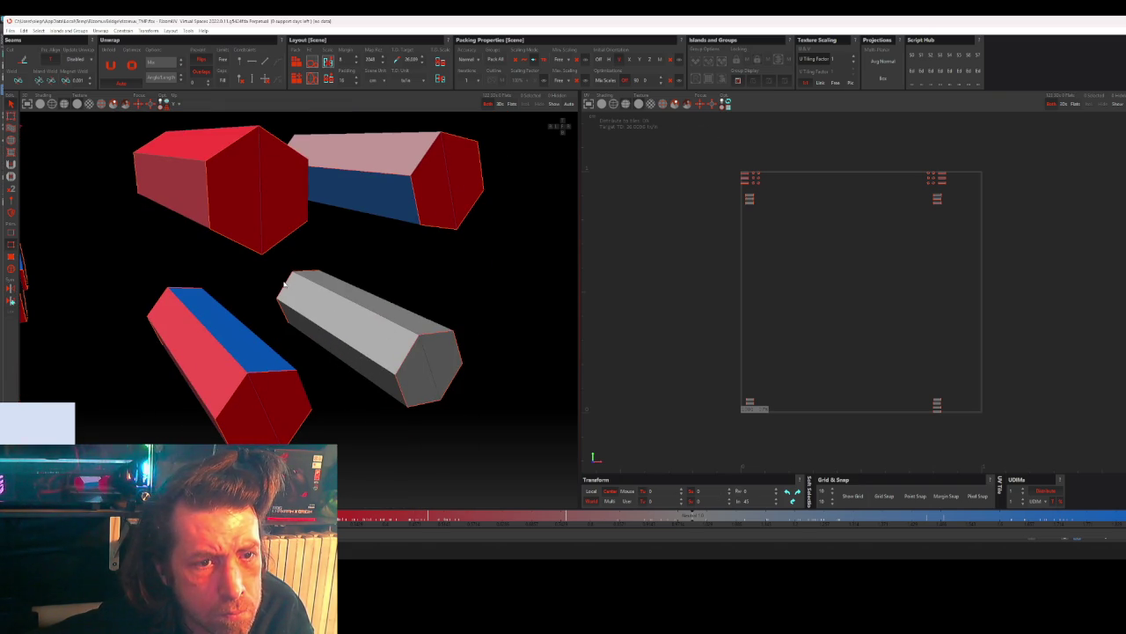
alt+drag(287, 287, 343, 341)
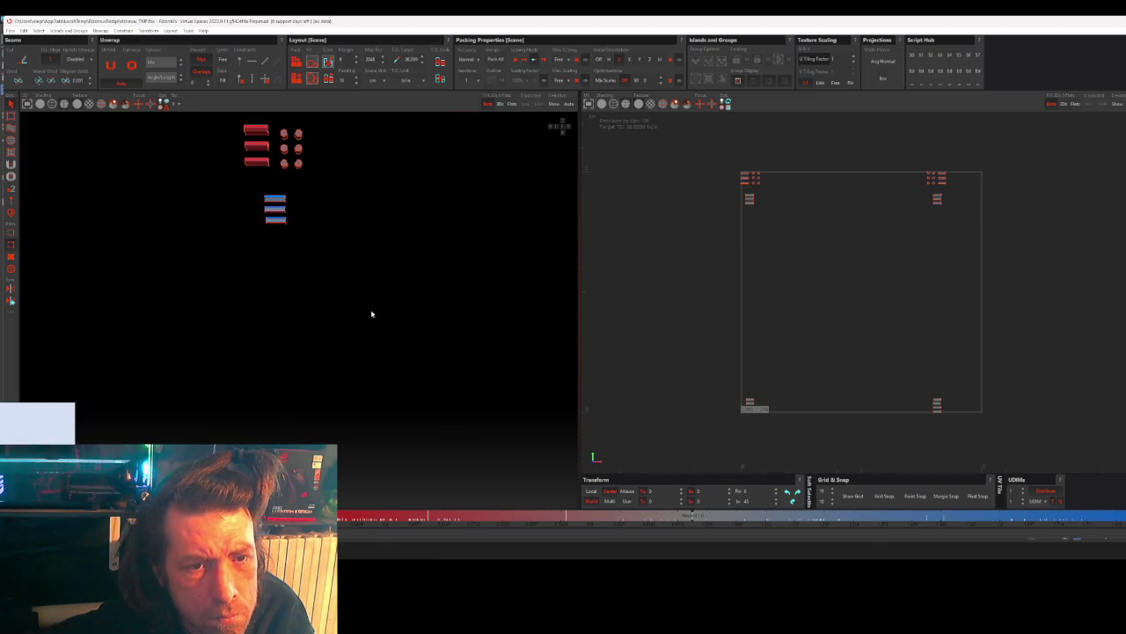
scroll(343, 342, down, 3)
- Zoom into the grey prisms and select the top prism with its hexagonal end cap
scroll(372, 344, up, 3)
scroll(329, 364, up, 2)
scroll(403, 346, down, 3)
scroll(431, 345, down, 2)
scroll(449, 344, down, 2)
mouse_move(461, 344)
alt+mouse_down()
mouse_move(337, 307)
mouse_move(481, 324)
alt+mouse_up()
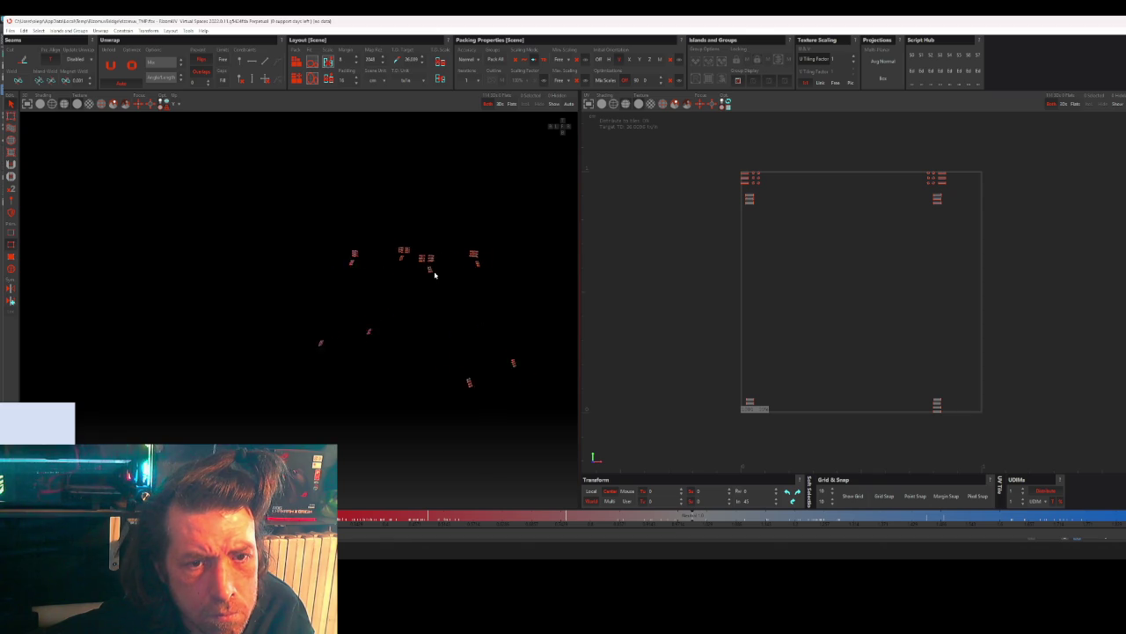
scroll(432, 269, up, 3)
alt+drag(379, 261, 440, 264)
scroll(448, 266, up, 2)
scroll(448, 266, up, 2)
scroll(369, 246, up, 3)
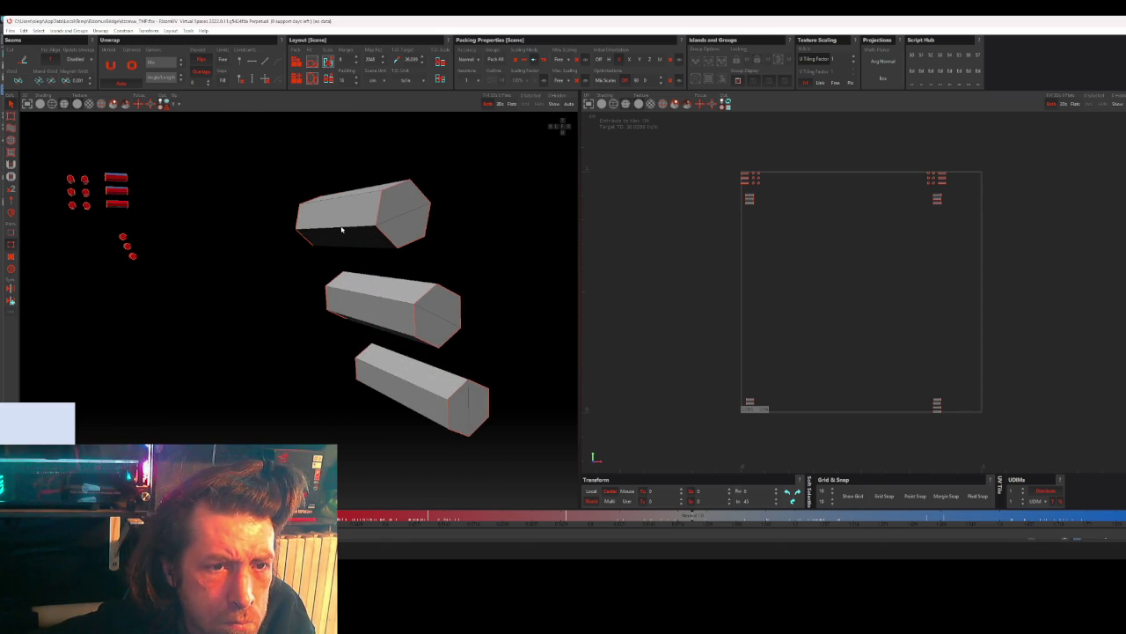
click(374, 213)
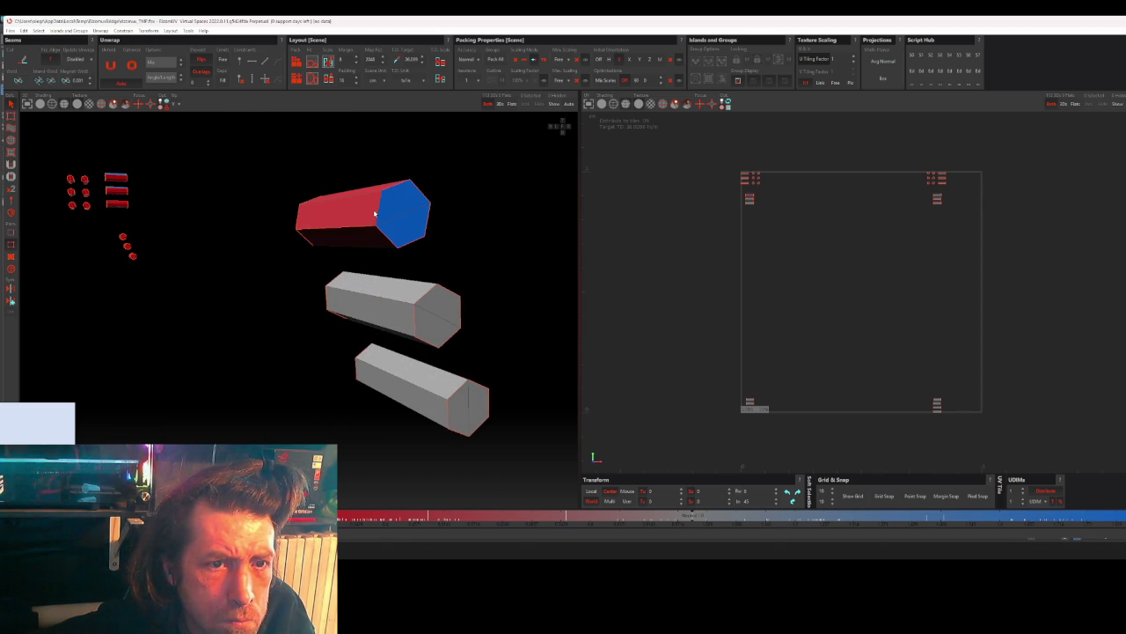
click(297, 222)
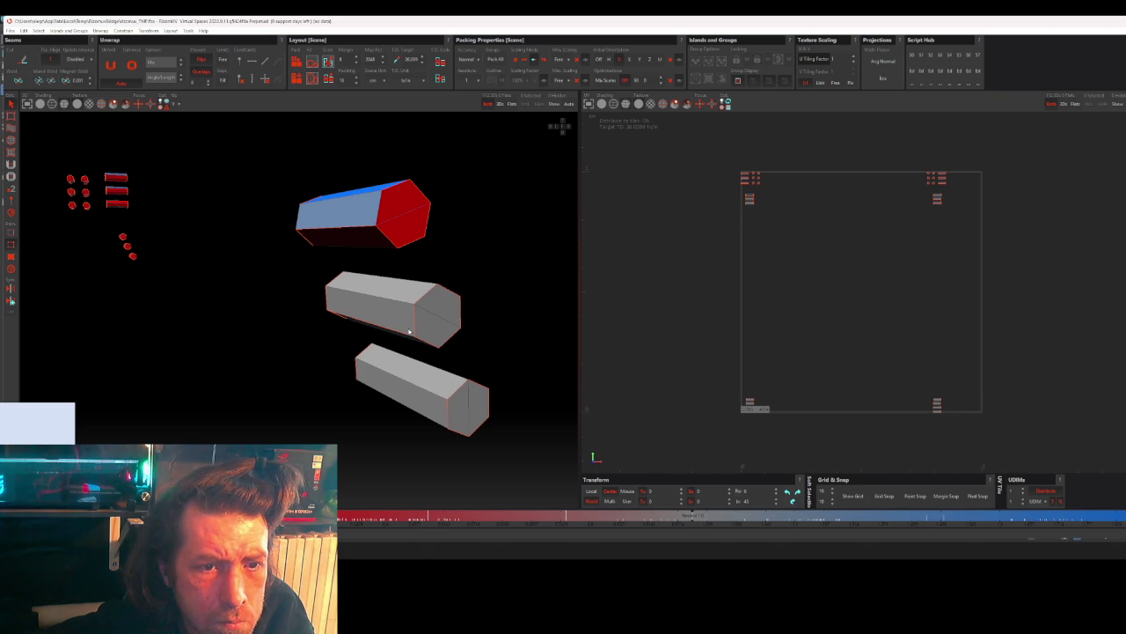
- Select the middle prism with its end cap, then the bottom prism
click(343, 310)
click(324, 301)
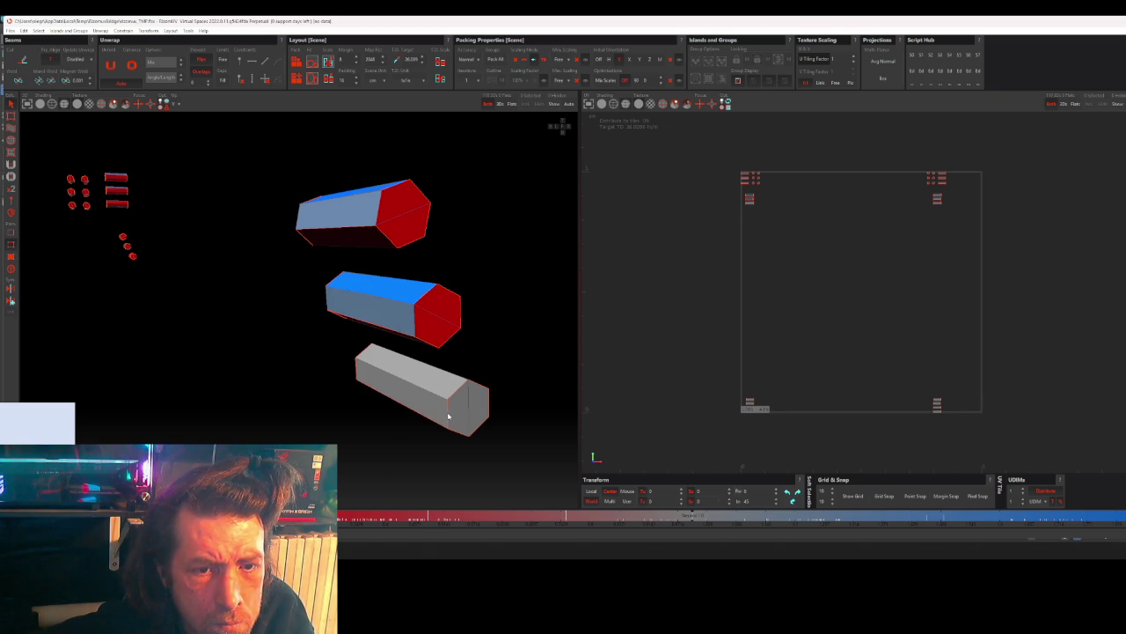
click(399, 392)
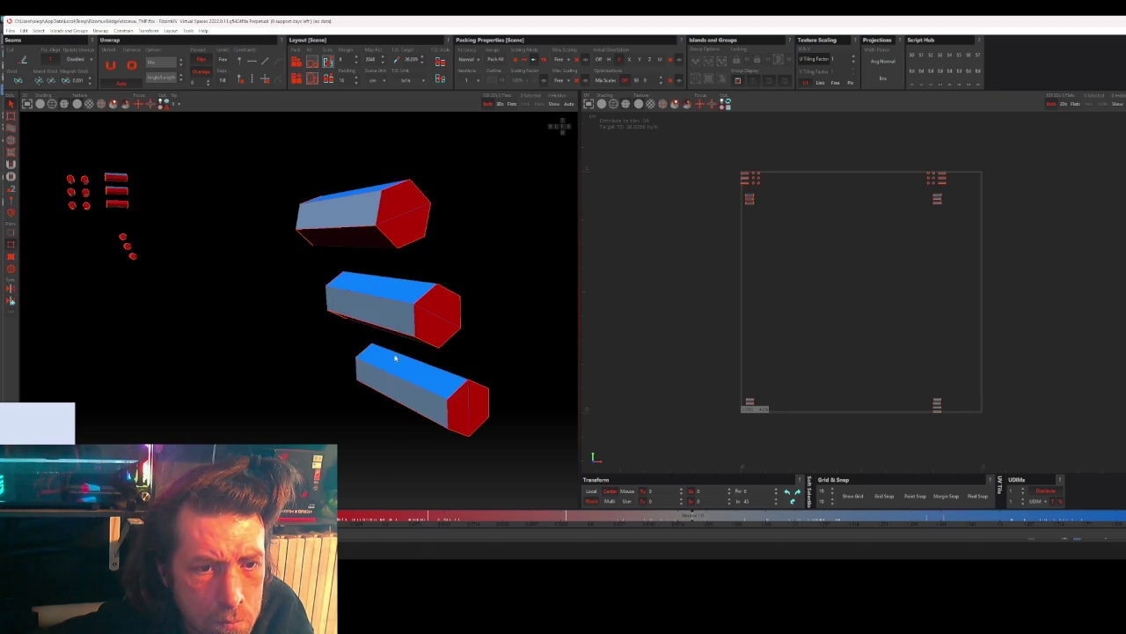
scroll(378, 361, down, 3)
scroll(400, 367, down, 2)
scroll(405, 378, down, 2)
mouse_move(404, 380)
middle_down()
mouse_move(349, 354)
mouse_move(450, 359)
mouse_move(363, 421)
mouse_move(440, 290)
mouse_move(337, 238)
mouse_move(294, 252)
mouse_move(206, 239)
mouse_move(264, 237)
middle_up()
scroll(205, 240, up, 2)
- Select the top hexagonal prism and its end cap from a side-on view
scroll(239, 216, up, 2)
scroll(272, 242, up, 3)
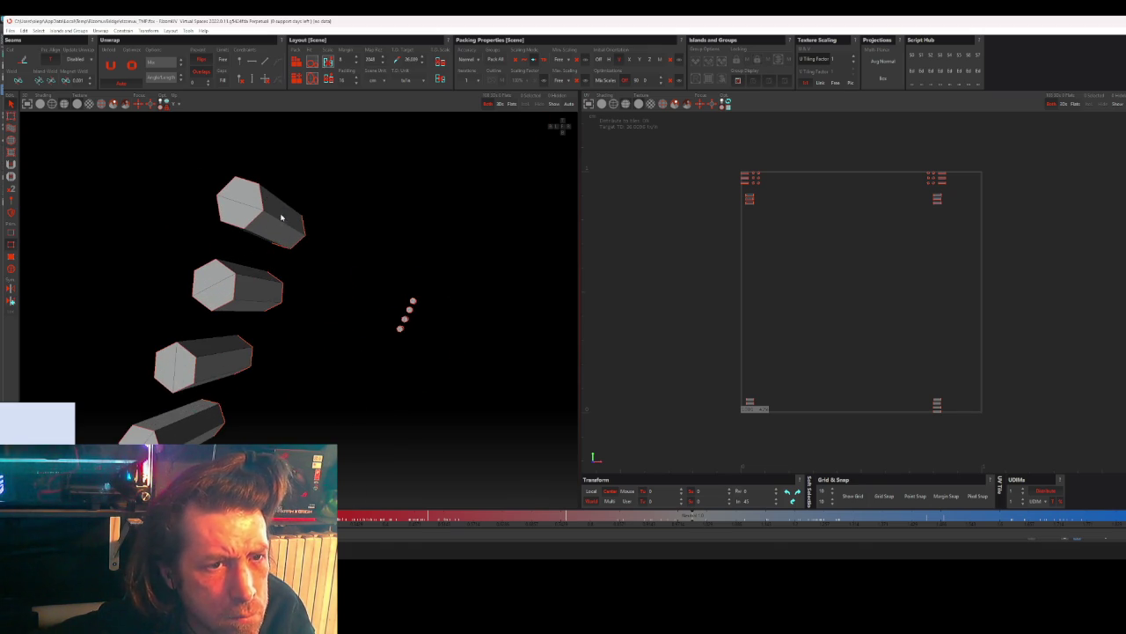
scroll(275, 231, up, 2)
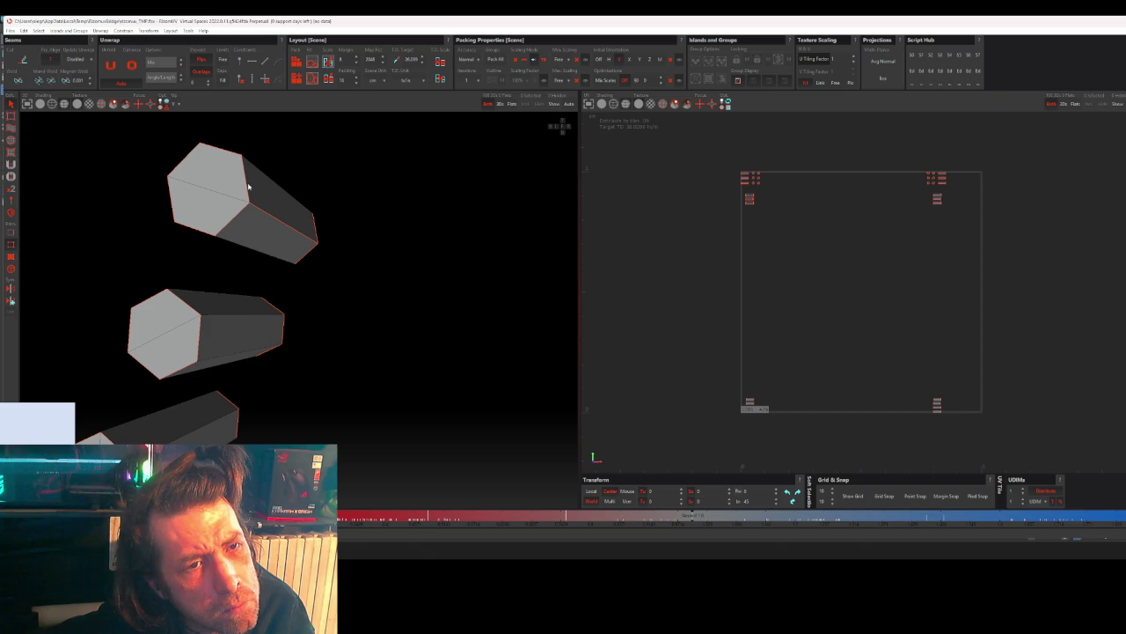
mouse_move(260, 205)
middle_down()
mouse_move(285, 244)
mouse_move(423, 252)
mouse_move(387, 249)
middle_up()
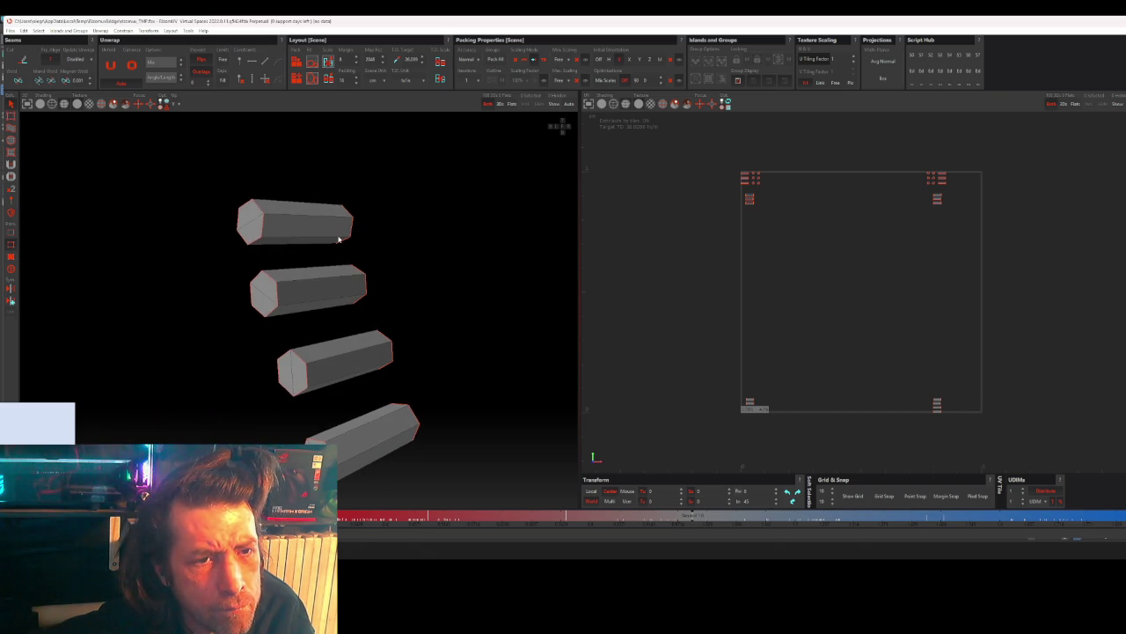
click(262, 229)
click(352, 233)
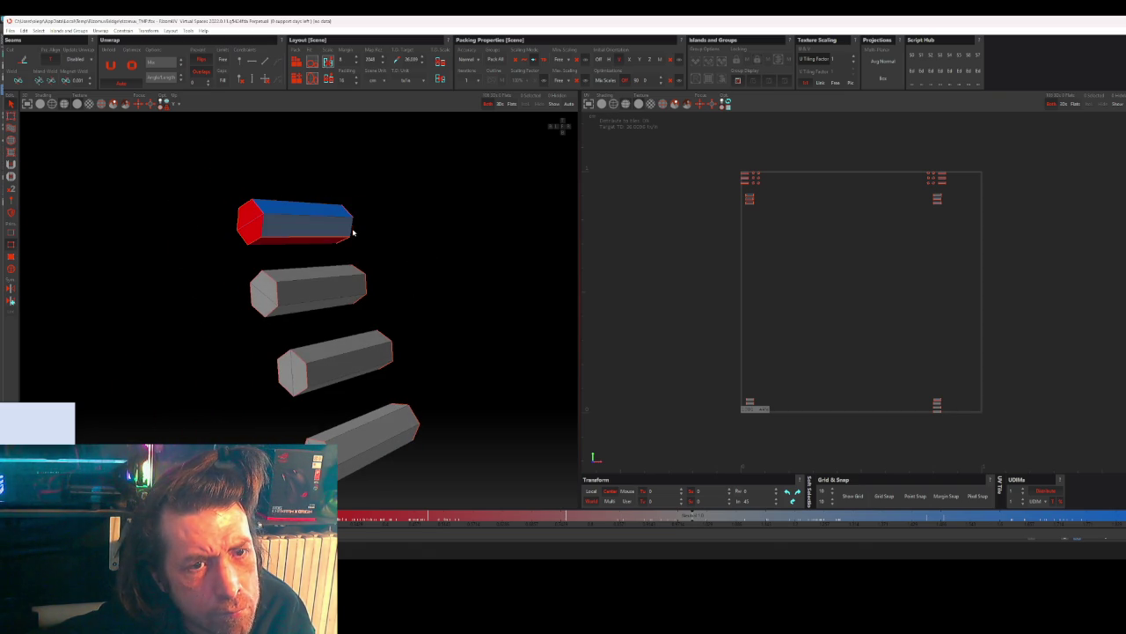
- Select the second and third prisms with their end caps, plus the fourth prism
click(362, 291)
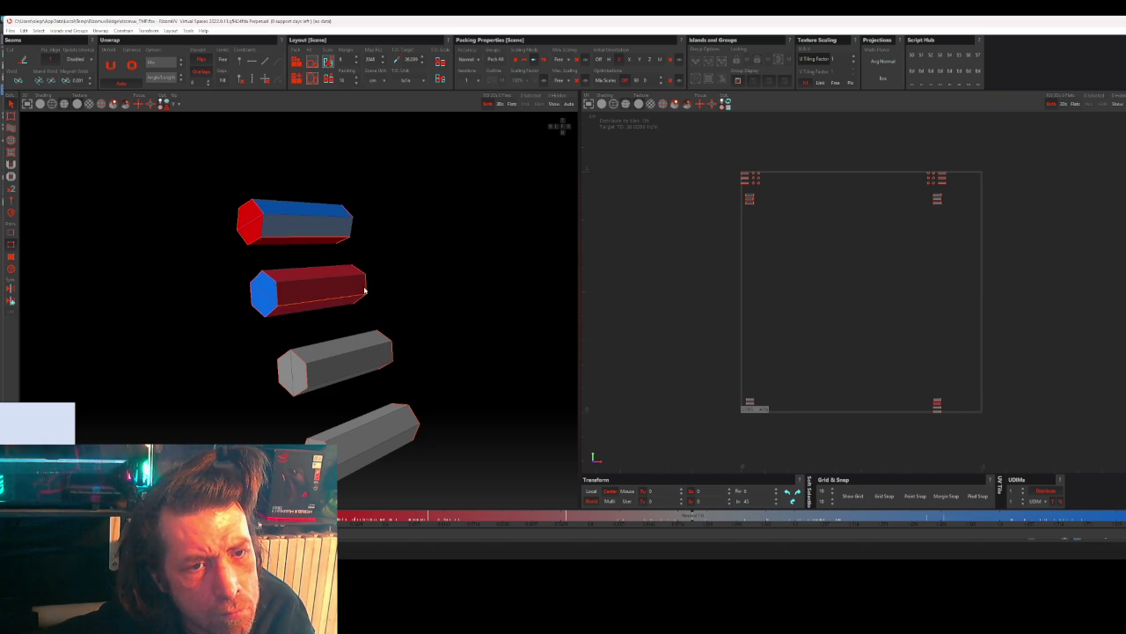
click(365, 290)
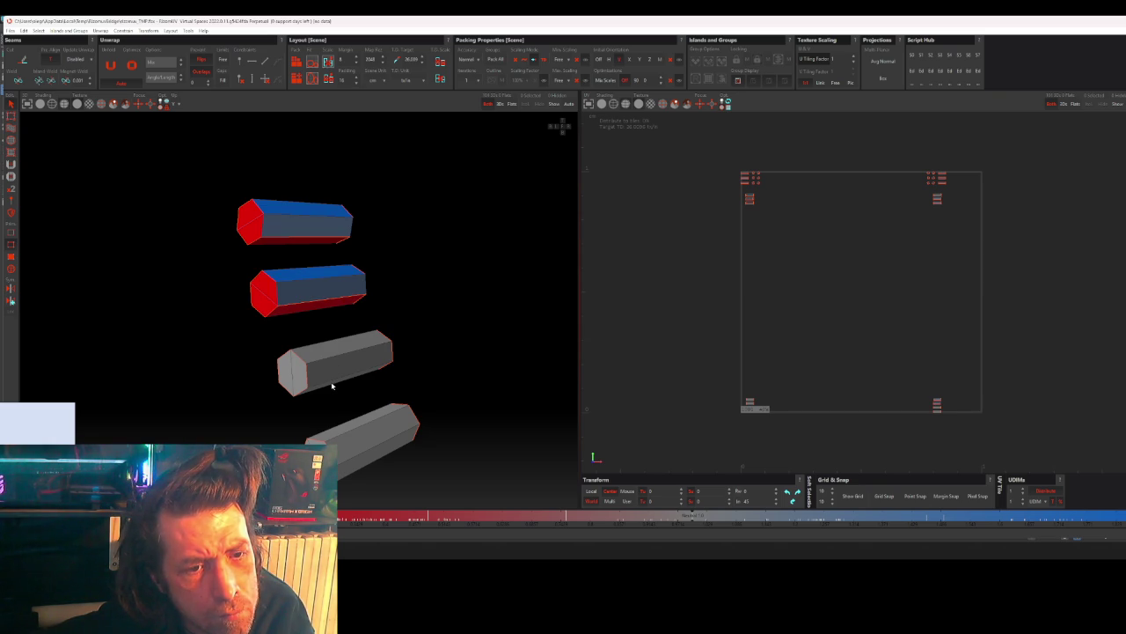
click(310, 377)
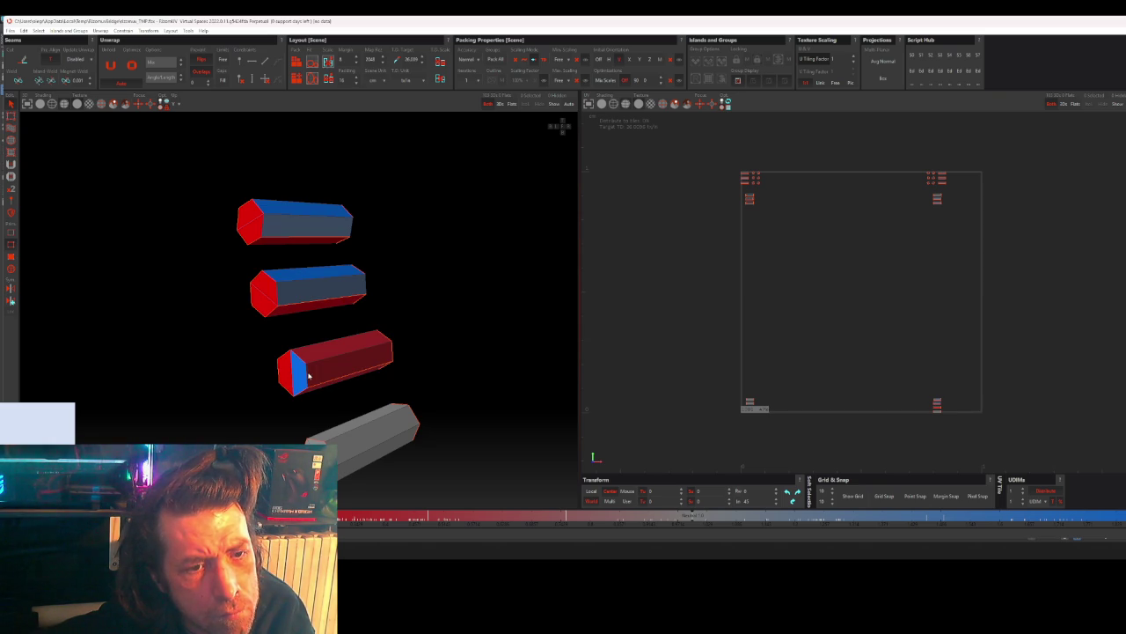
click(391, 352)
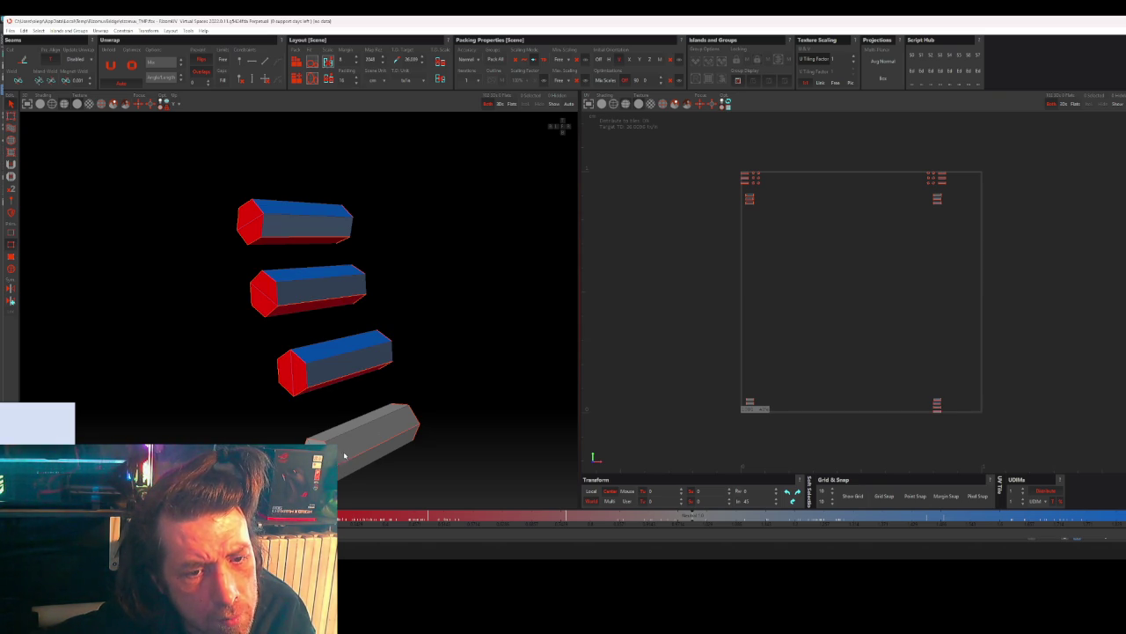
click(380, 440)
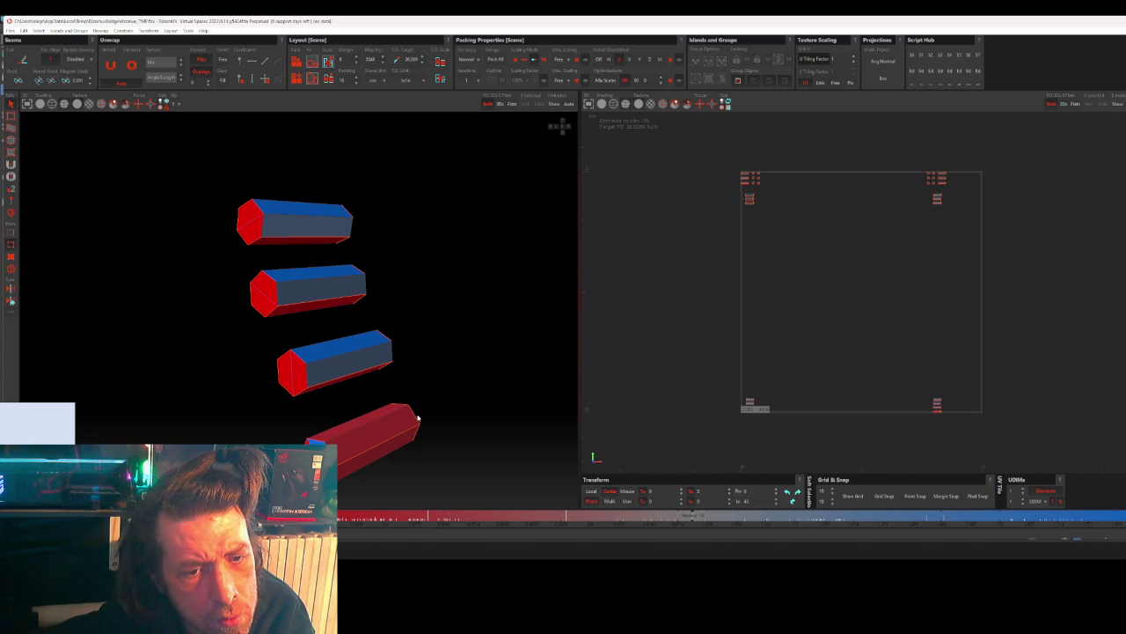
- Reorient the view and select the top prism and its end cap again
scroll(410, 329, down, 3)
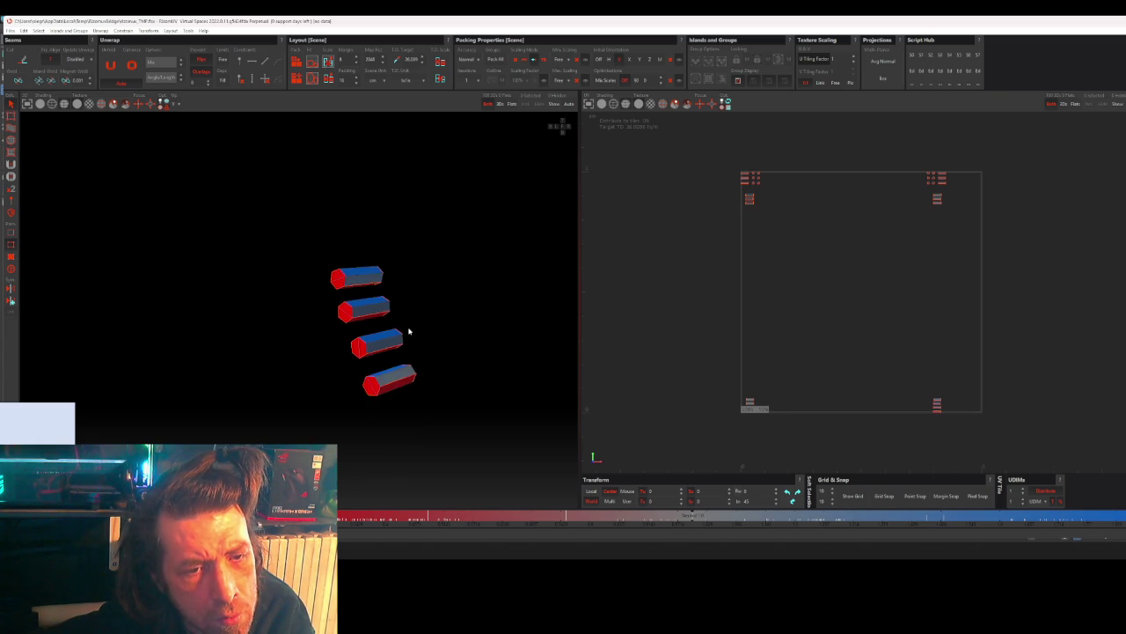
scroll(408, 332, down, 3)
scroll(408, 333, down, 3)
middle_drag(408, 333, 430, 350)
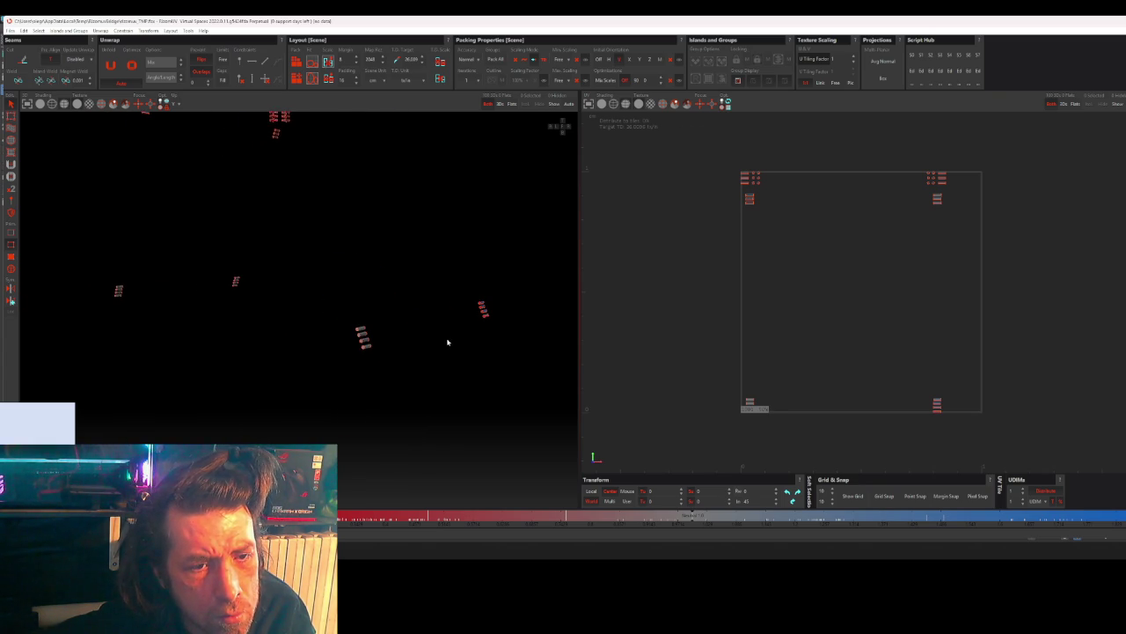
scroll(393, 315, up, 3)
scroll(393, 315, up, 3)
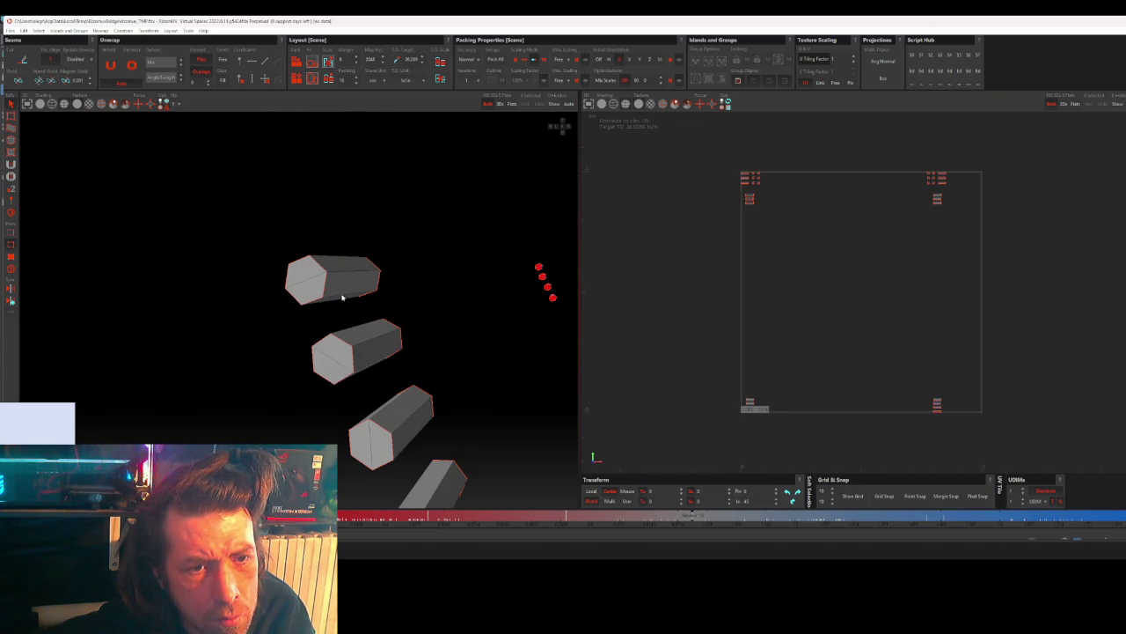
mouse_move(340, 296)
middle_down()
mouse_move(413, 315)
mouse_move(397, 314)
mouse_move(368, 311)
mouse_move(435, 298)
middle_up()
scroll(369, 311, down, 3)
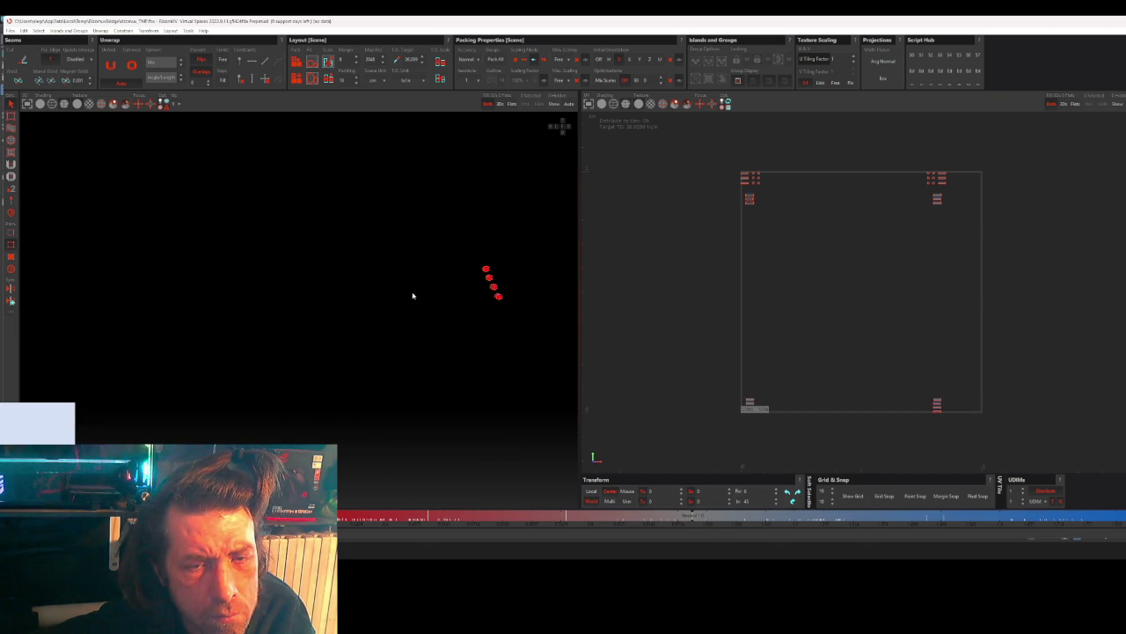
scroll(475, 284, up, 3)
mouse_move(458, 275)
middle_down()
mouse_move(445, 266)
mouse_move(453, 255)
middle_up()
scroll(456, 252, up, 3)
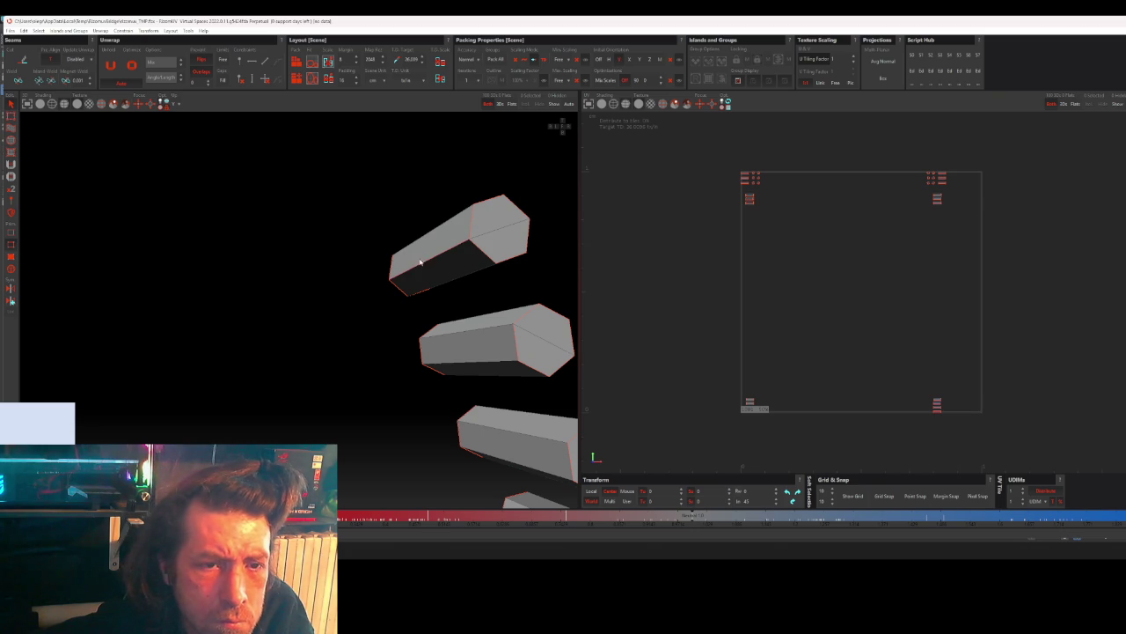
click(438, 251)
click(471, 231)
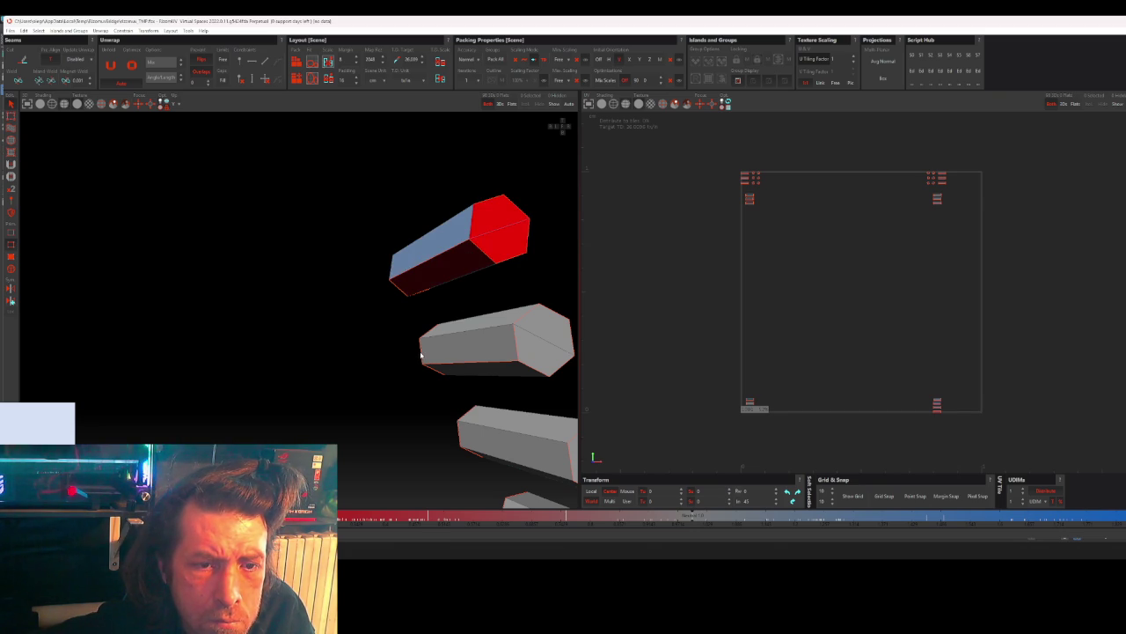
- Select the middle prism's end caps and the bottom prism's long front face
click(483, 340)
click(542, 343)
middle_drag(528, 395, 498, 313)
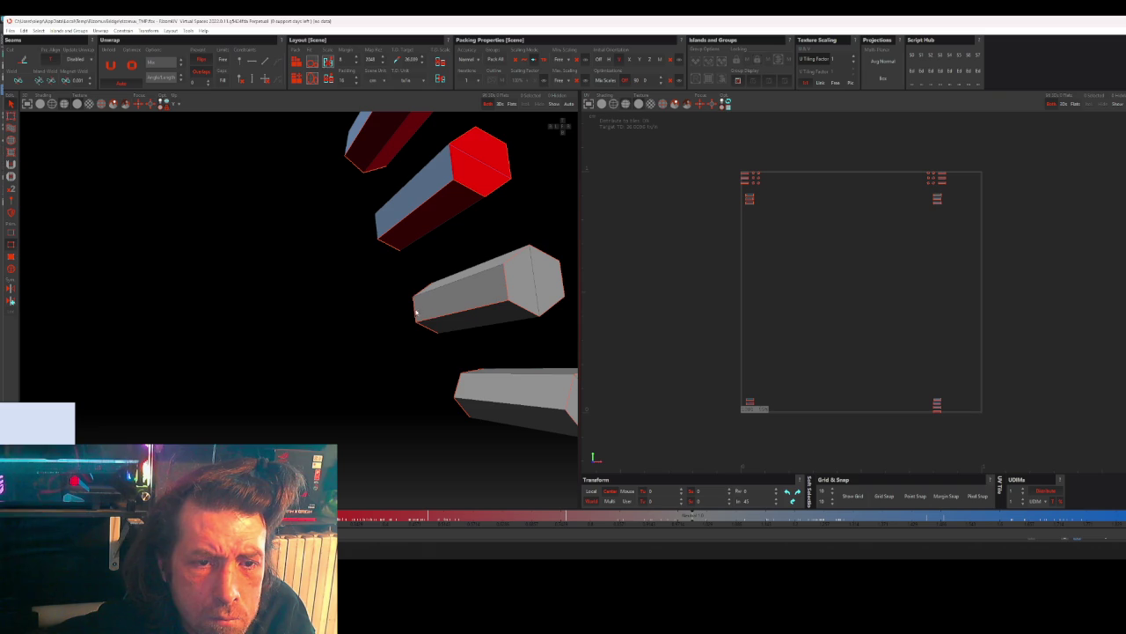
click(507, 288)
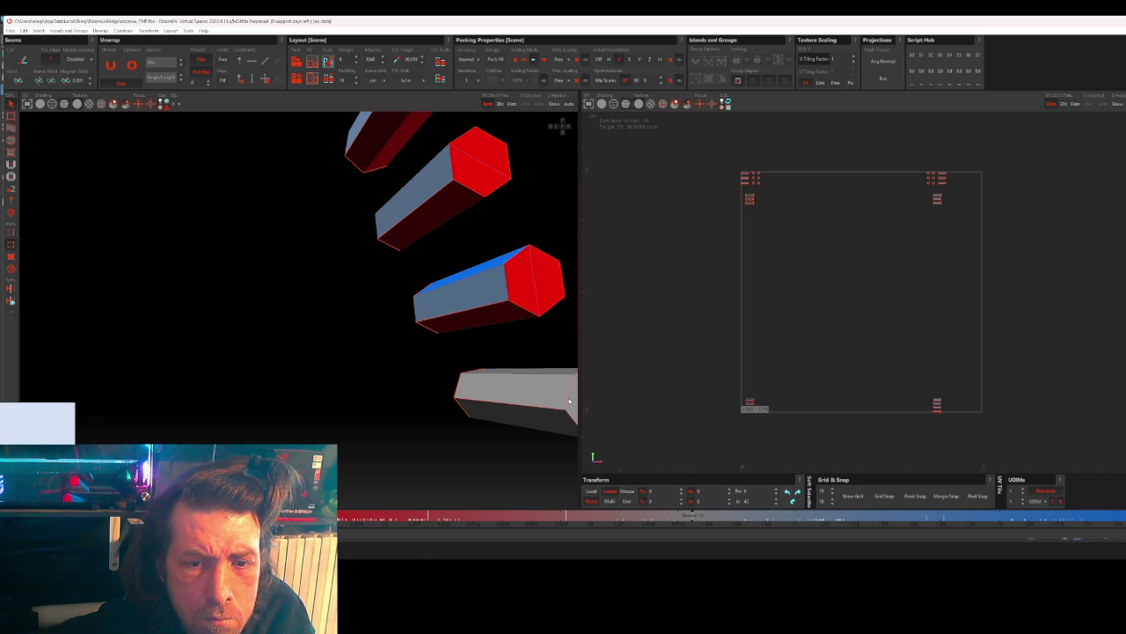
click(518, 403)
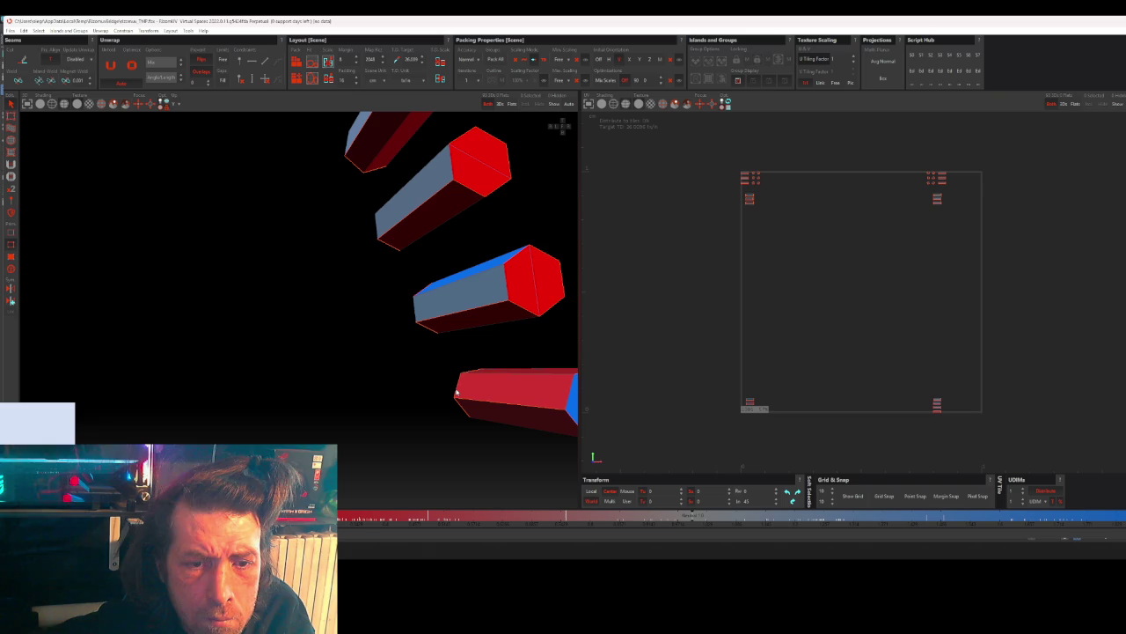
- Select the top prism and add the middle prism to the selection
scroll(377, 346, down, 4)
scroll(376, 351, down, 3)
scroll(378, 361, down, 2)
mouse_move(379, 368)
middle_down()
mouse_move(342, 385)
mouse_move(284, 367)
mouse_move(343, 358)
mouse_move(262, 364)
mouse_move(410, 350)
mouse_move(384, 352)
middle_up()
scroll(384, 352, up, 2)
scroll(324, 322, up, 3)
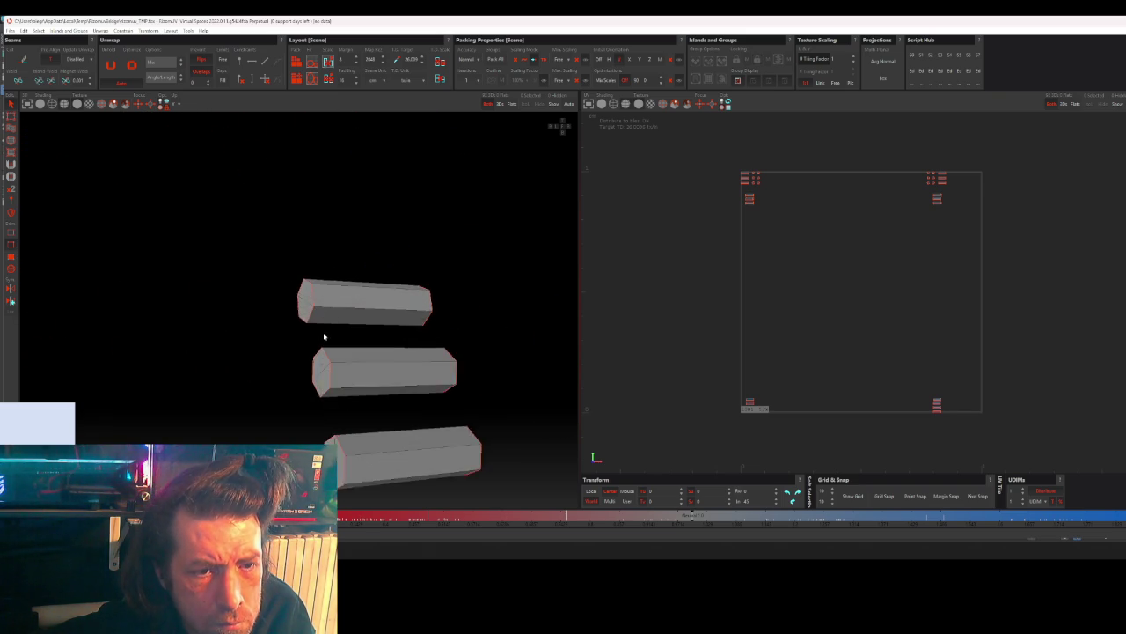
middle_drag(325, 323, 347, 326)
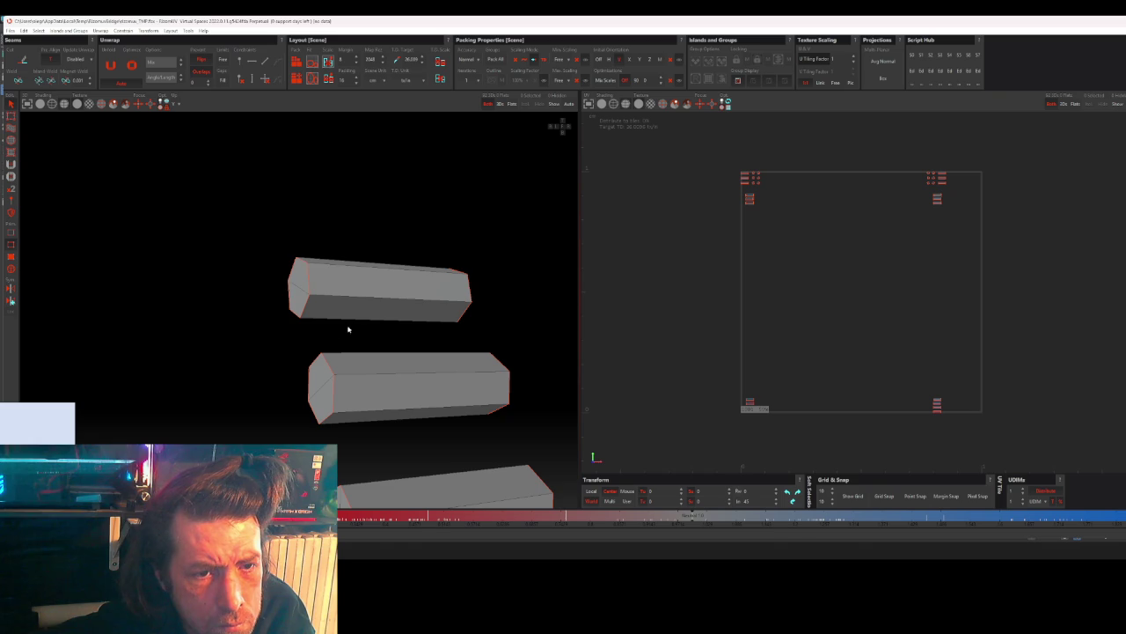
click(305, 308)
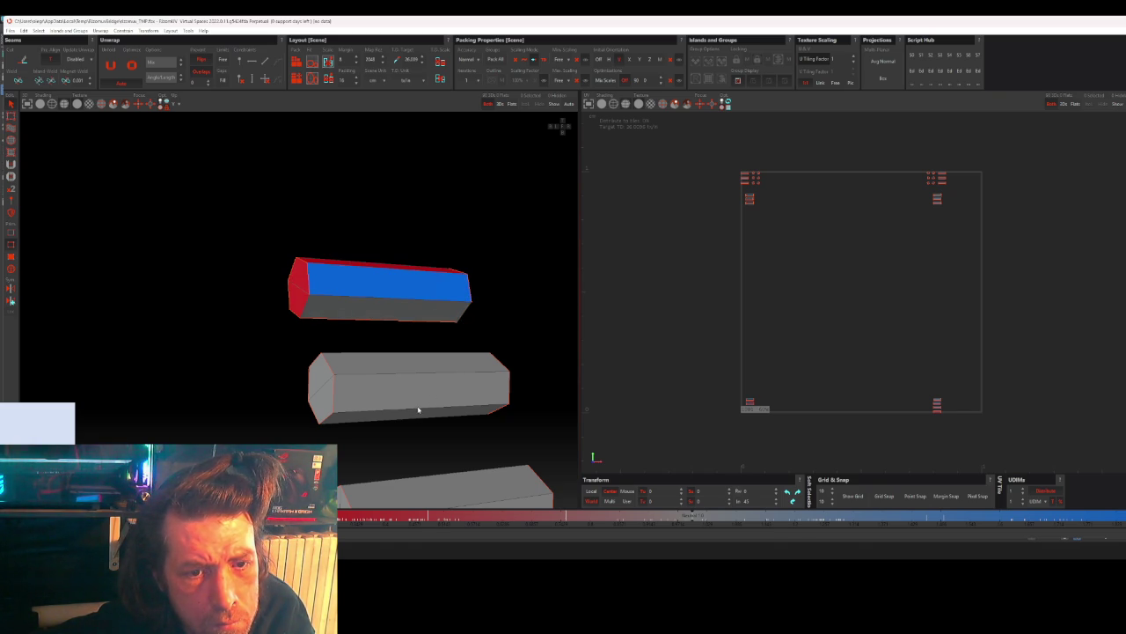
shift+click(333, 395)
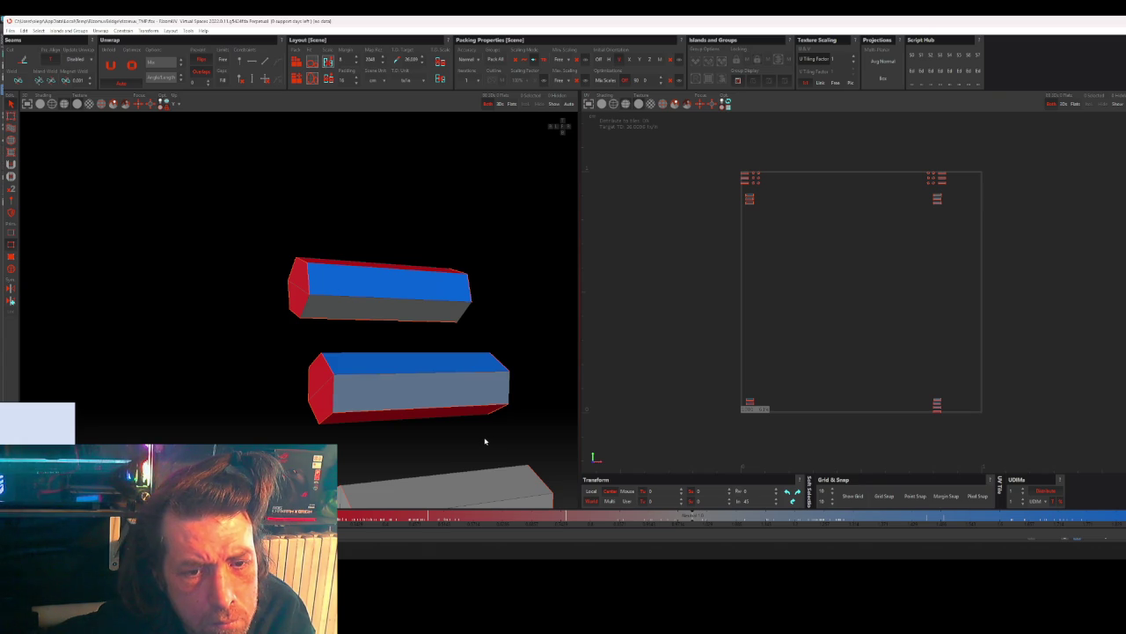
- Add the third and lower grey prisms to the selection
middle_drag(482, 442, 397, 333)
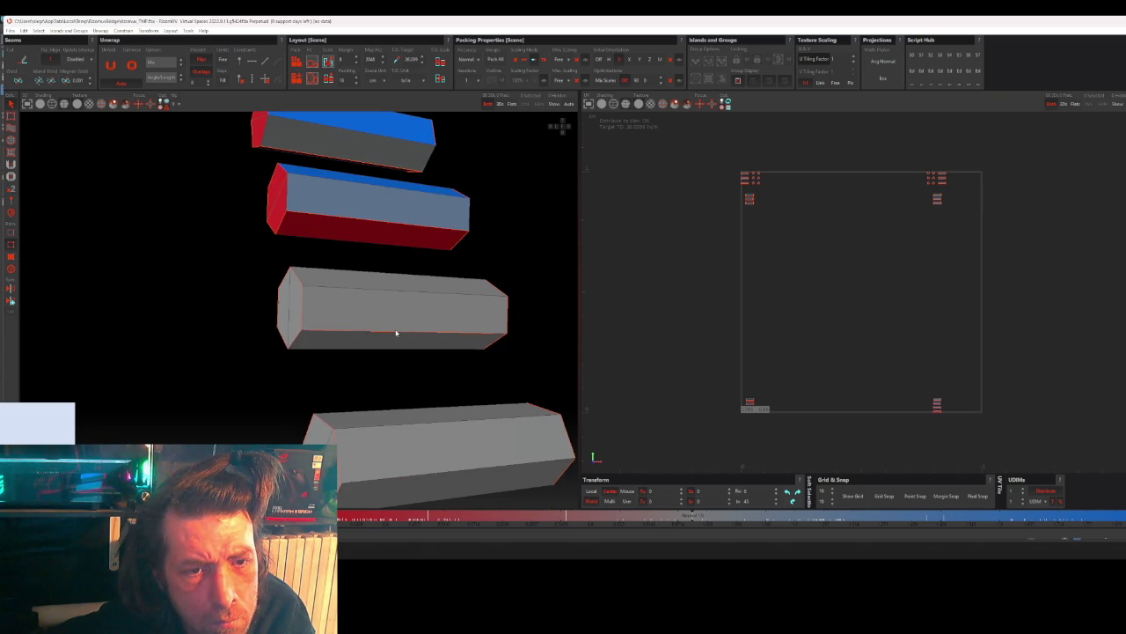
shift+click(303, 309)
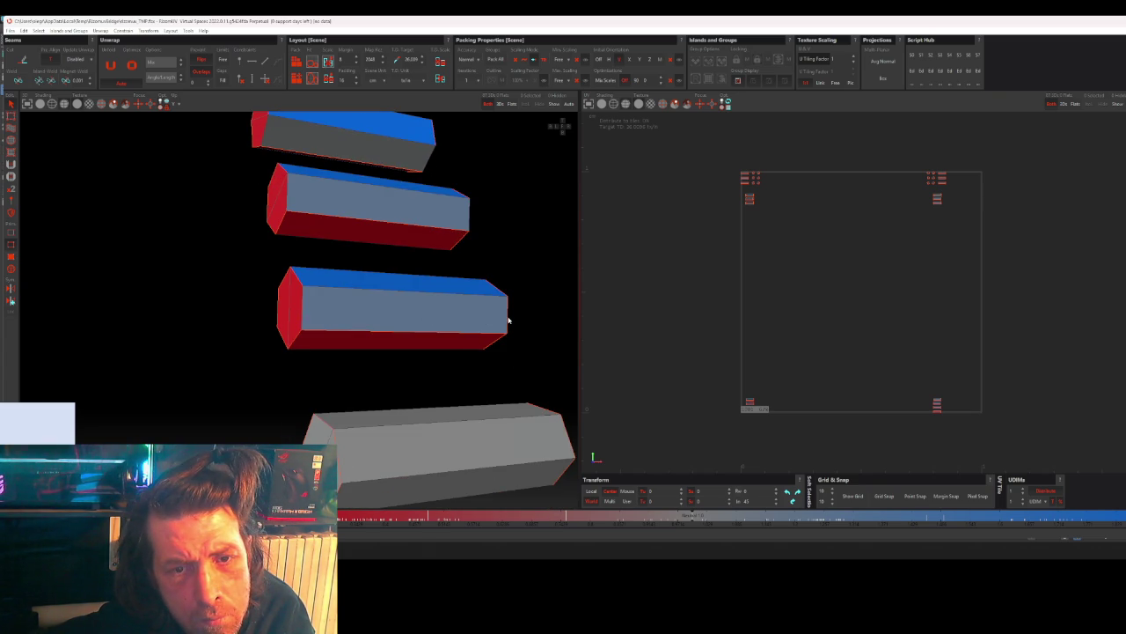
mouse_move(470, 420)
middle_down()
mouse_move(469, 384)
mouse_move(418, 351)
middle_up()
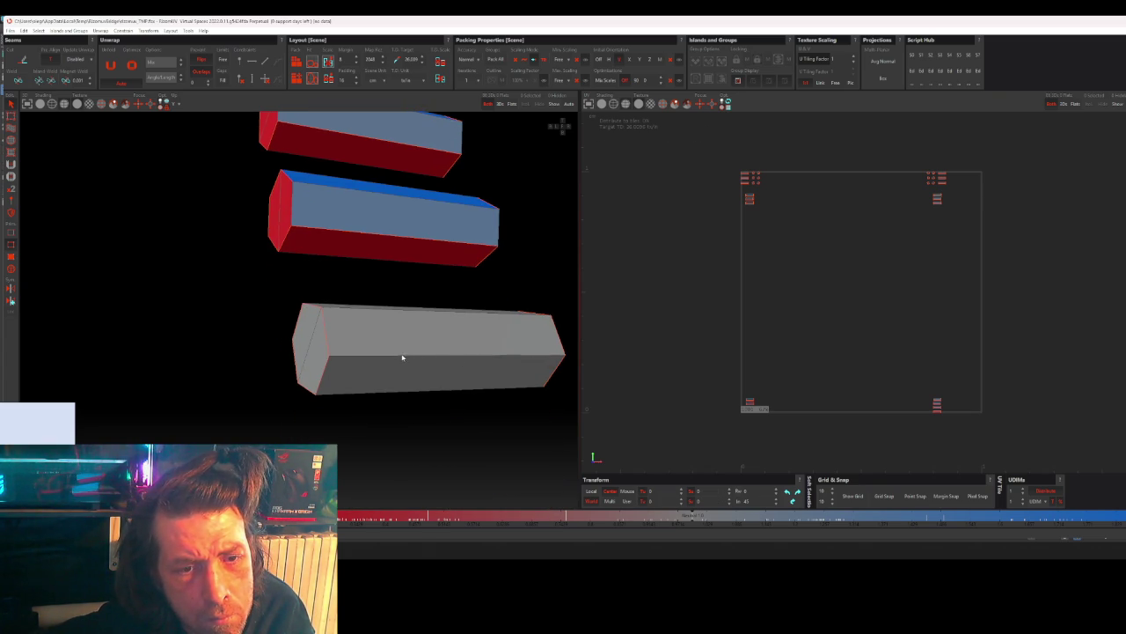
shift+click(362, 343)
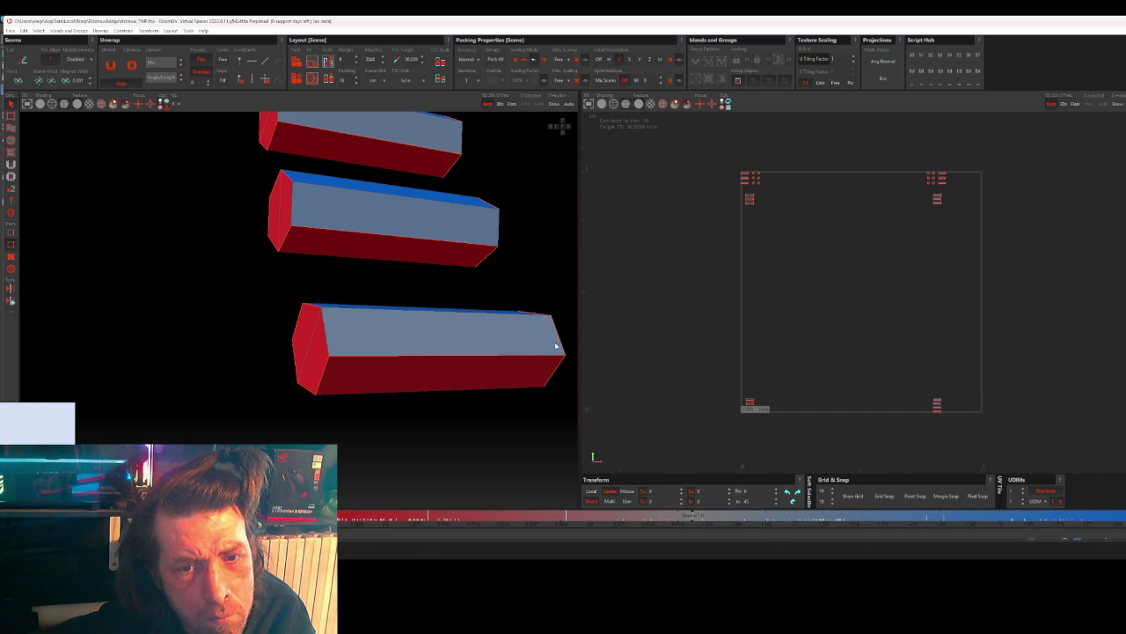
scroll(402, 331, down, 5)
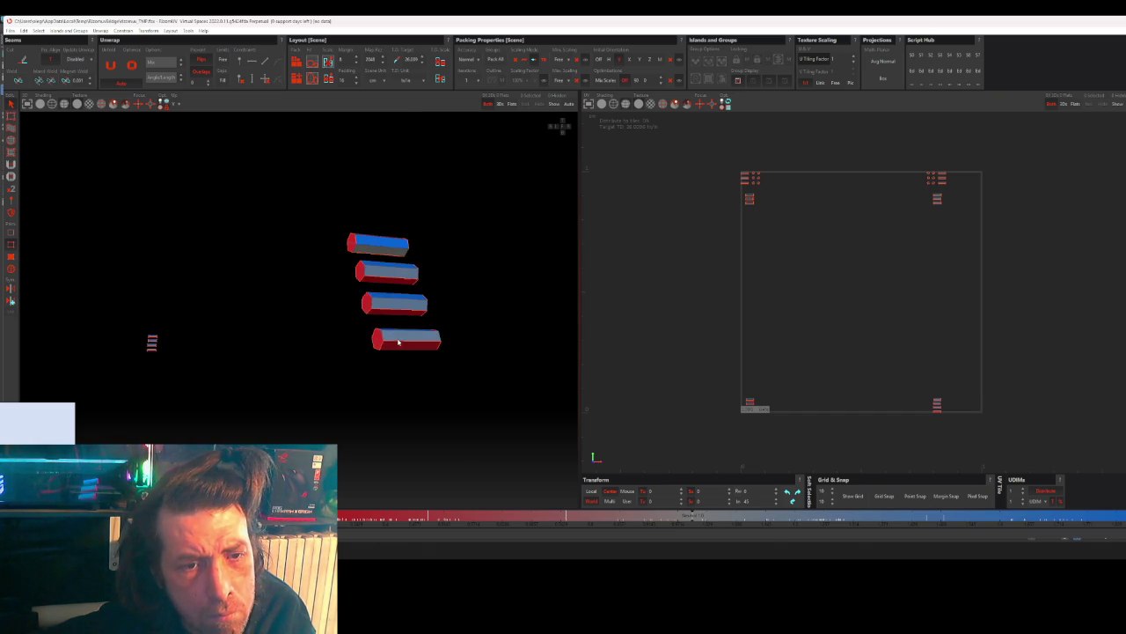
- Select the upper and lower grey hexagonal bolt prisms
scroll(395, 336, down, 3)
mouse_move(395, 336)
middle_down()
mouse_move(404, 346)
mouse_move(340, 334)
mouse_move(357, 347)
middle_up()
scroll(395, 317, up, 3)
scroll(414, 315, up, 3)
mouse_move(413, 315)
middle_down()
mouse_move(435, 334)
mouse_move(418, 294)
middle_up()
scroll(250, 251, up, 3)
scroll(250, 251, up, 2)
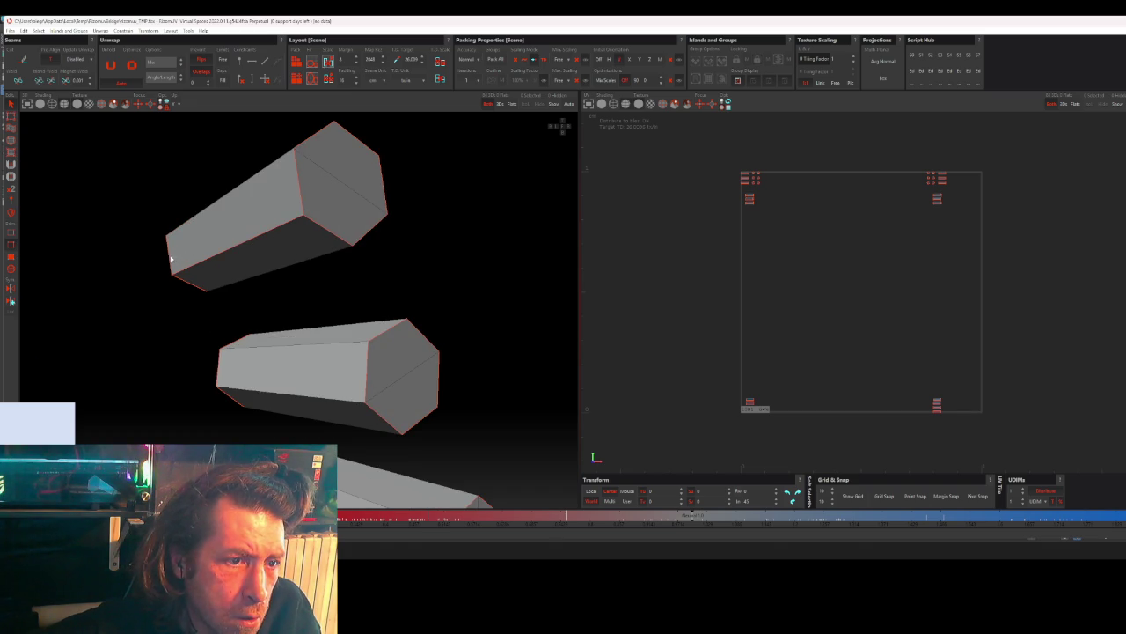
click(217, 232)
click(300, 187)
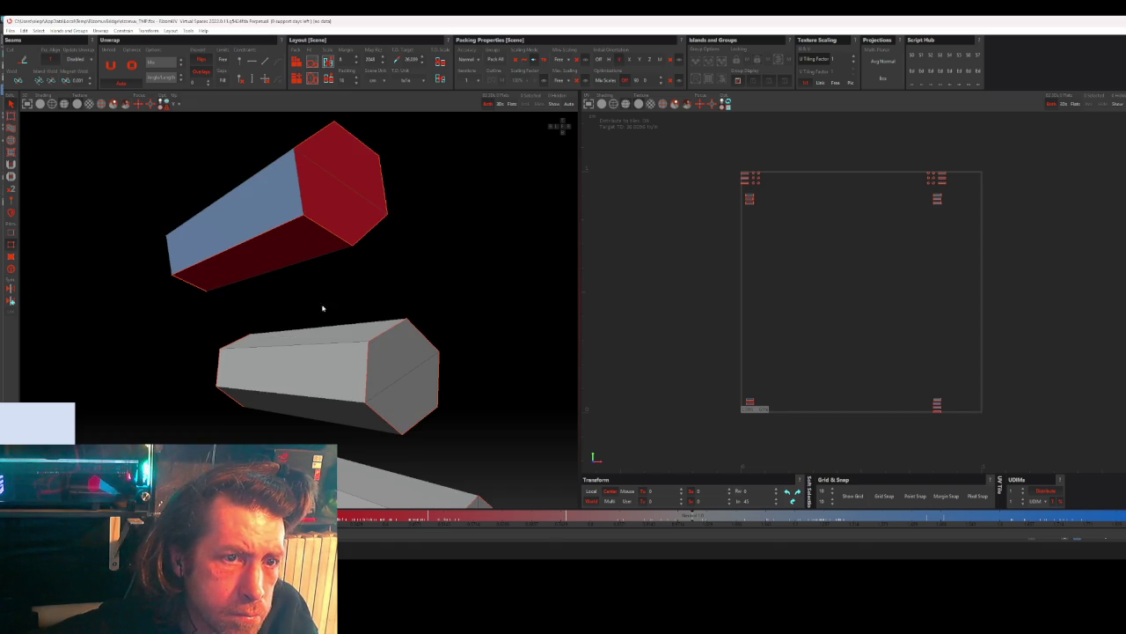
click(324, 389)
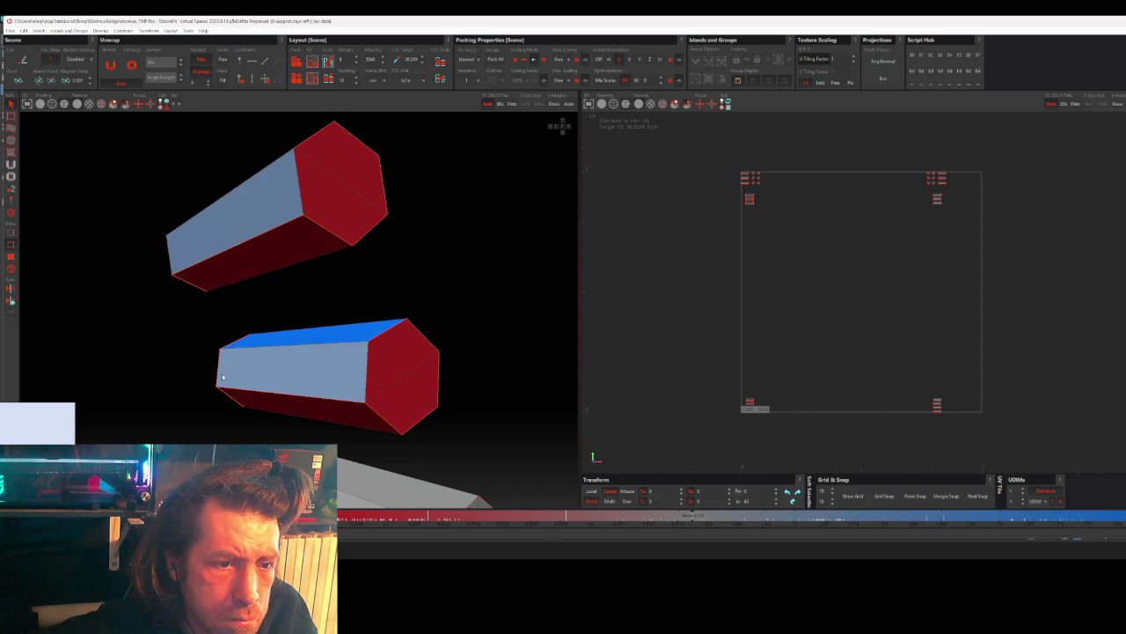
- Select the middle and the last remaining grey hexagonal prisms
mouse_move(283, 404)
middle_down()
mouse_move(308, 347)
mouse_move(282, 269)
middle_up()
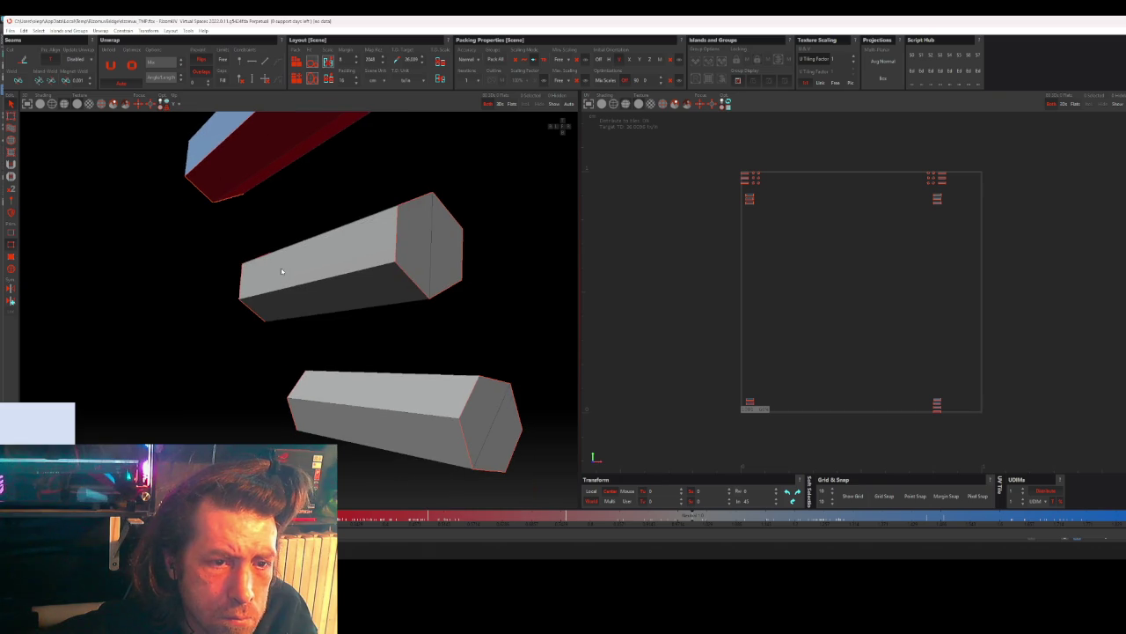
click(396, 245)
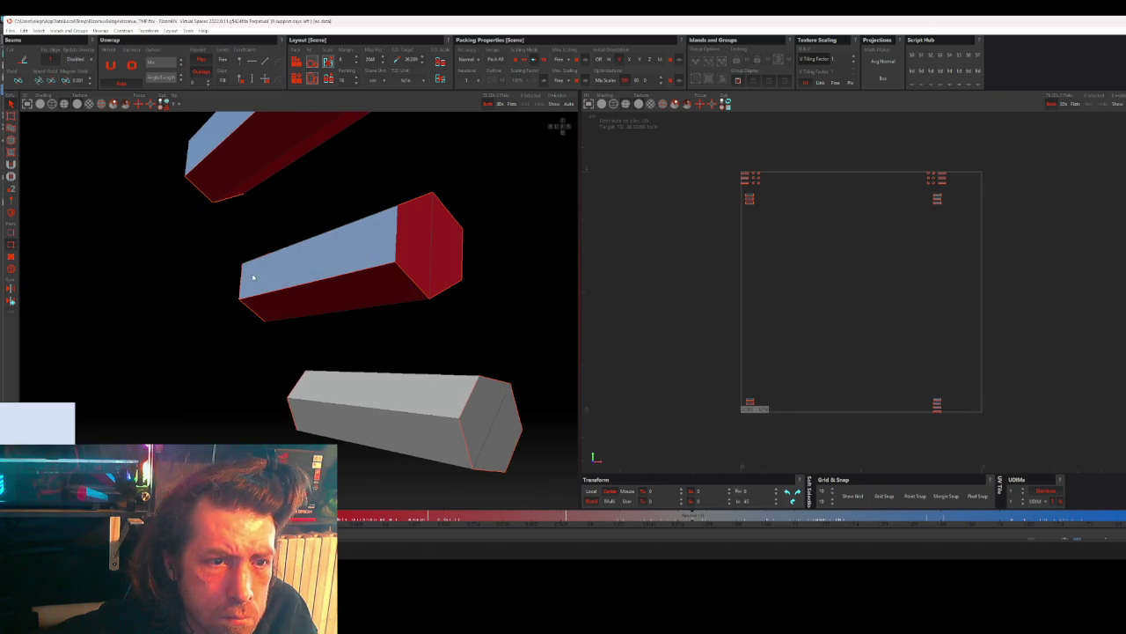
middle_drag(248, 289, 380, 315)
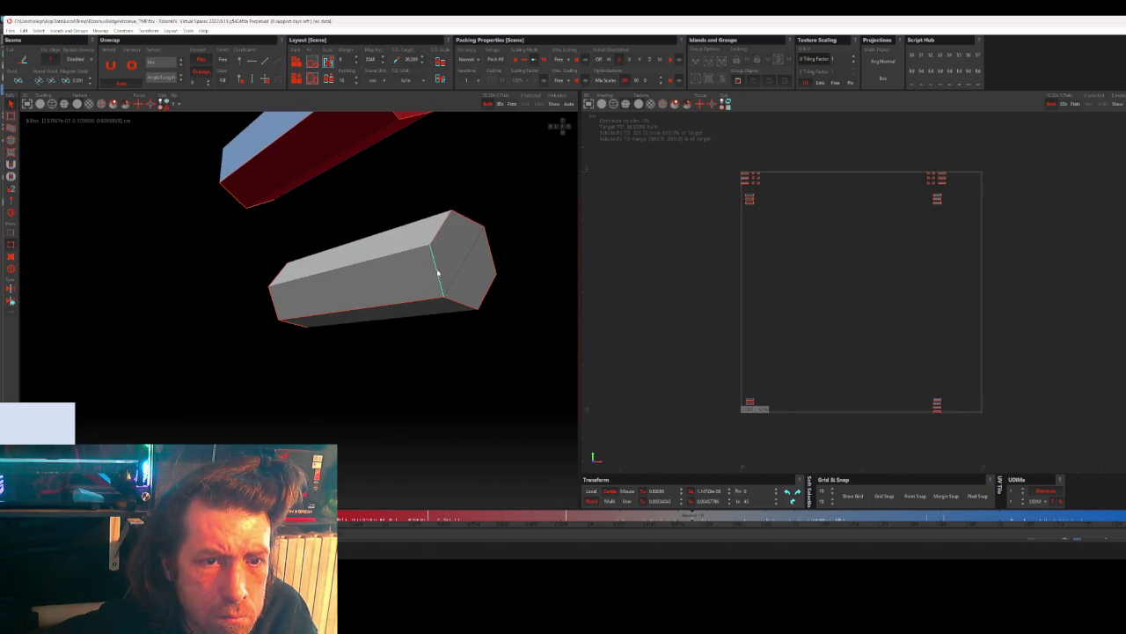
click(387, 287)
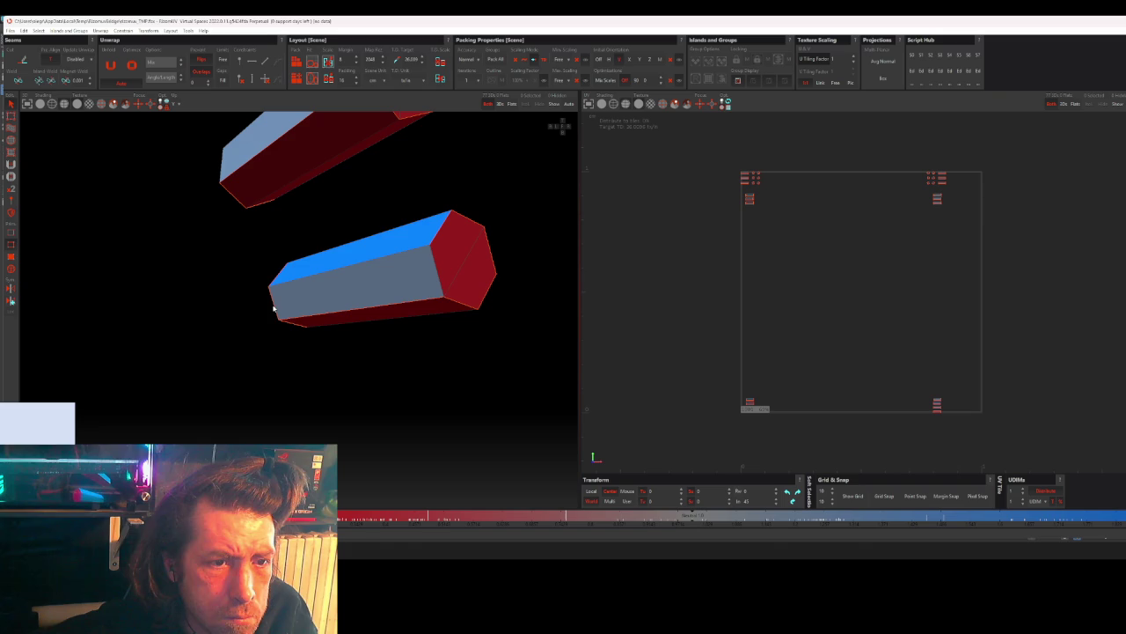
- Zoom out and orbit to check all the bolt stacks
scroll(274, 312, down, 5)
scroll(275, 332, down, 3)
scroll(268, 345, down, 3)
scroll(275, 361, down, 2)
mouse_move(281, 372)
middle_down()
mouse_move(241, 377)
mouse_move(334, 325)
mouse_move(334, 337)
mouse_move(415, 327)
mouse_move(410, 287)
mouse_move(443, 302)
mouse_move(417, 311)
mouse_move(339, 294)
mouse_move(259, 331)
middle_up()
mouse_move(376, 303)
middle_down()
mouse_move(247, 267)
mouse_move(229, 247)
mouse_move(325, 255)
mouse_move(380, 289)
mouse_move(402, 284)
mouse_move(382, 296)
mouse_move(367, 253)
mouse_move(370, 308)
middle_up()
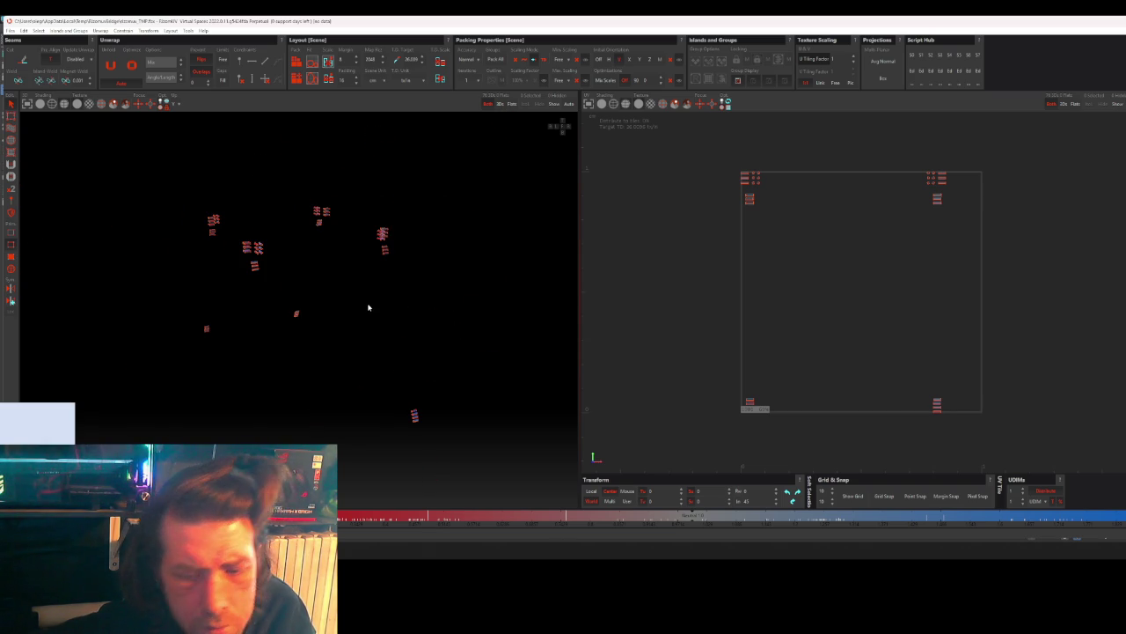
- Unwrap and pack the bolt islands, then inspect the top circular island's piece in 3D
key(p)
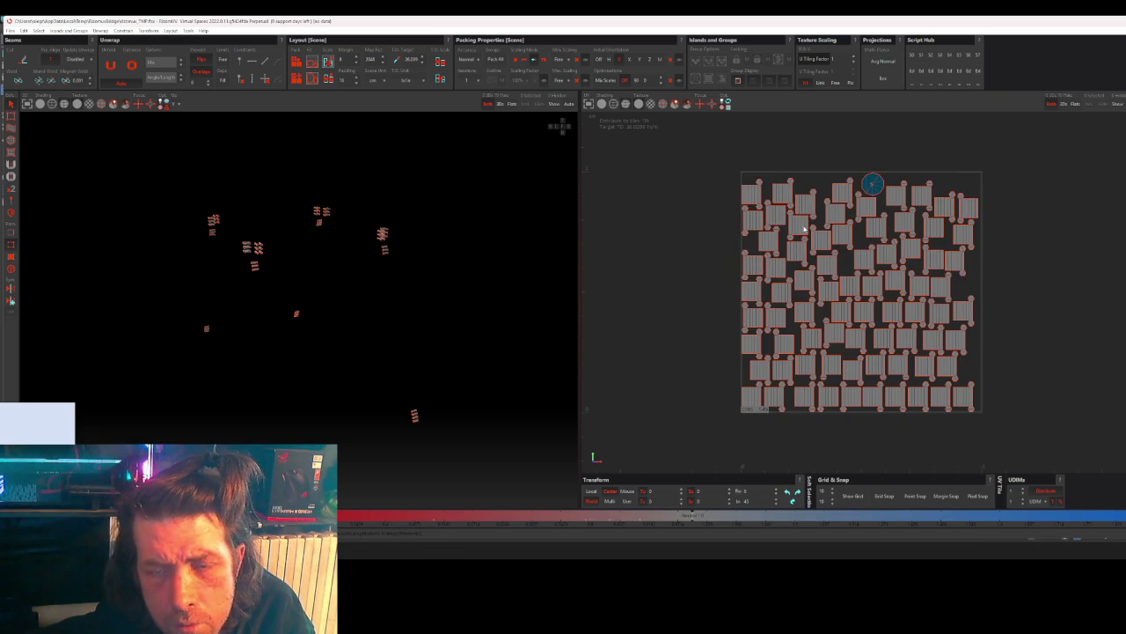
click(876, 188)
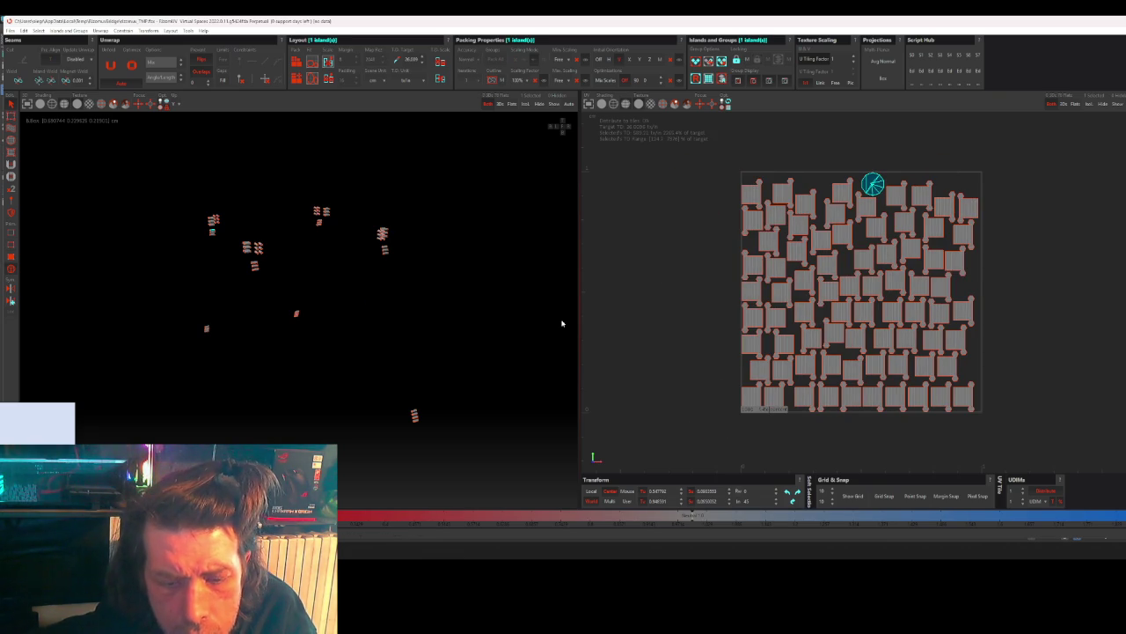
key(f)
mouse_move(339, 340)
middle_down()
mouse_move(396, 313)
mouse_move(436, 312)
middle_up()
ctrl+click(366, 337)
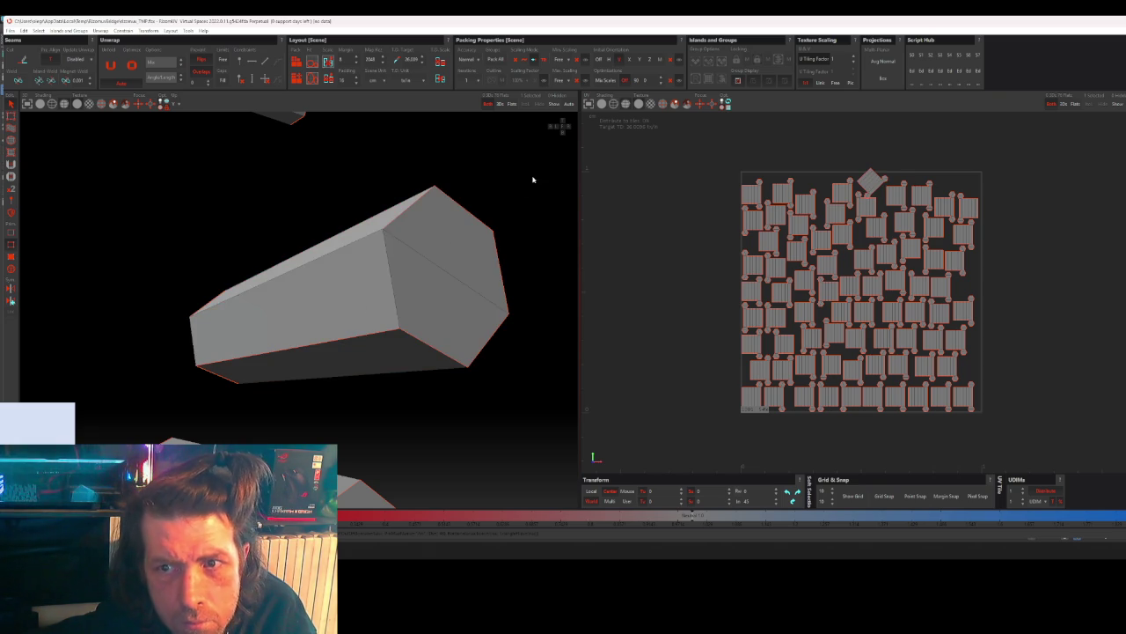
- Repack all UV islands across the tile and save the UVs back to 3ds Max
click(293, 56)
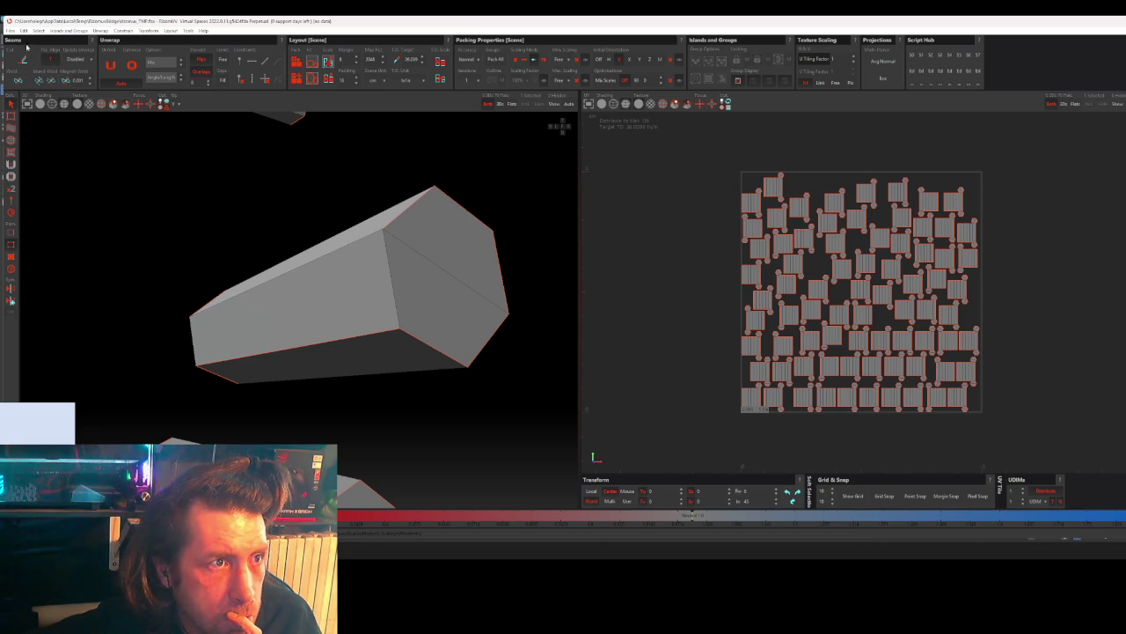
click(10, 32)
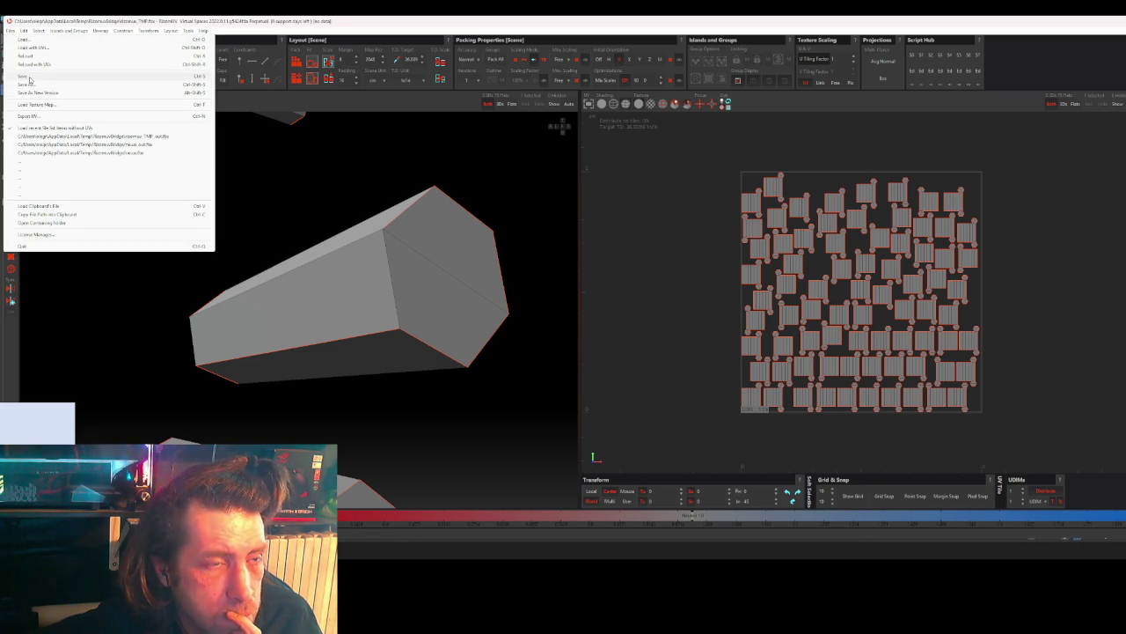
click(30, 79)
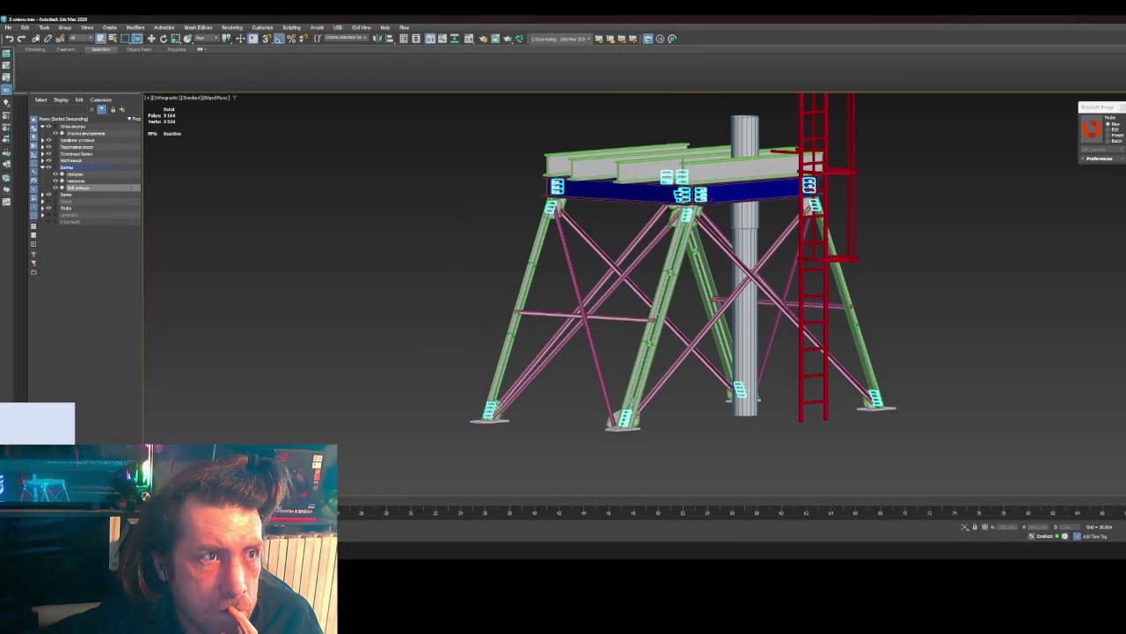
- Save the scene as 5.max and select the next group of parts in Scene Explorer
click(8, 28)
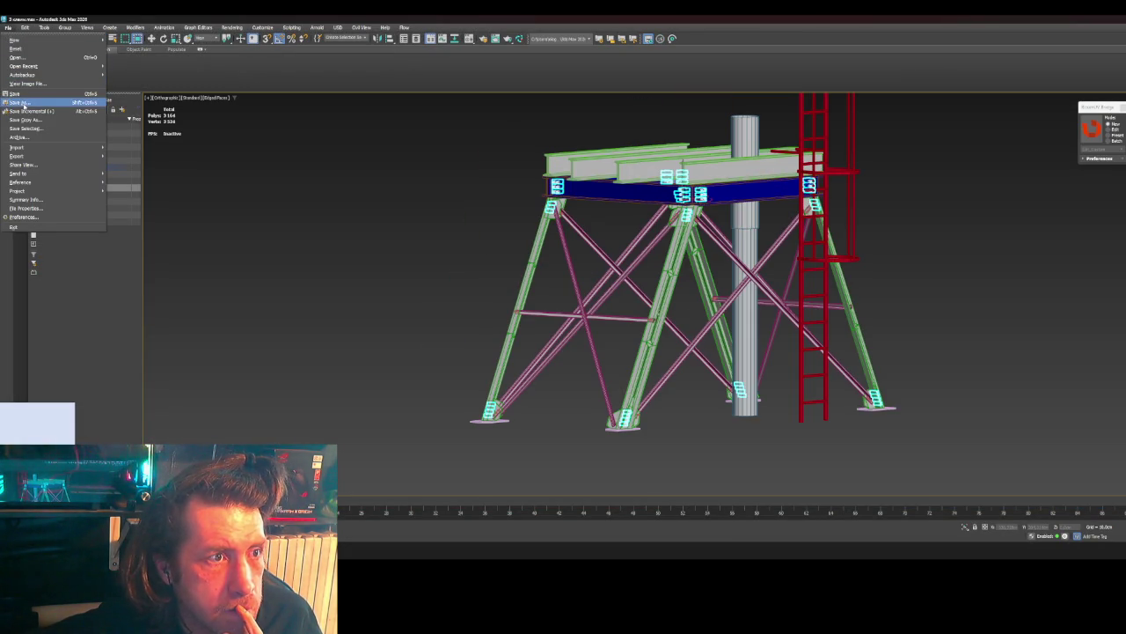
click(212, 126)
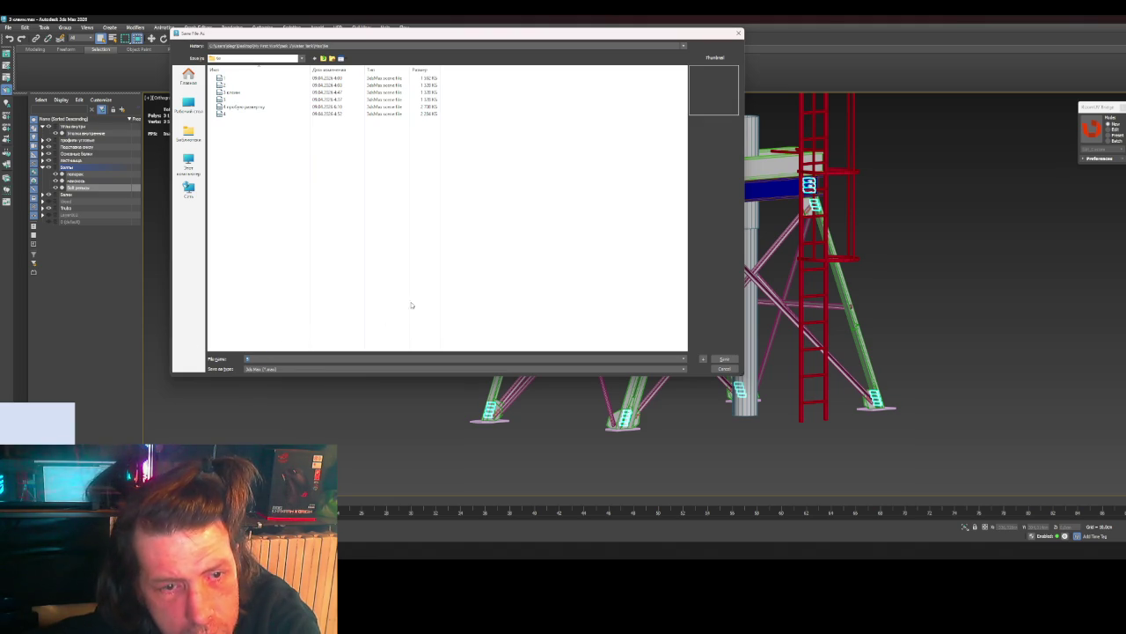
text(5)
key(Return)
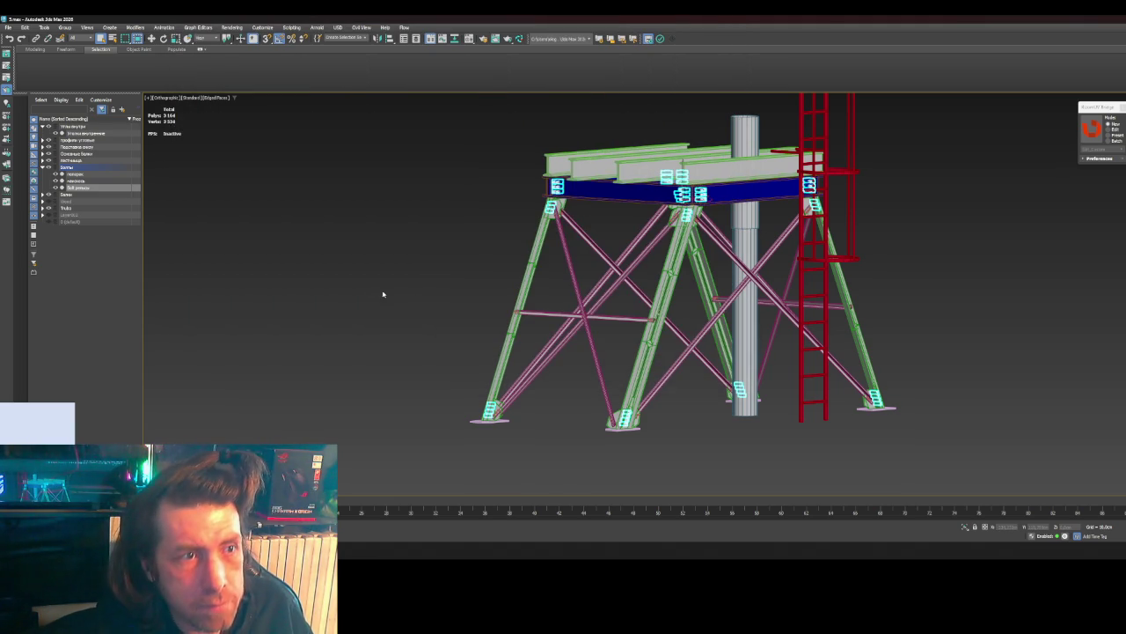
click(85, 181)
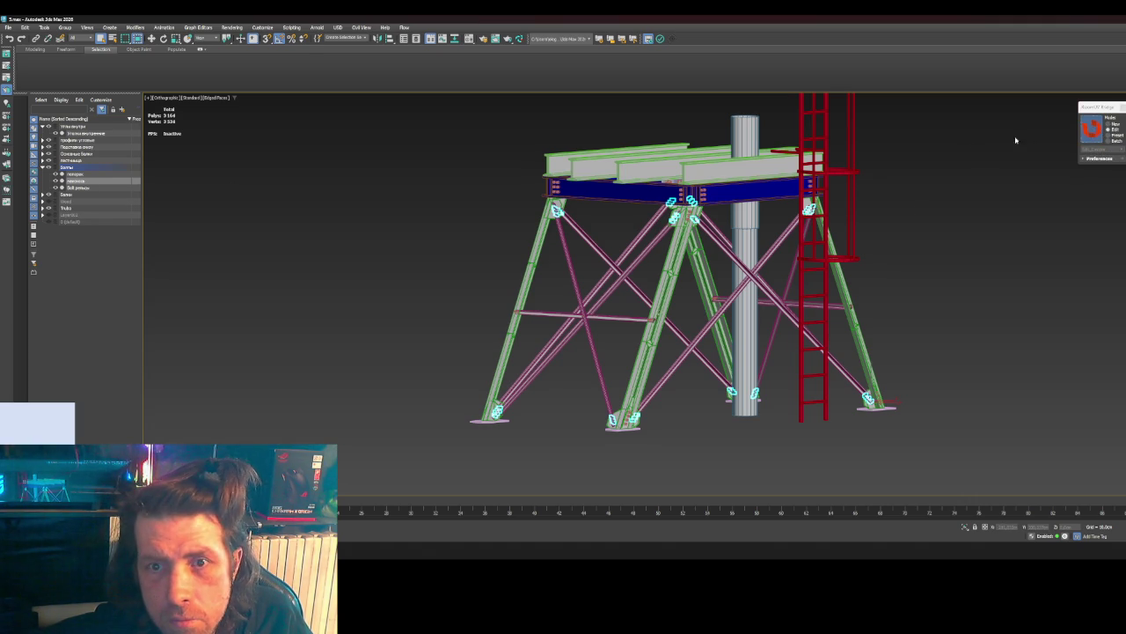
click(684, 298)
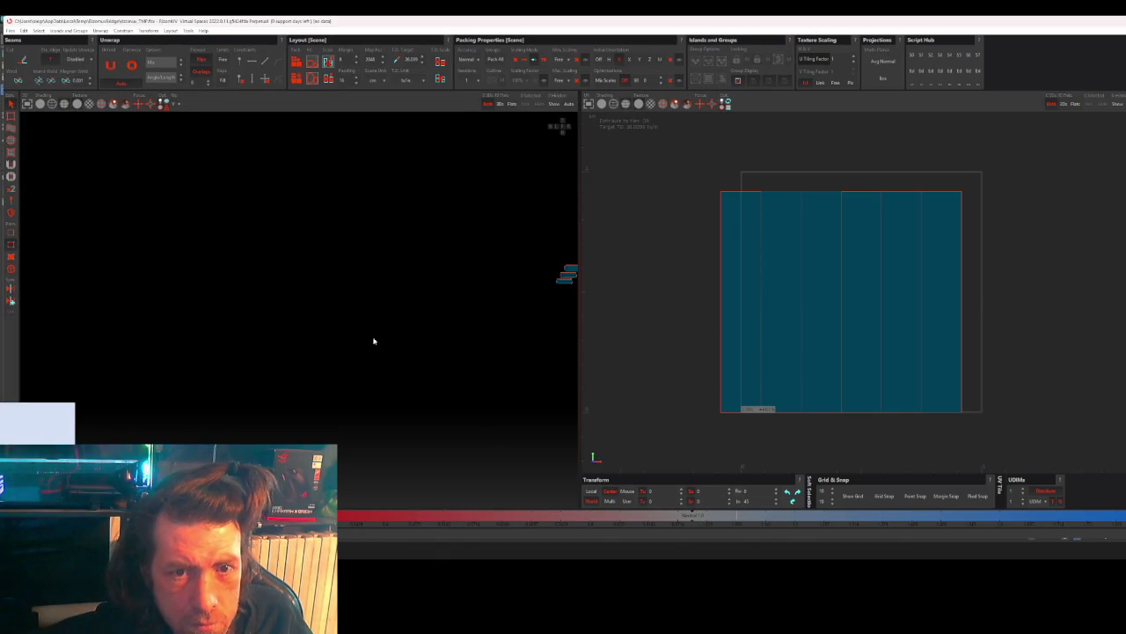
- Frame the three box-shaped beam segments, orbit around them and zoom in
key(f)
mouse_move(287, 260)
middle_down()
mouse_move(332, 270)
mouse_move(314, 217)
mouse_move(299, 279)
mouse_move(320, 347)
middle_up()
scroll(321, 347, up, 3)
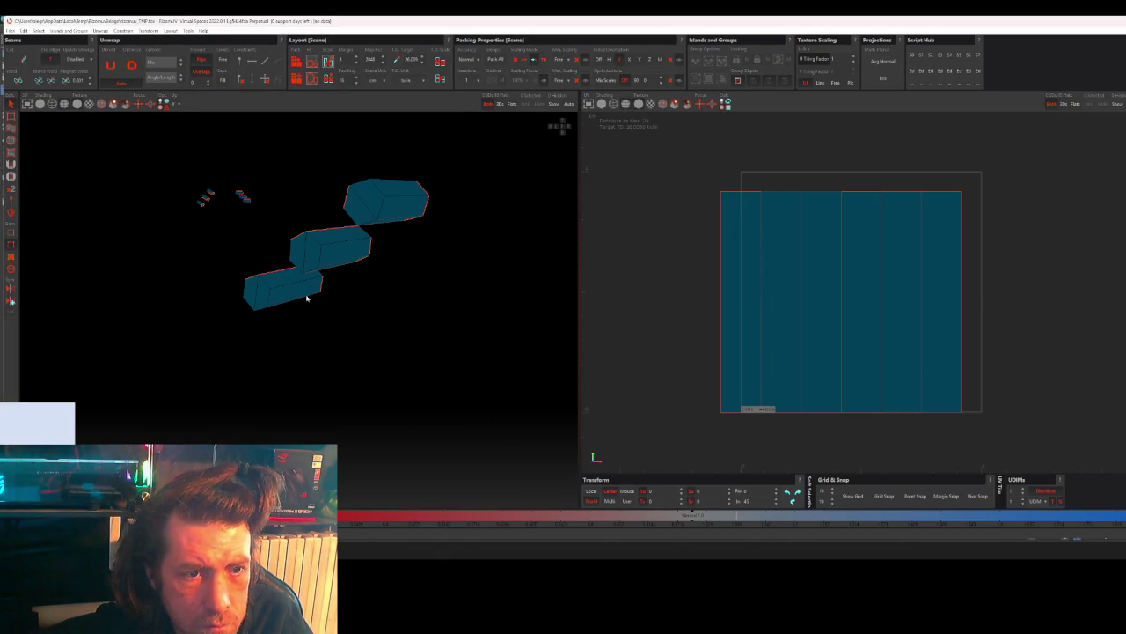
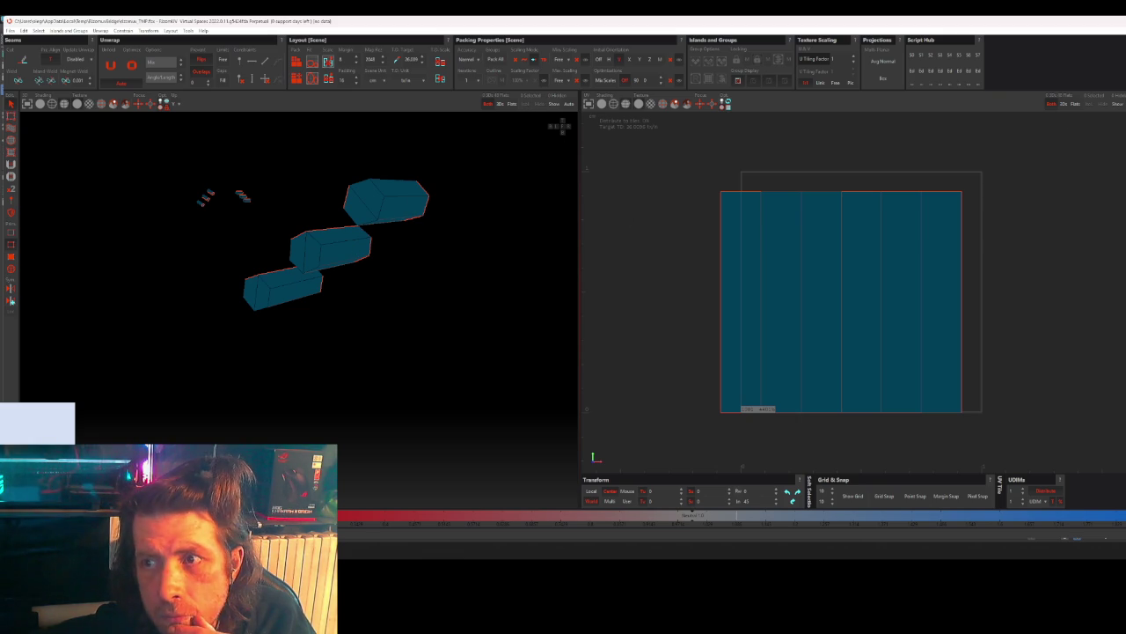
- Select the edges bordering smoothing group 1 on the hex pieces, then cut and unwrap them
key(ctrl+g)
click(372, 186)
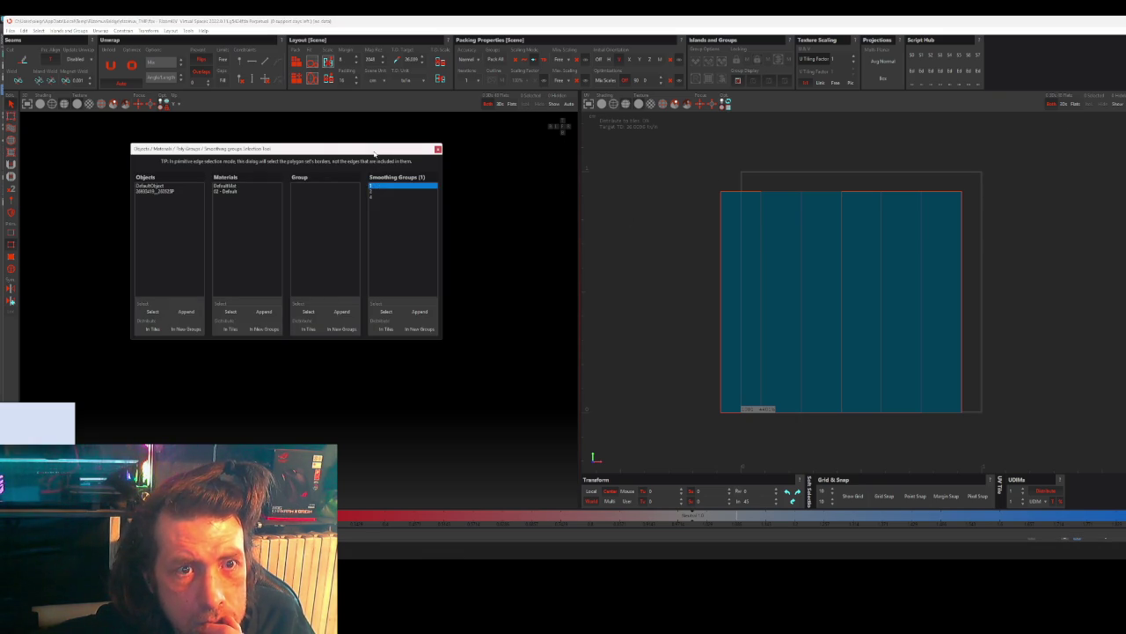
drag(371, 151, 206, 202)
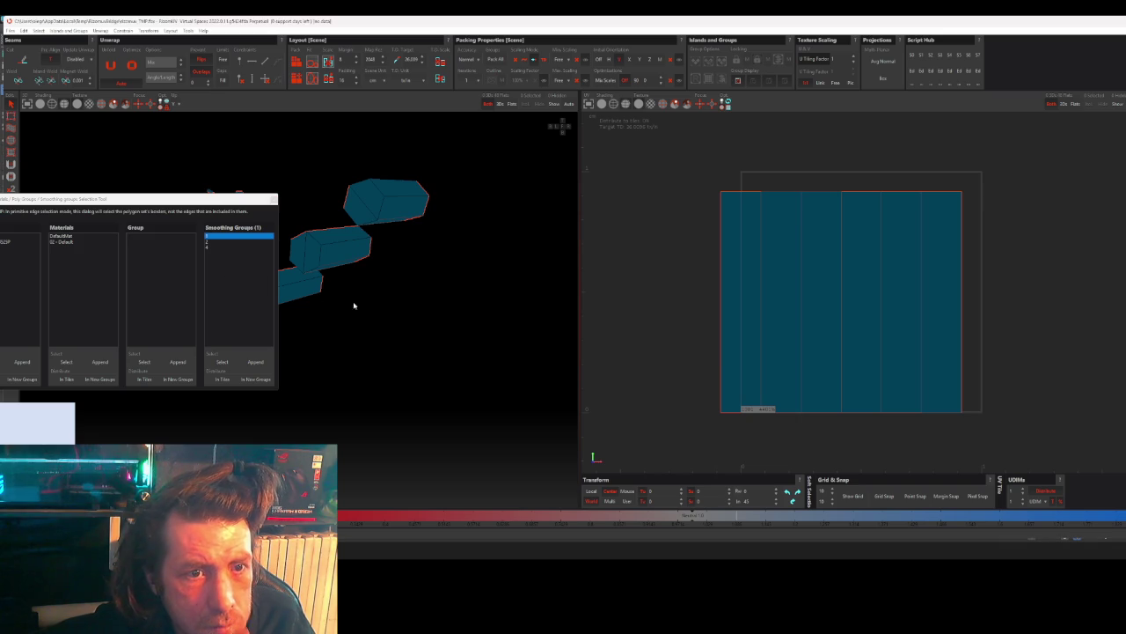
scroll(367, 321, down, 5)
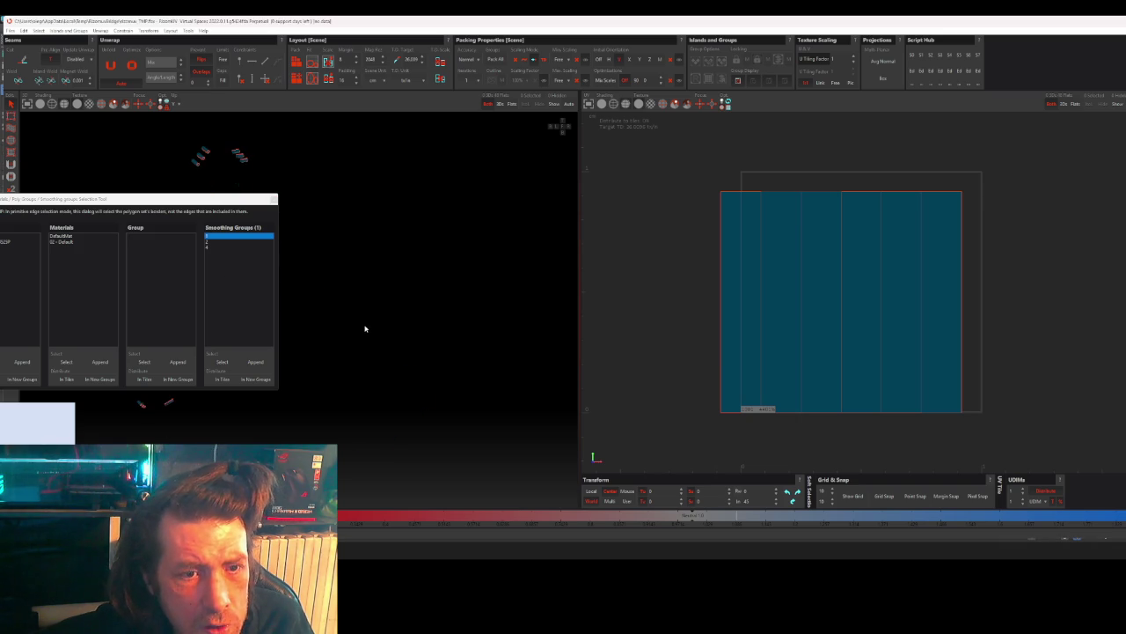
click(223, 364)
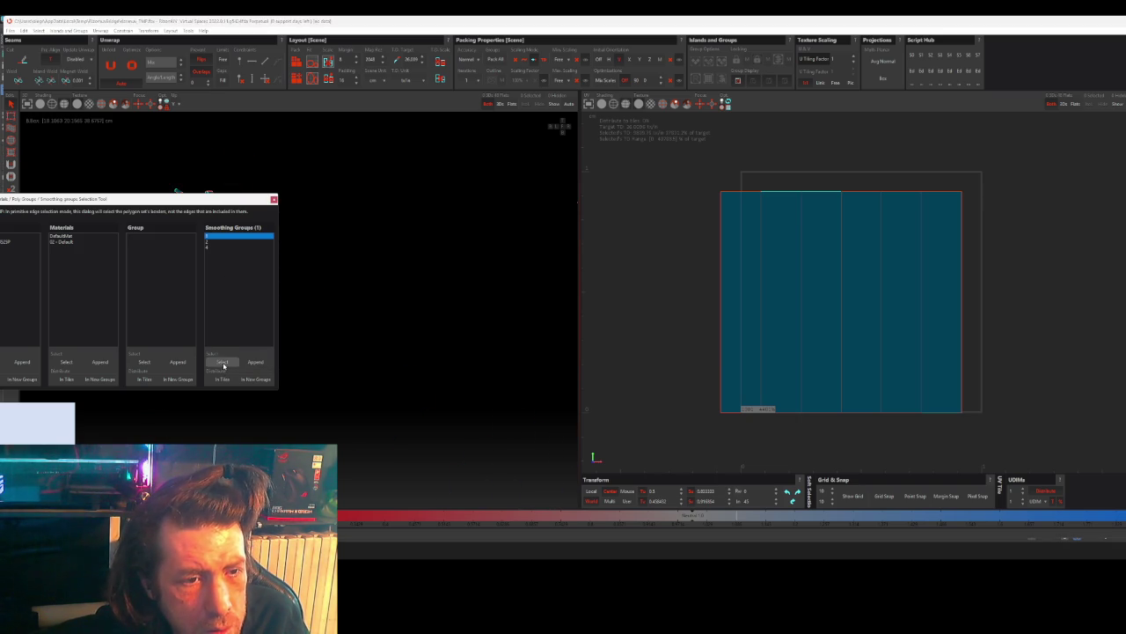
click(273, 199)
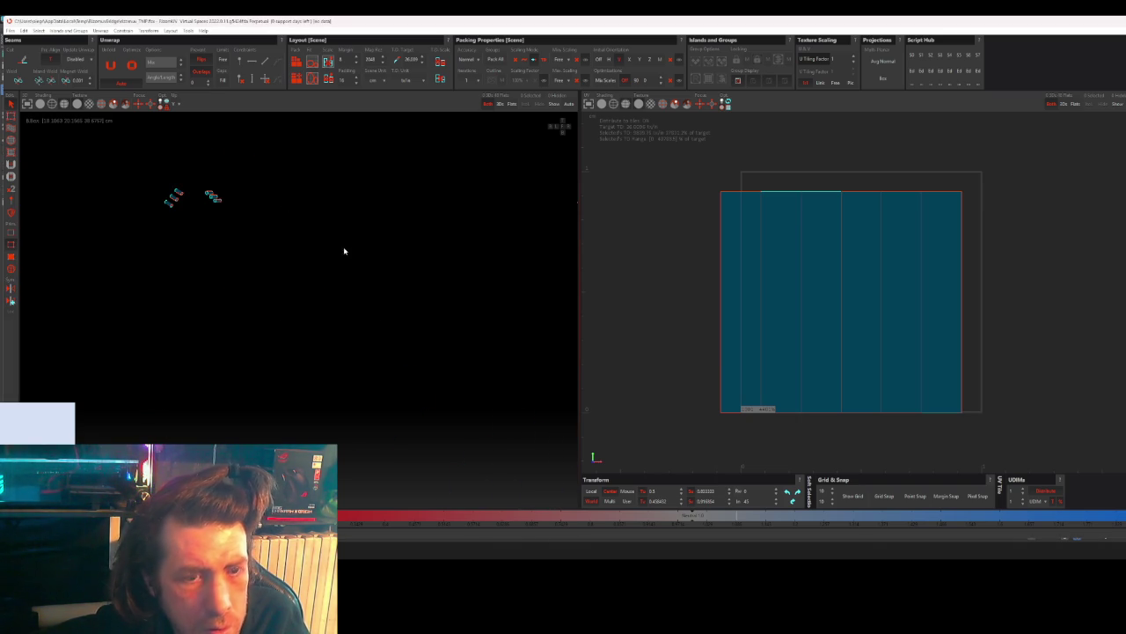
key(u)
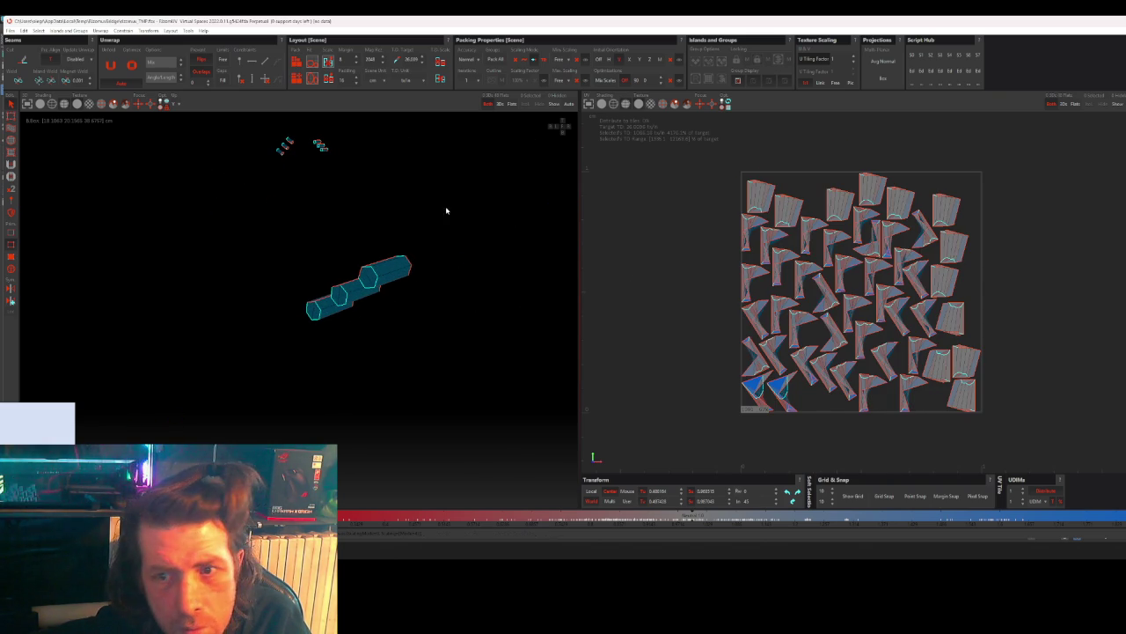
- Zoom and orbit around the hex pieces to inspect the unwrap result
scroll(387, 329, up, 2)
scroll(382, 294, up, 2)
middle_drag(400, 275, 488, 264)
scroll(306, 237, up, 3)
mouse_move(284, 228)
middle_down()
mouse_move(297, 249)
mouse_move(259, 239)
middle_up()
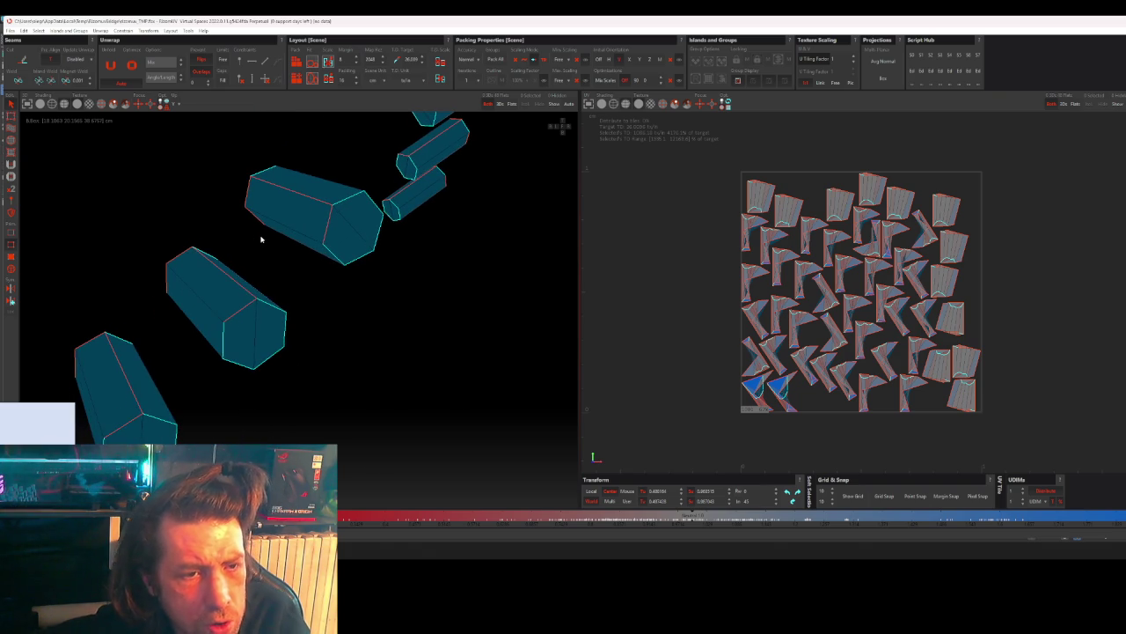
- Clear the selection, revert the unwrap to the strip layout, and quit RizomUV
click(325, 326)
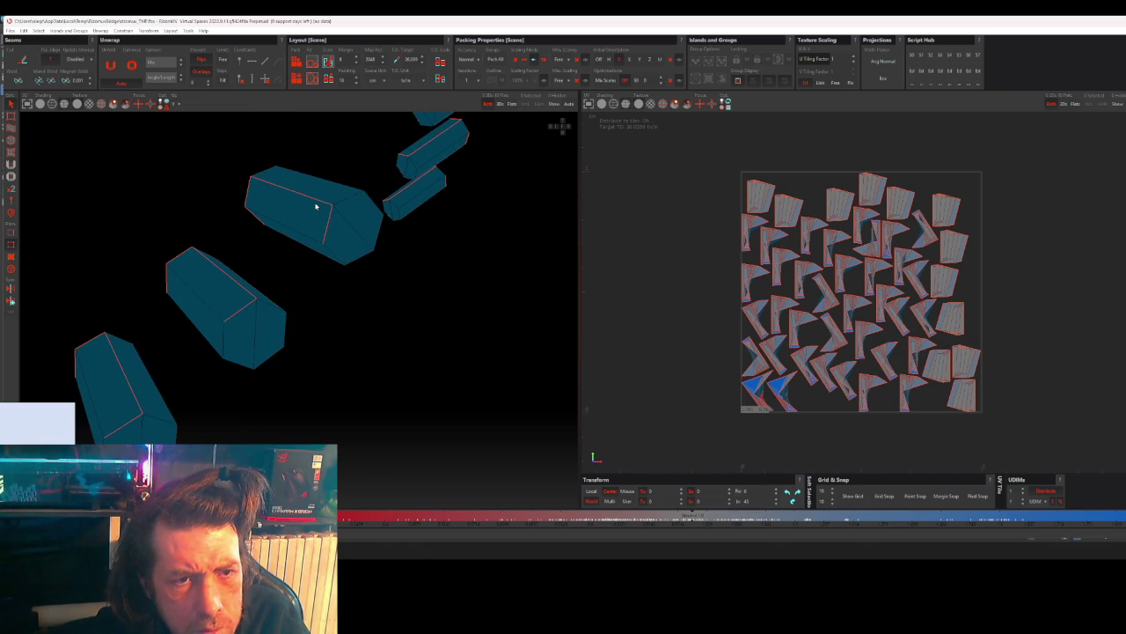
key(u)
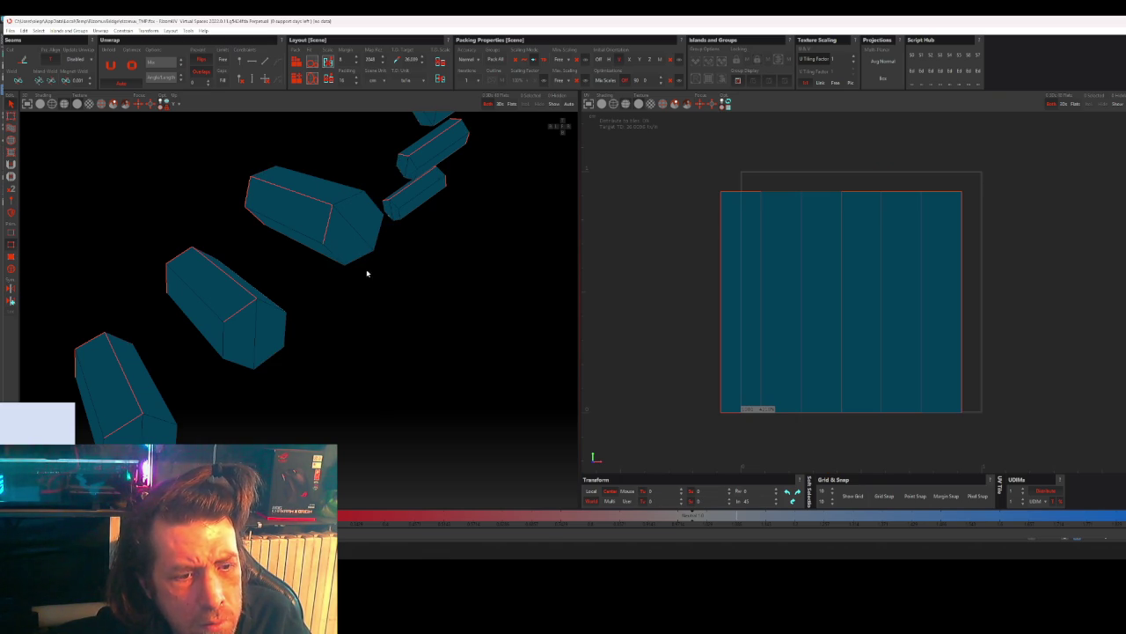
scroll(408, 264, down, 2)
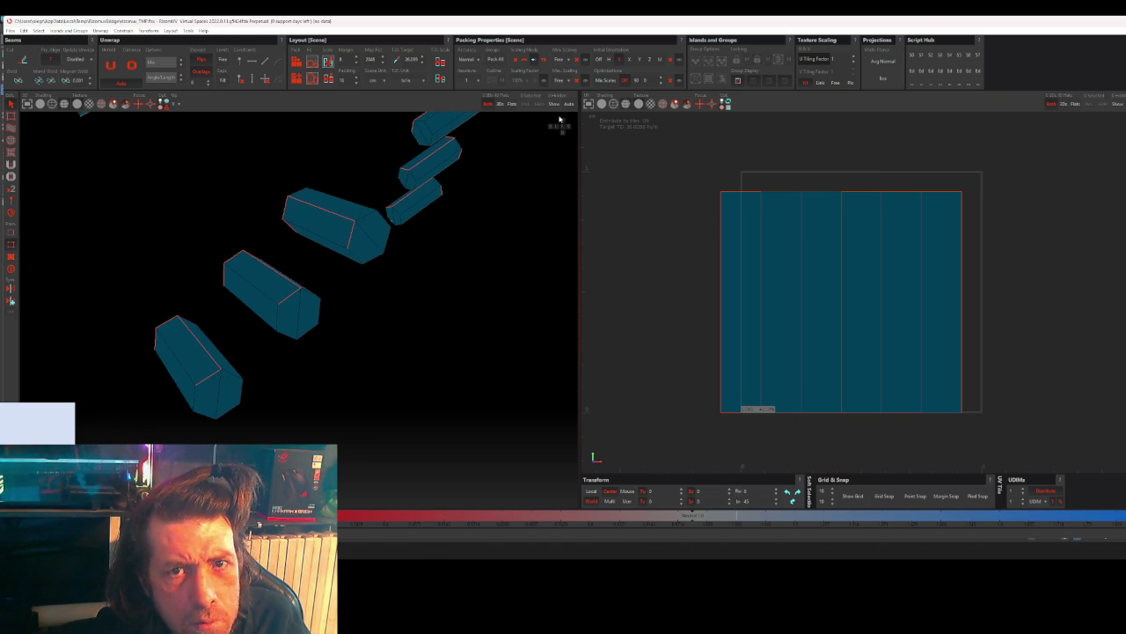
key(ctrl+q)
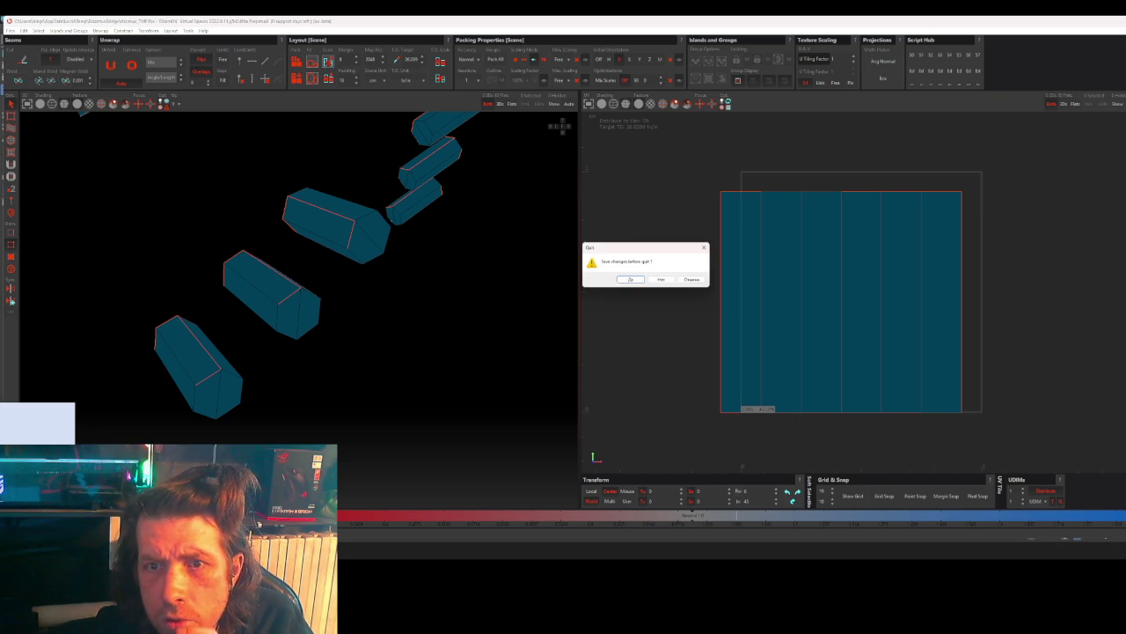
click(662, 280)
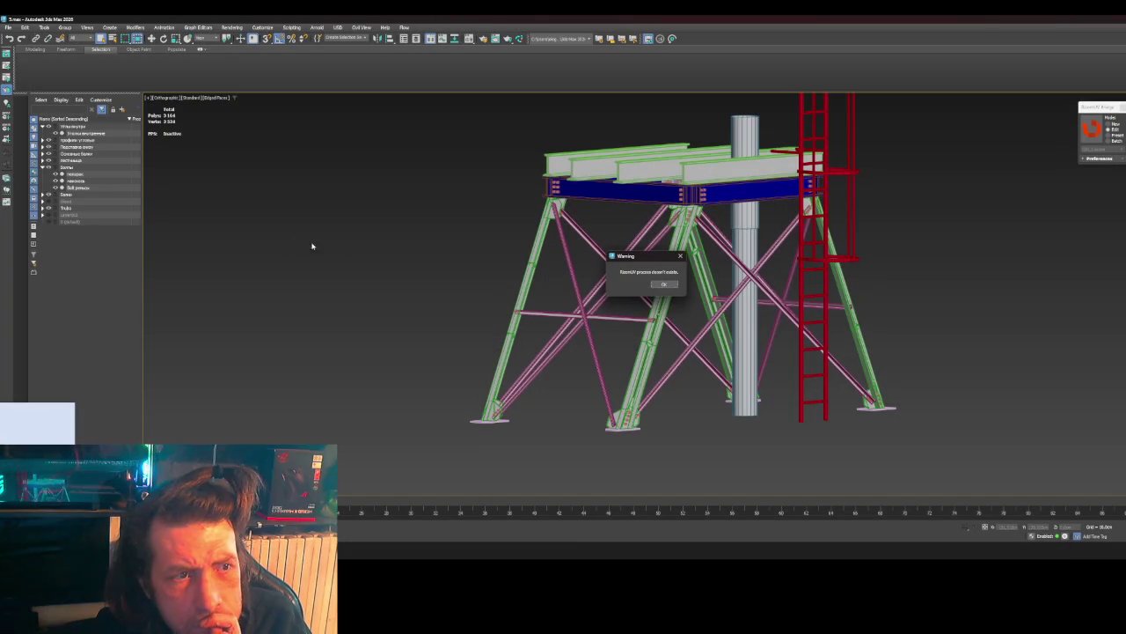
- Dismiss the three warnings, then send the bolt-end group to RizomUV through the bridge
click(664, 285)
click(1091, 127)
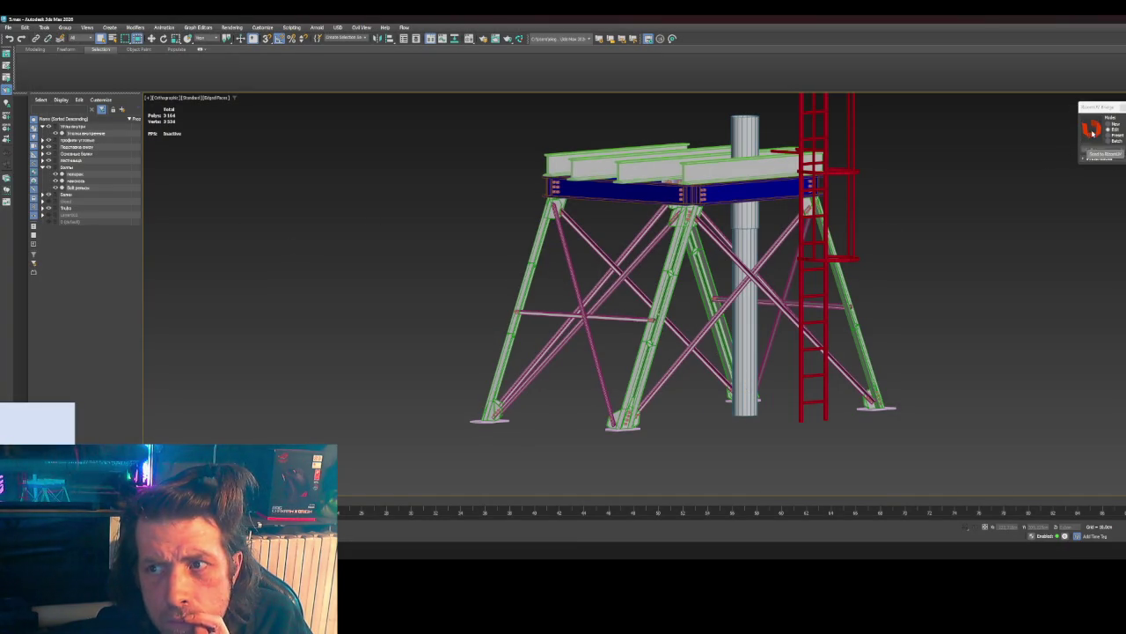
click(669, 287)
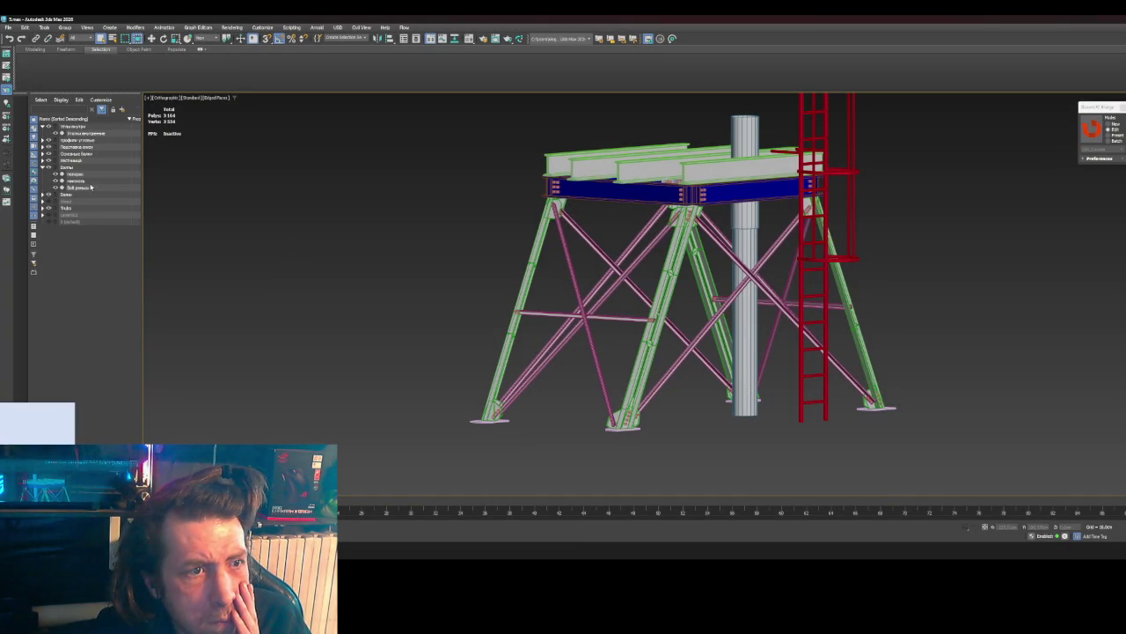
click(75, 180)
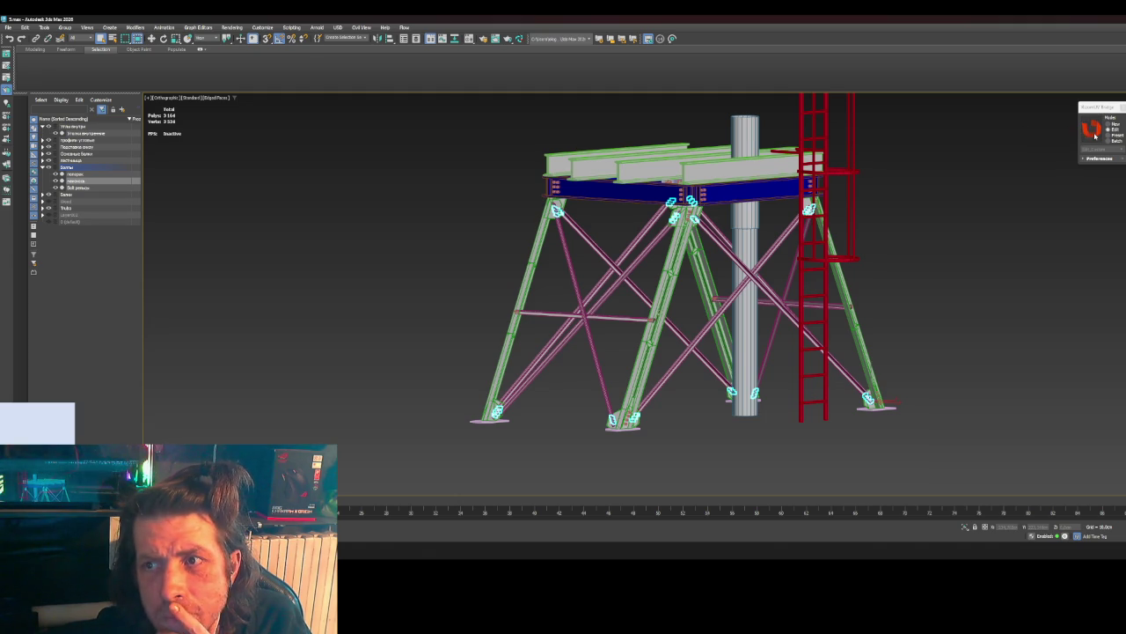
click(495, 314)
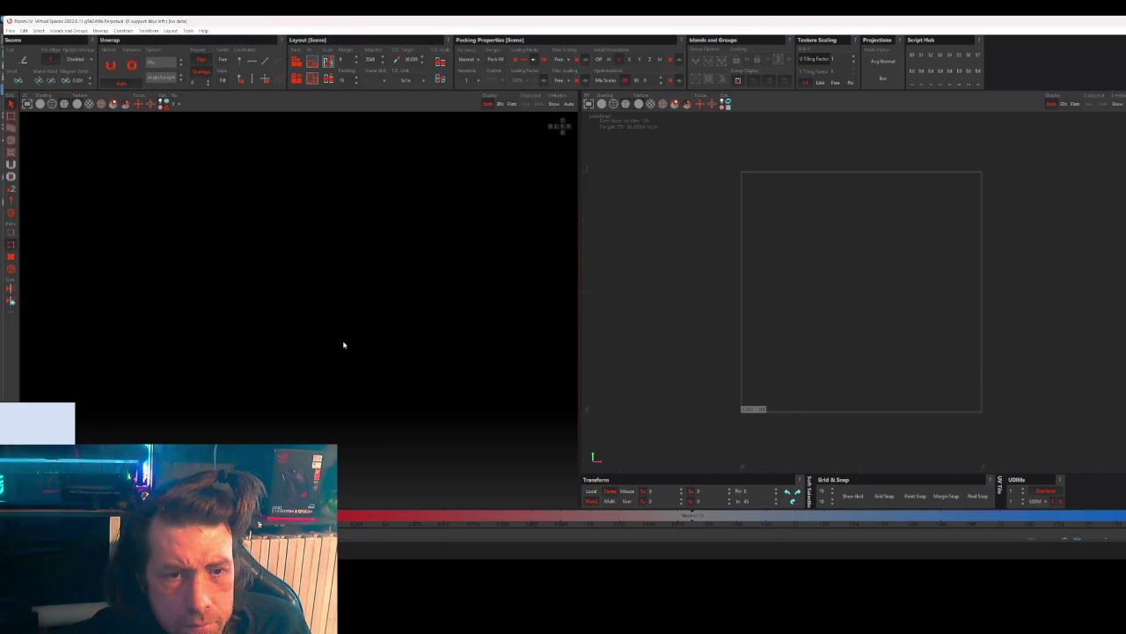
- Box-select all the imported bolt pieces and unwrap them into one island
alt+drag(536, 317, 307, 320)
scroll(307, 320, down, 5)
scroll(305, 307, up, 4)
scroll(301, 308, down, 3)
drag(180, 181, 393, 377)
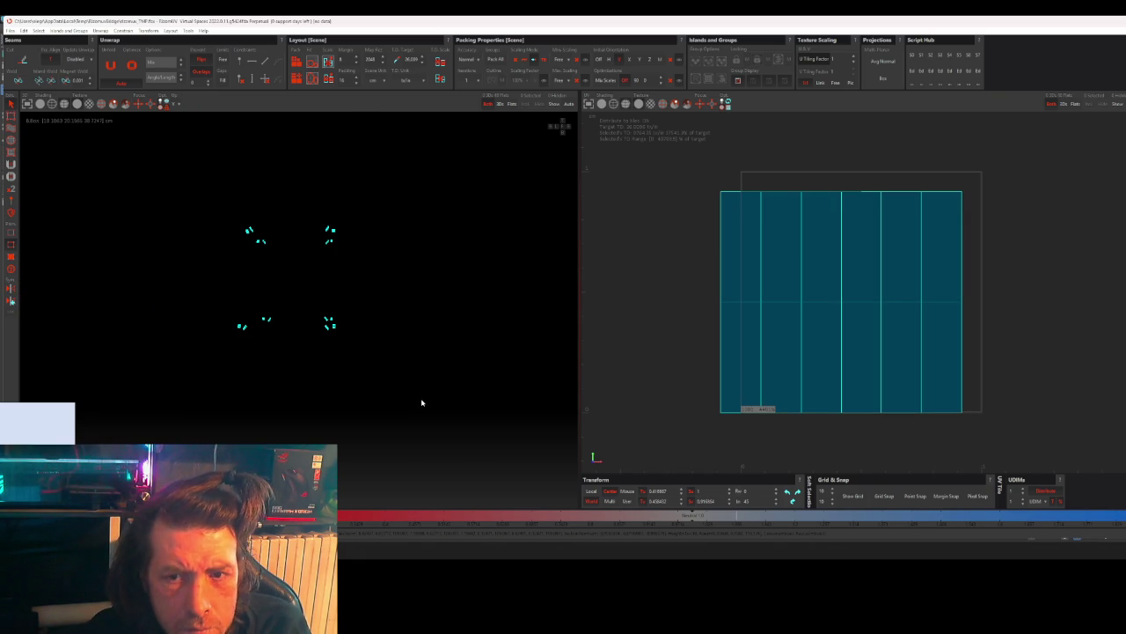
drag(166, 174, 410, 407)
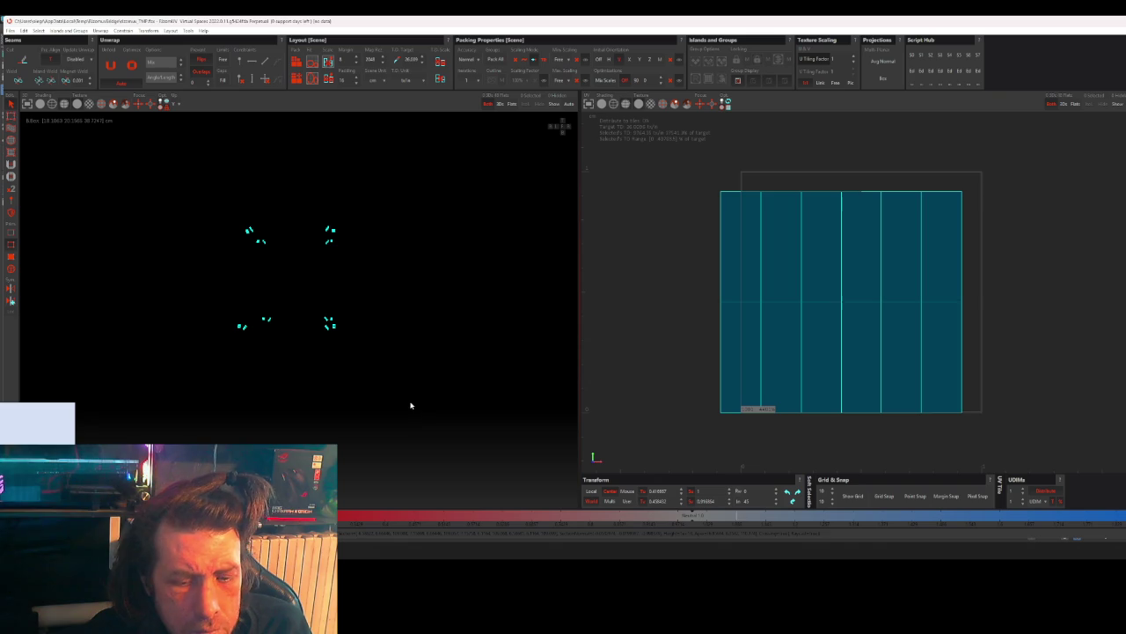
key(ctrl+z)
- Zoom and orbit to inspect the unwrapped bolt pieces in 3D
scroll(333, 250, up, 2)
scroll(339, 242, up, 2)
scroll(352, 233, up, 2)
scroll(368, 227, up, 2)
mouse_move(368, 227)
middle_down()
mouse_move(377, 246)
mouse_move(323, 276)
mouse_move(276, 282)
middle_up()
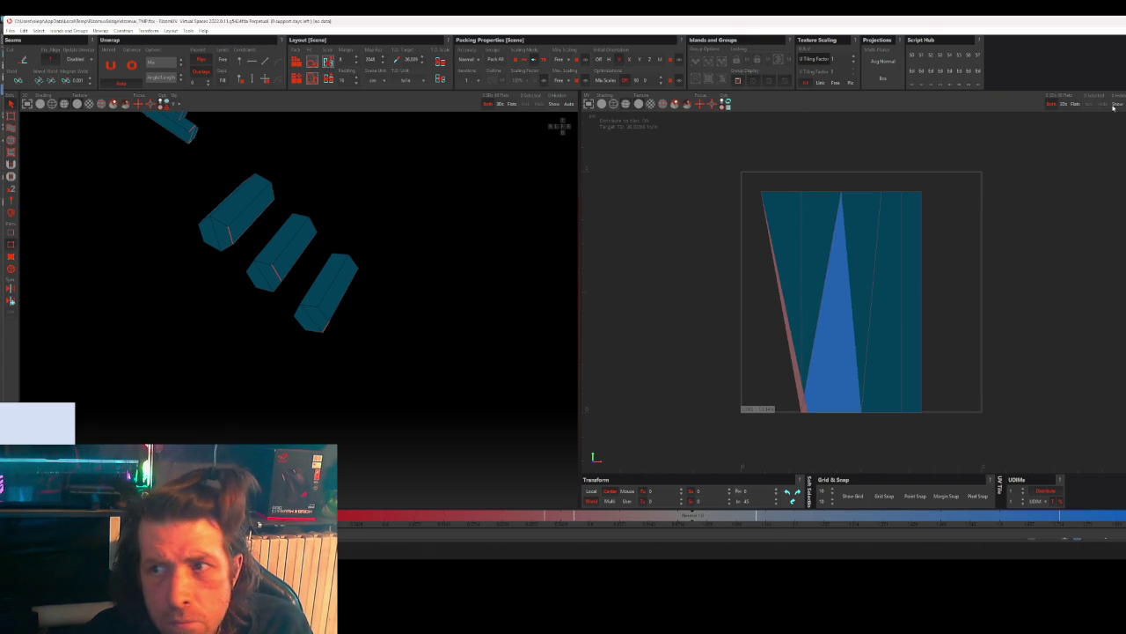
click(556, 126)
mouse_move(316, 148)
mouse_down()
mouse_move(211, 222)
mouse_move(187, 291)
mouse_up()
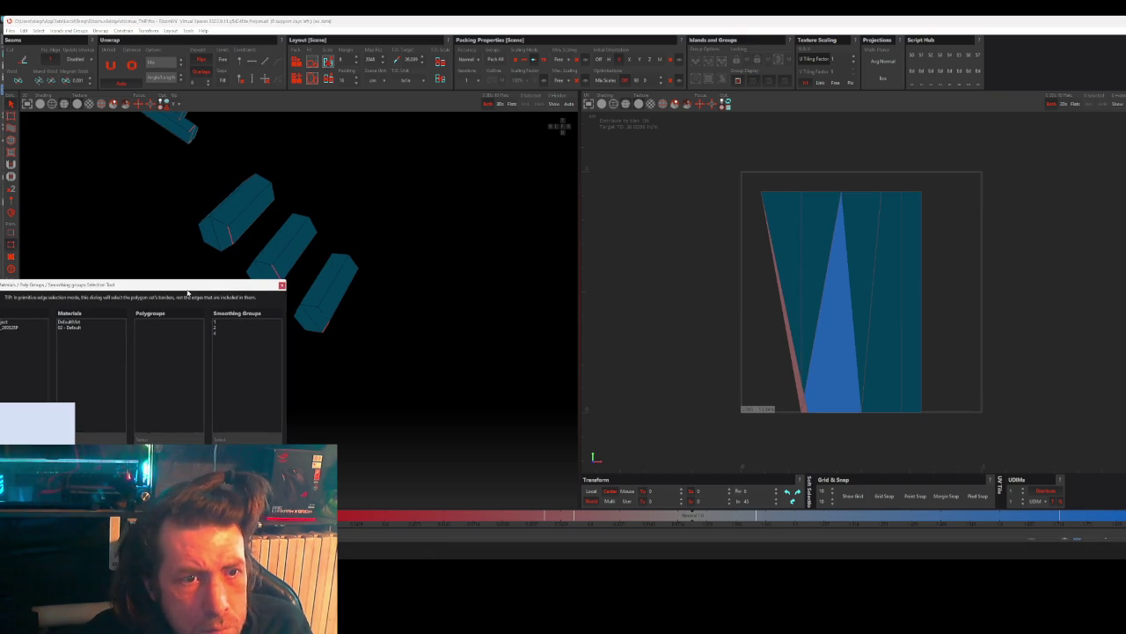
click(218, 327)
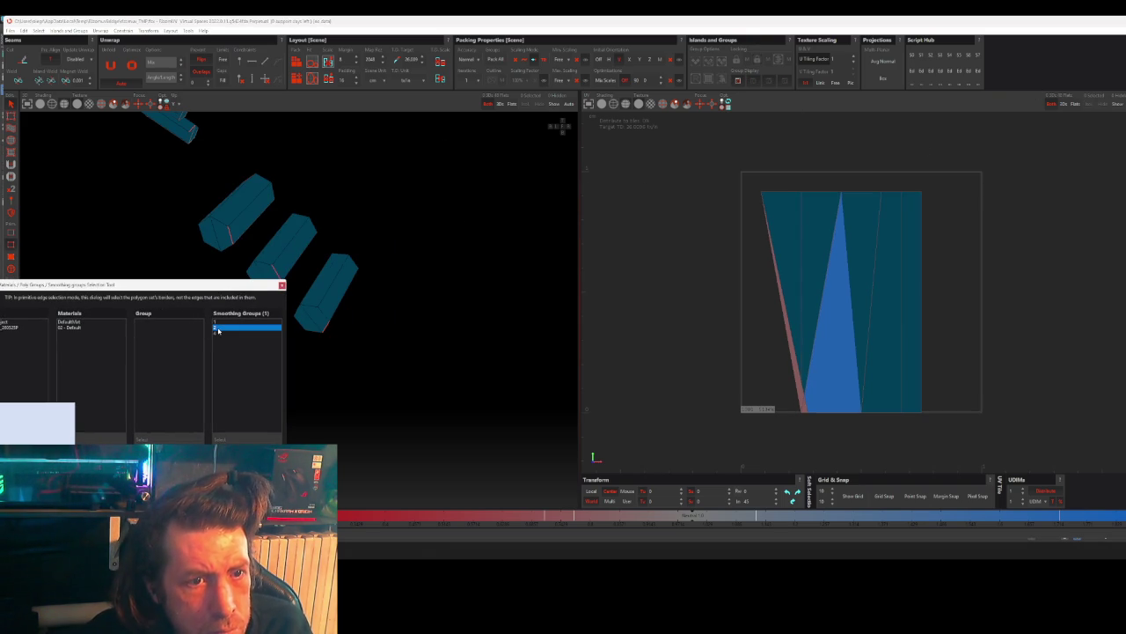
click(220, 438)
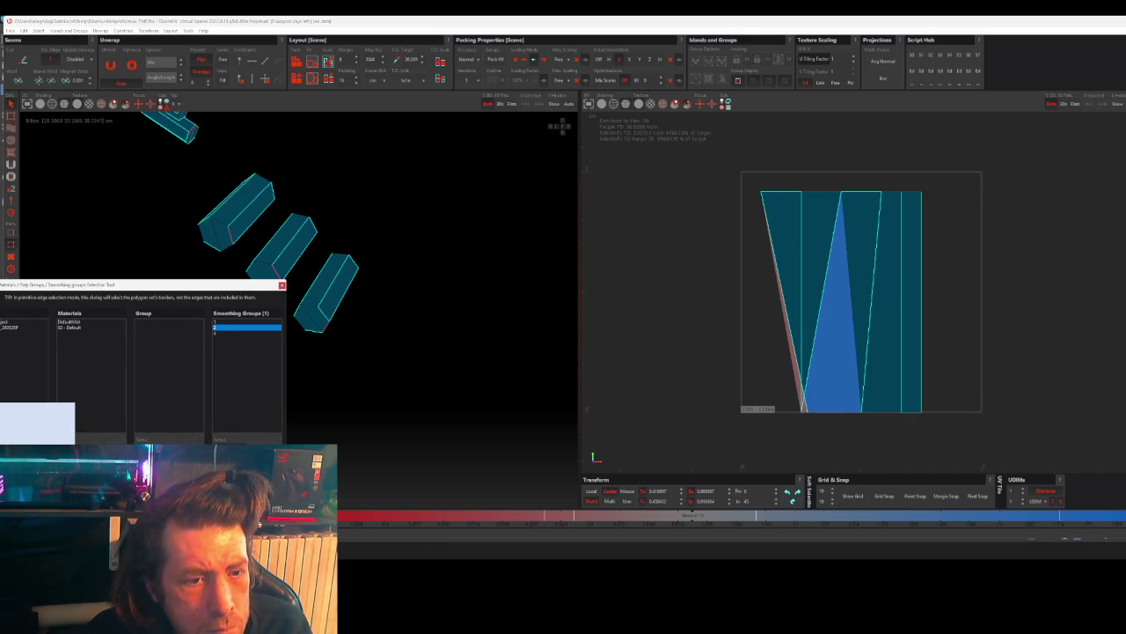
click(217, 333)
click(408, 362)
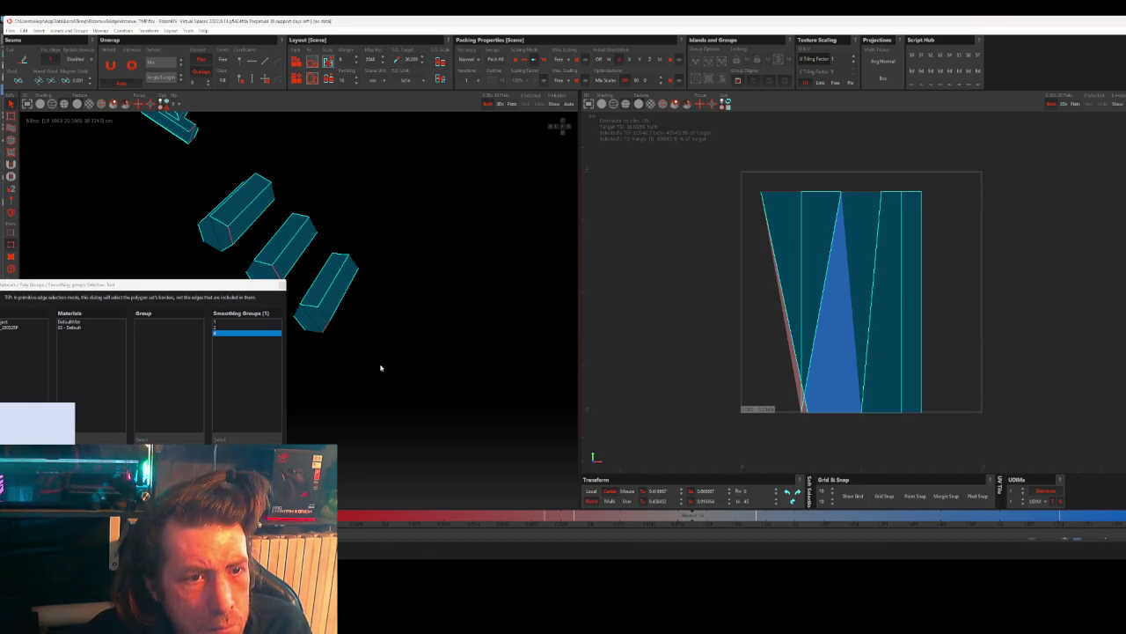
click(219, 322)
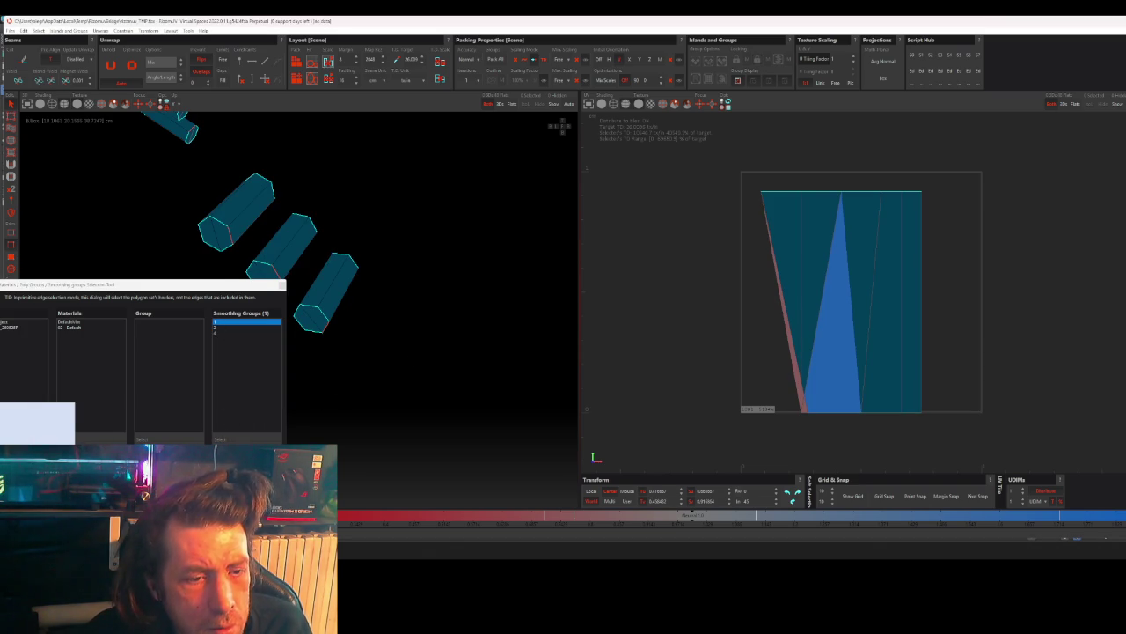
click(389, 393)
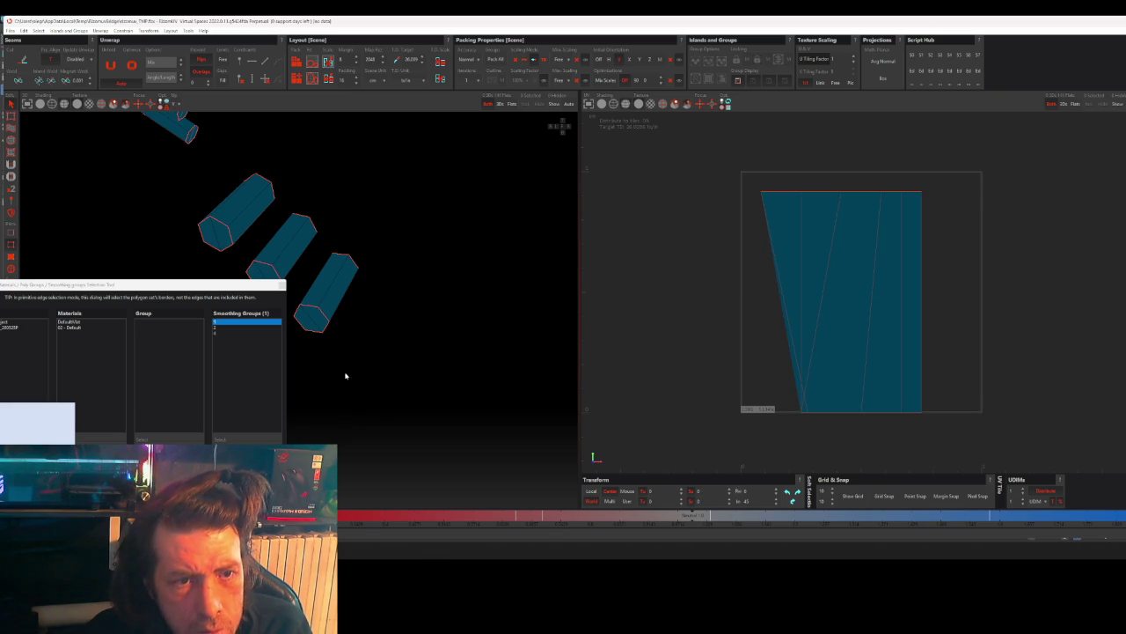
click(282, 284)
middle_drag(307, 331, 306, 184)
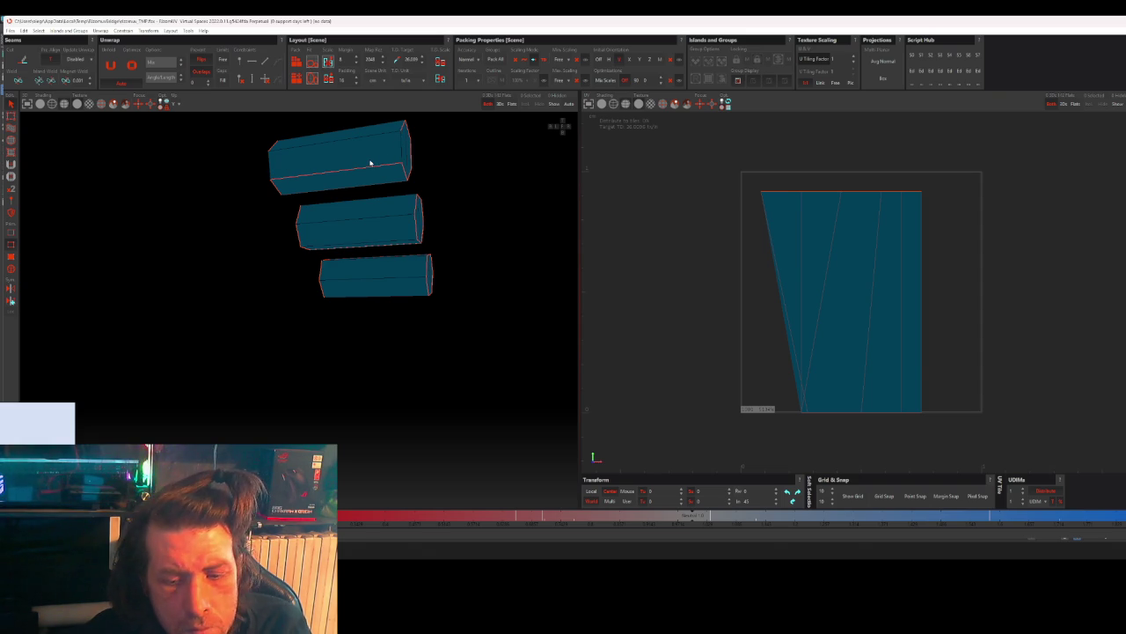
- Unwrap the bolt pieces into separate islands and pack them into the UV tile
key(u)
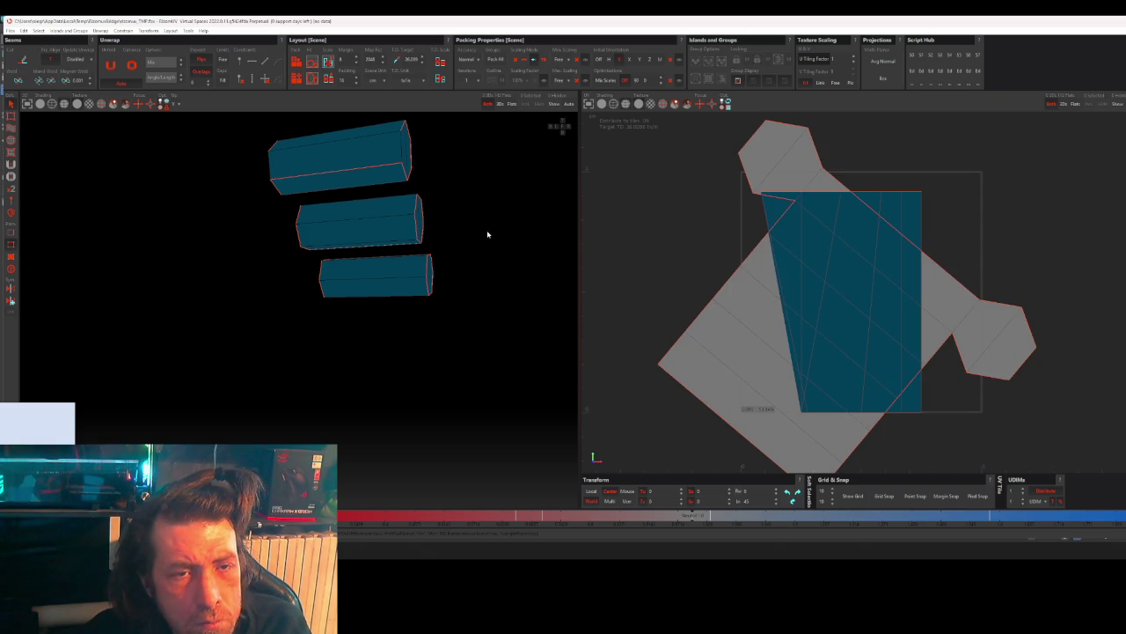
scroll(487, 230, down, 3)
middle_drag(487, 230, 478, 245)
click(385, 214)
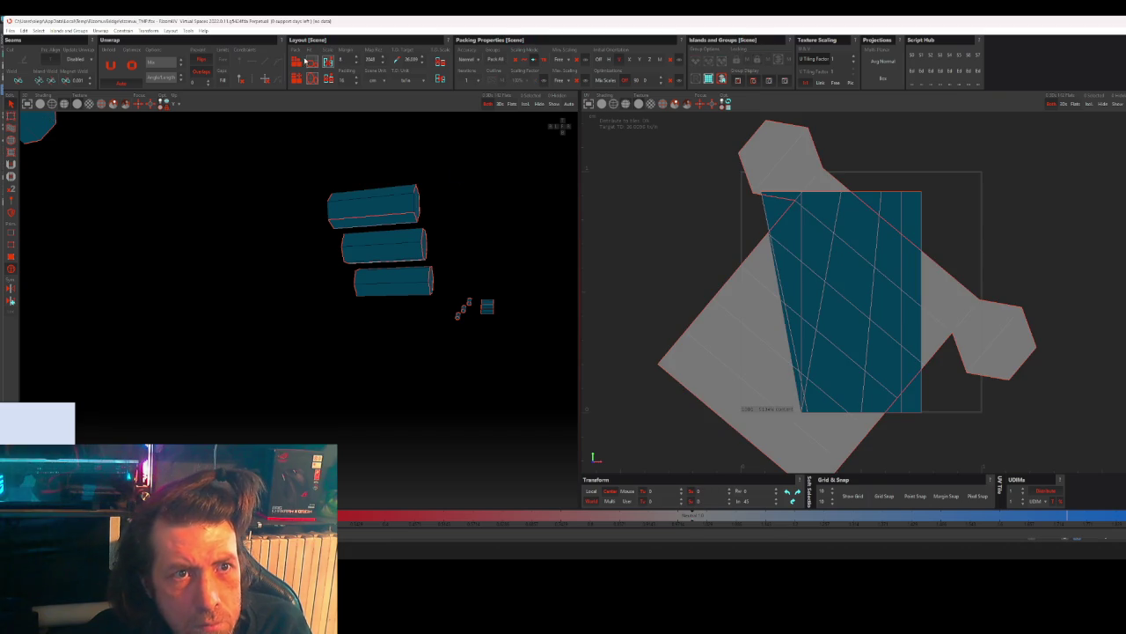
key(p)
- Check the islands, frame the three boxes in view, and quit with Alt+F4
mouse_move(451, 247)
middle_down()
mouse_move(425, 229)
mouse_move(435, 221)
middle_up()
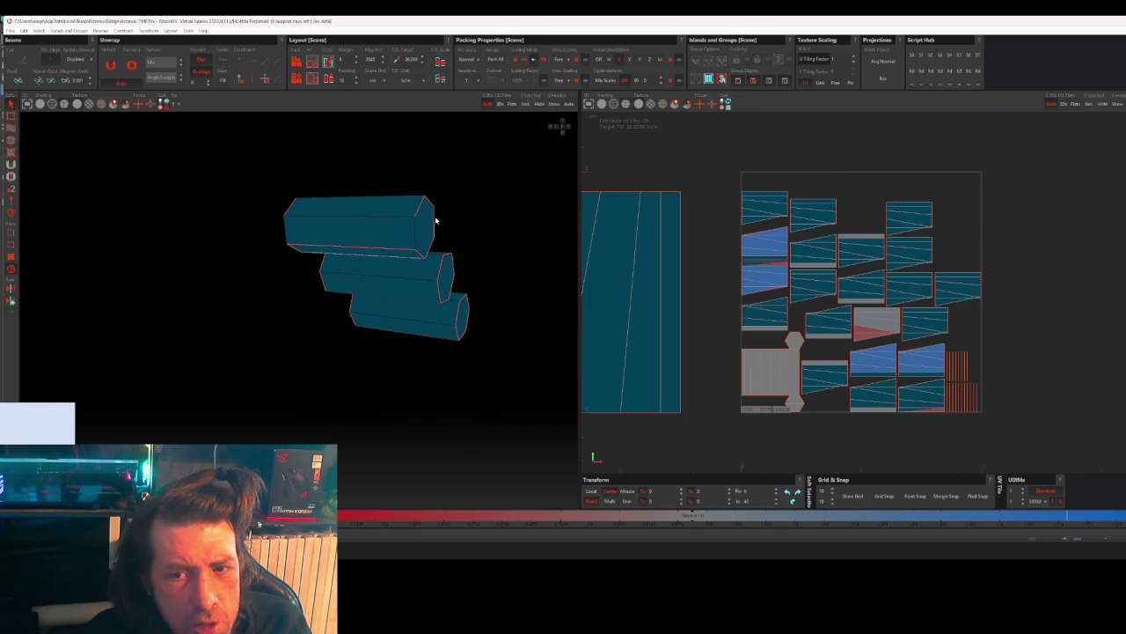
click(779, 387)
mouse_move(386, 306)
middle_down()
mouse_move(287, 294)
mouse_move(216, 327)
mouse_move(178, 324)
mouse_move(291, 317)
mouse_move(354, 329)
mouse_move(390, 312)
mouse_move(412, 317)
middle_up()
key(f)
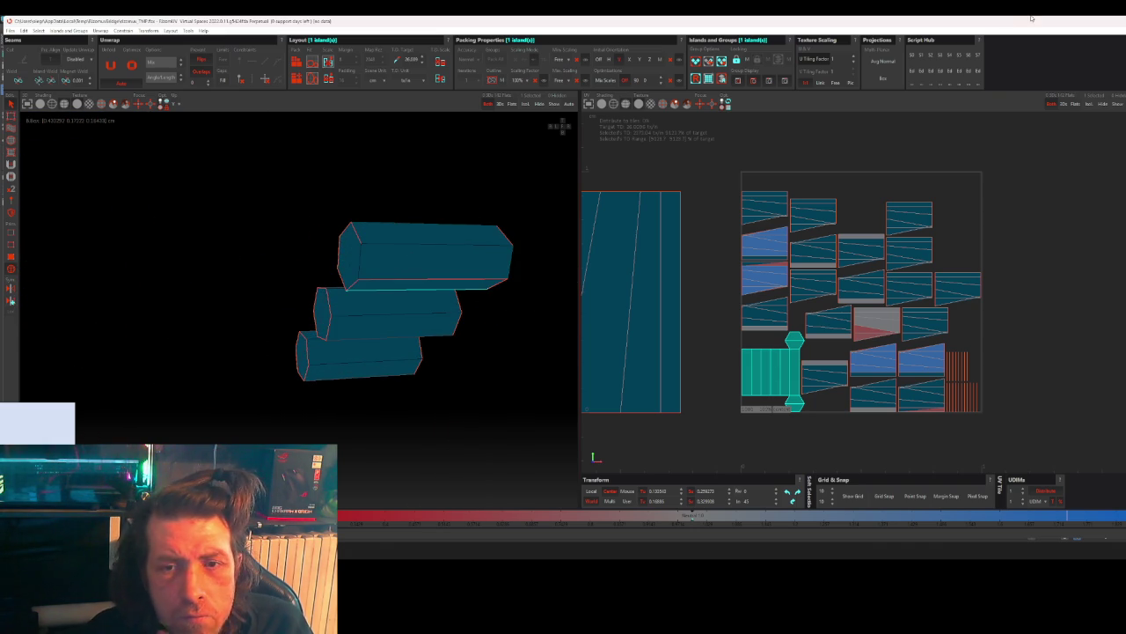
key(alt+F4)
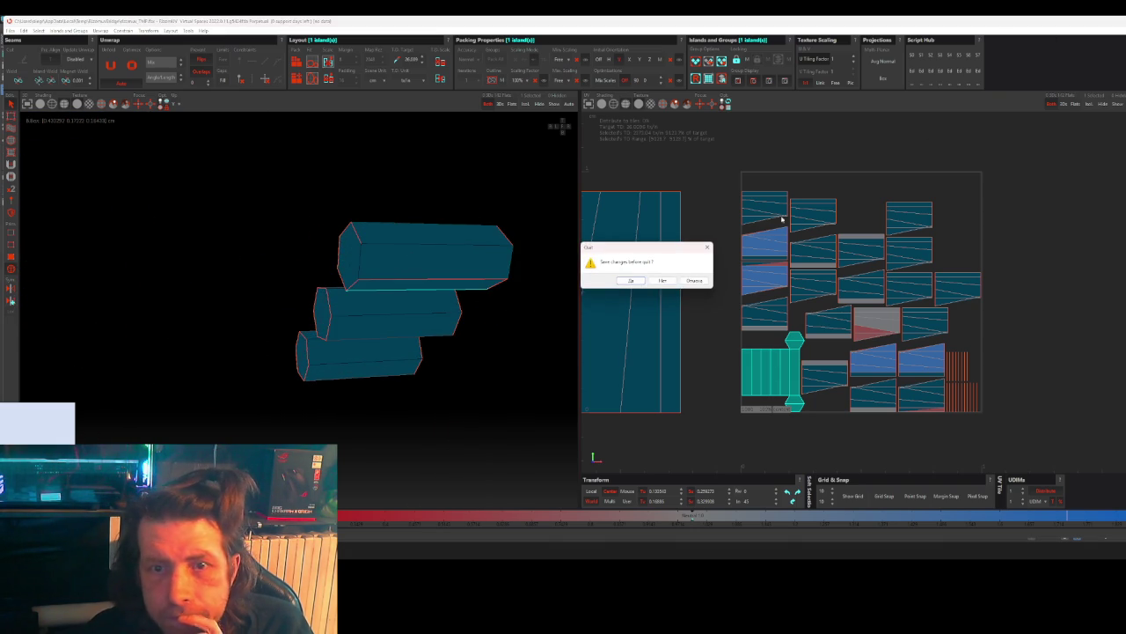
- Close RizomUV without saving, dismiss the warning, and isolate the bolts layer
click(662, 282)
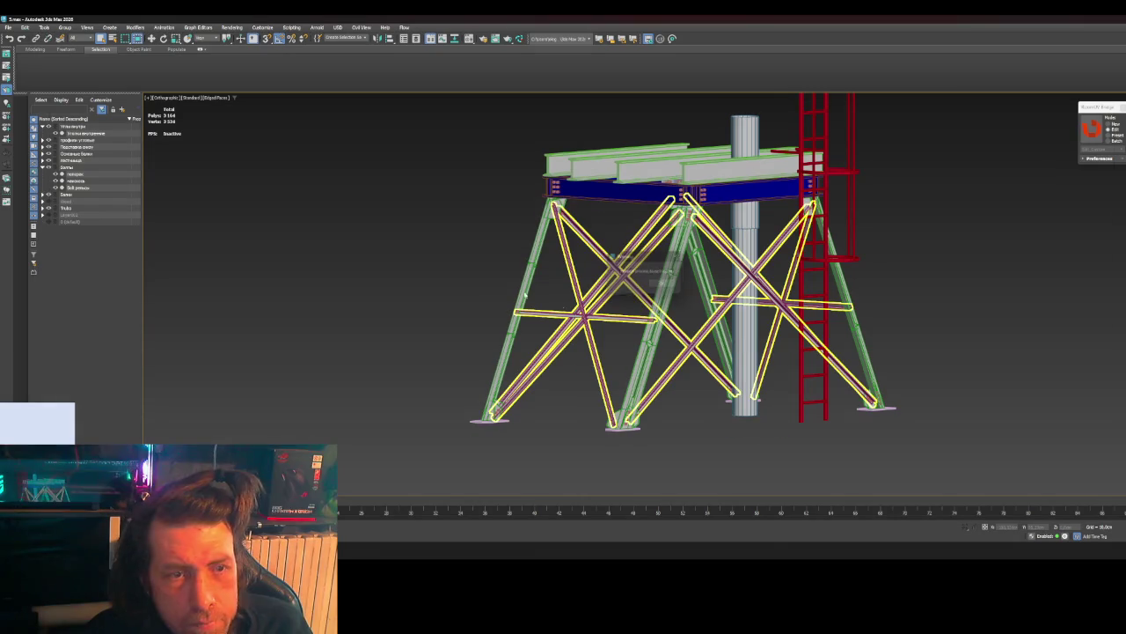
click(662, 284)
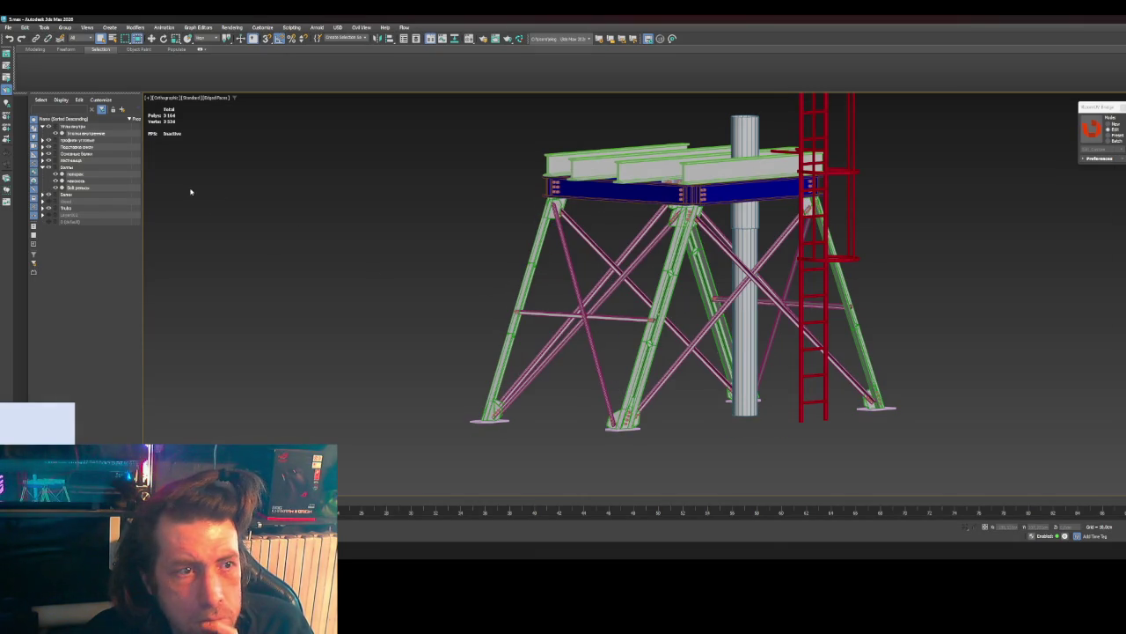
click(85, 181)
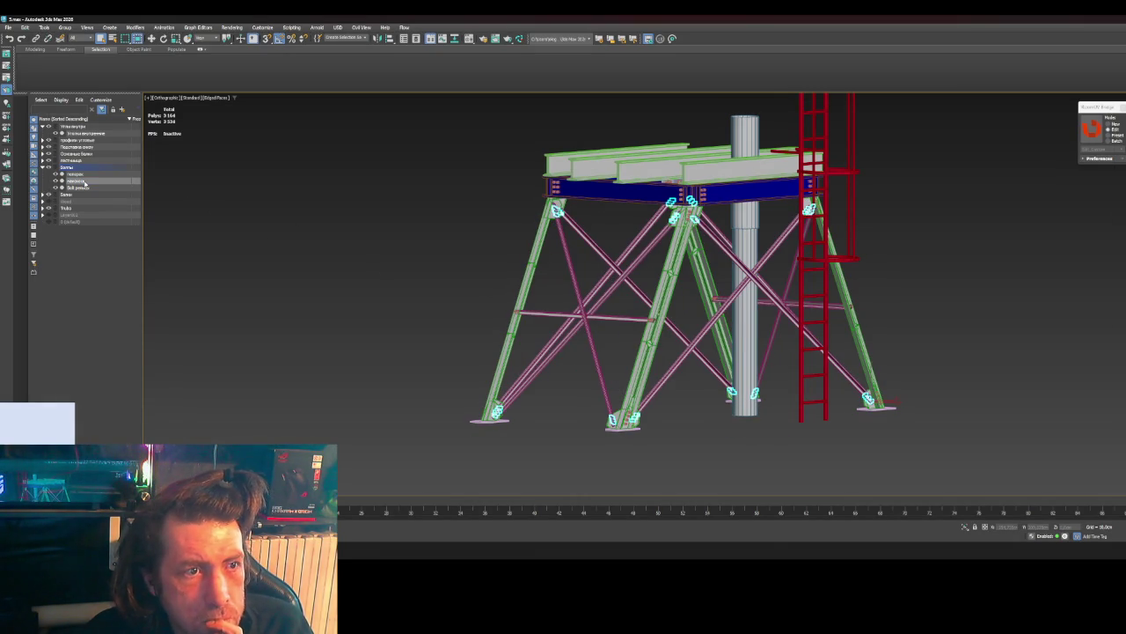
click(966, 527)
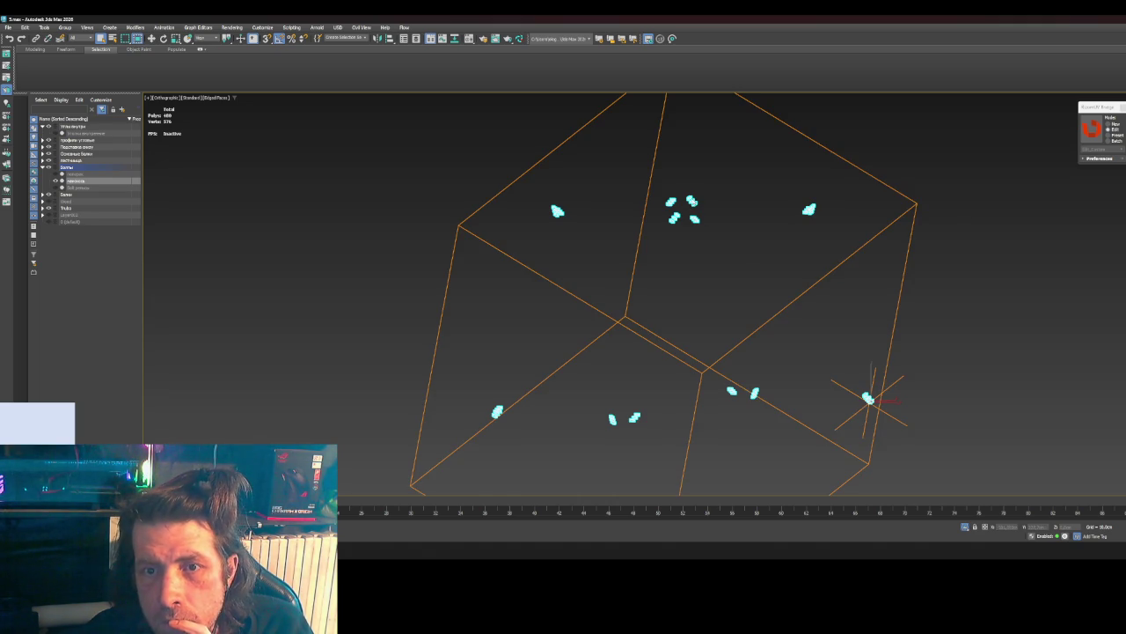
- Convert the three bolts to Editable Poly
scroll(653, 339, up, 5)
scroll(643, 435, up, 4)
scroll(616, 367, up, 3)
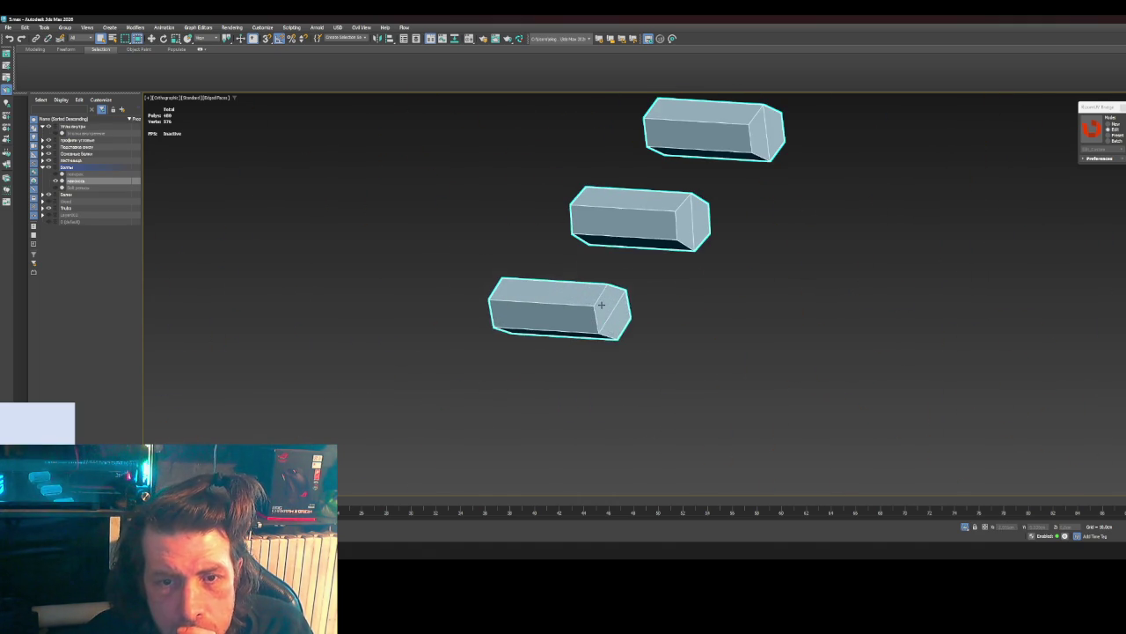
right_click(601, 301)
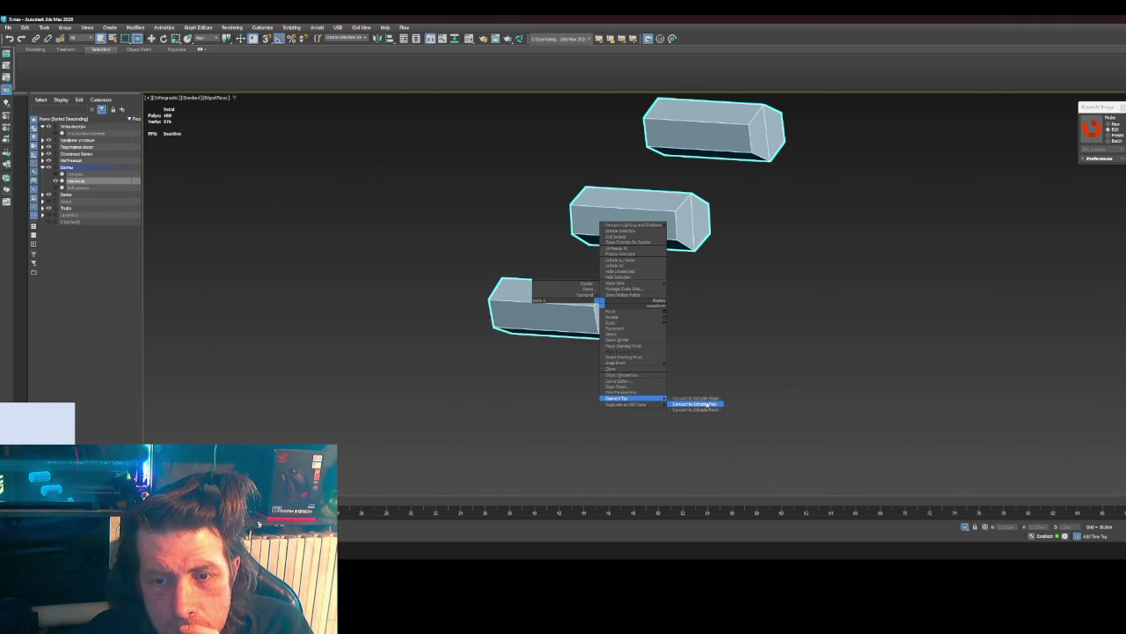
click(699, 401)
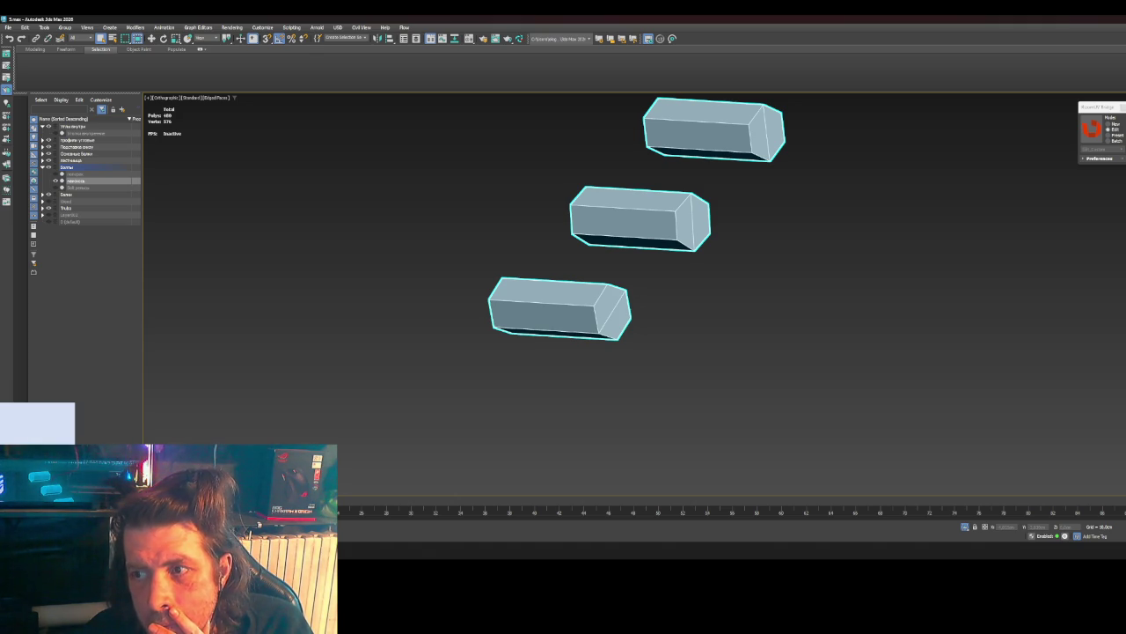
right_click(781, 258)
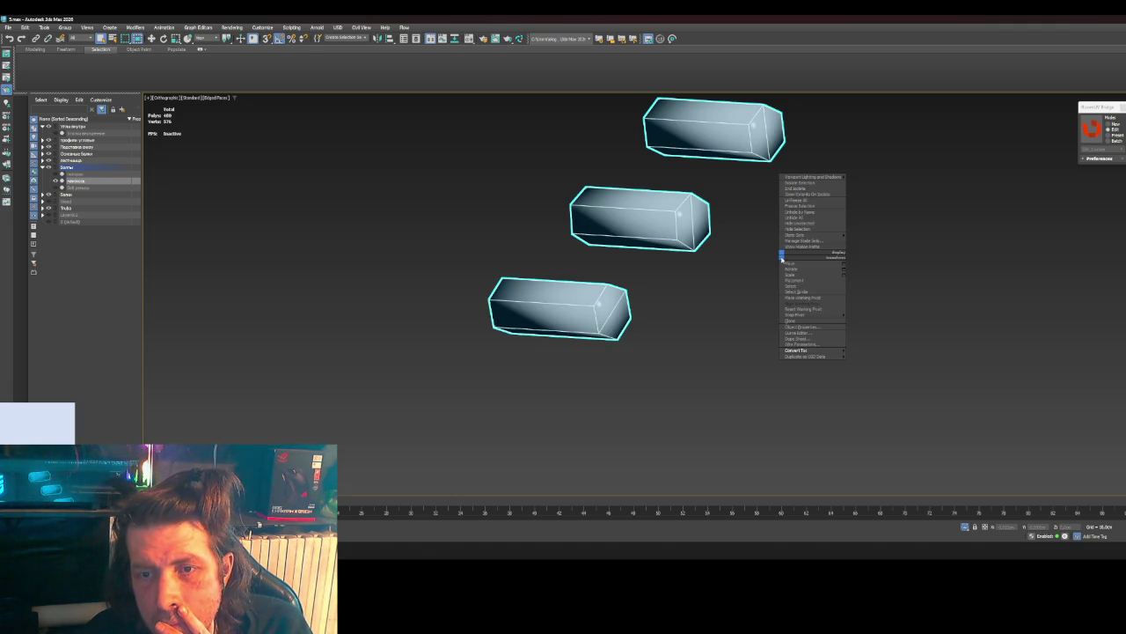
right_click(602, 316)
mouse_move(626, 413)
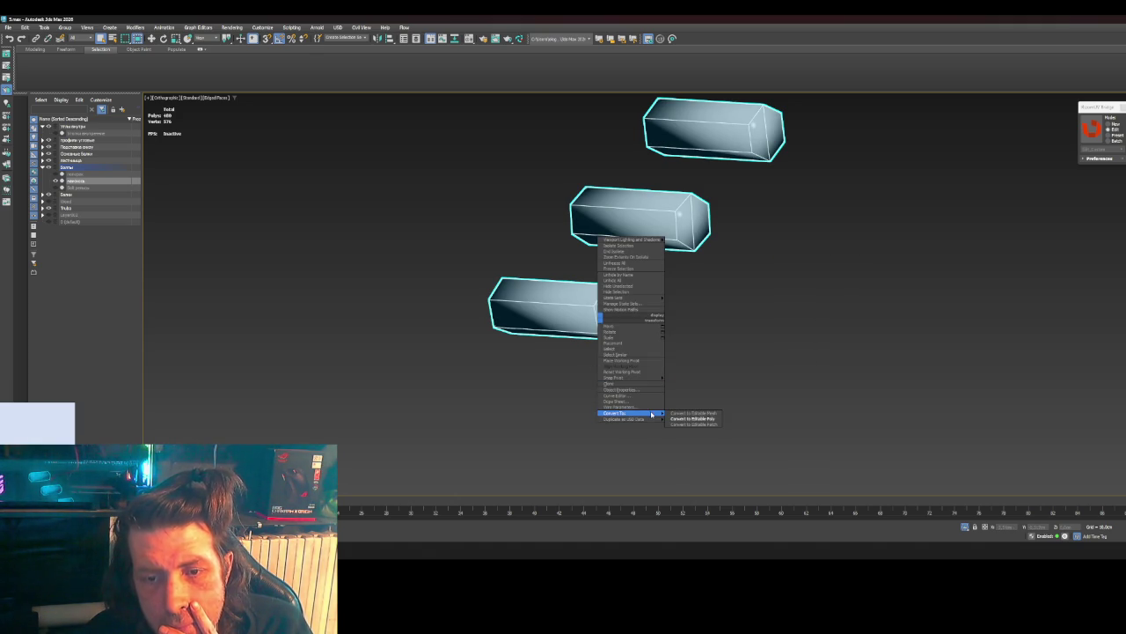
click(691, 419)
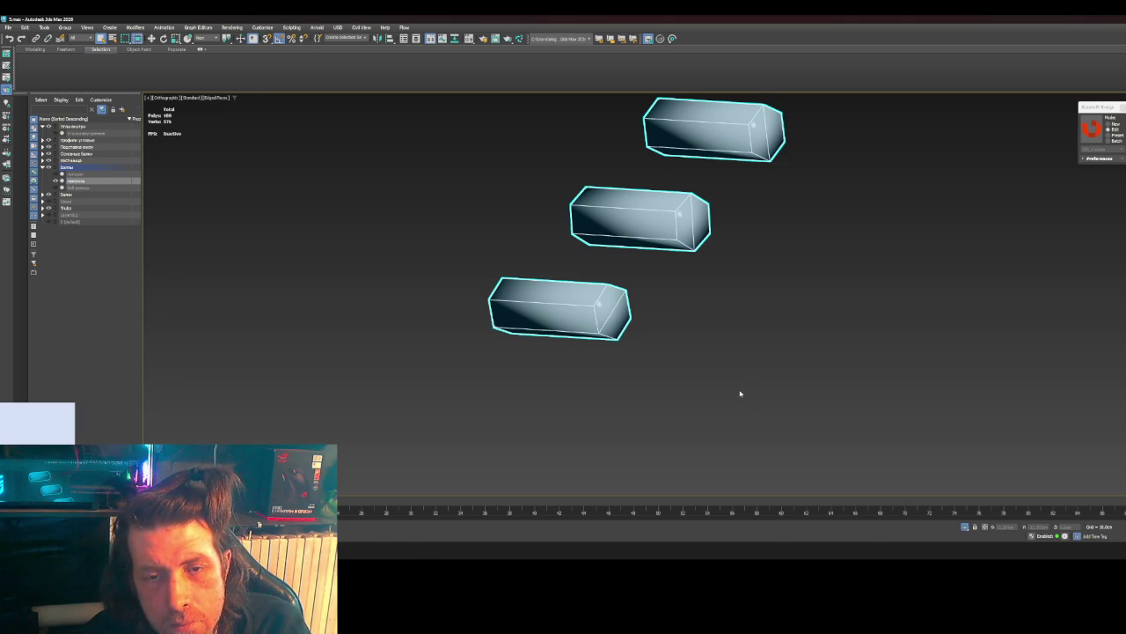
- Select all bolt polygons, clear their smoothing groups, and exit polygon mode
key(4)
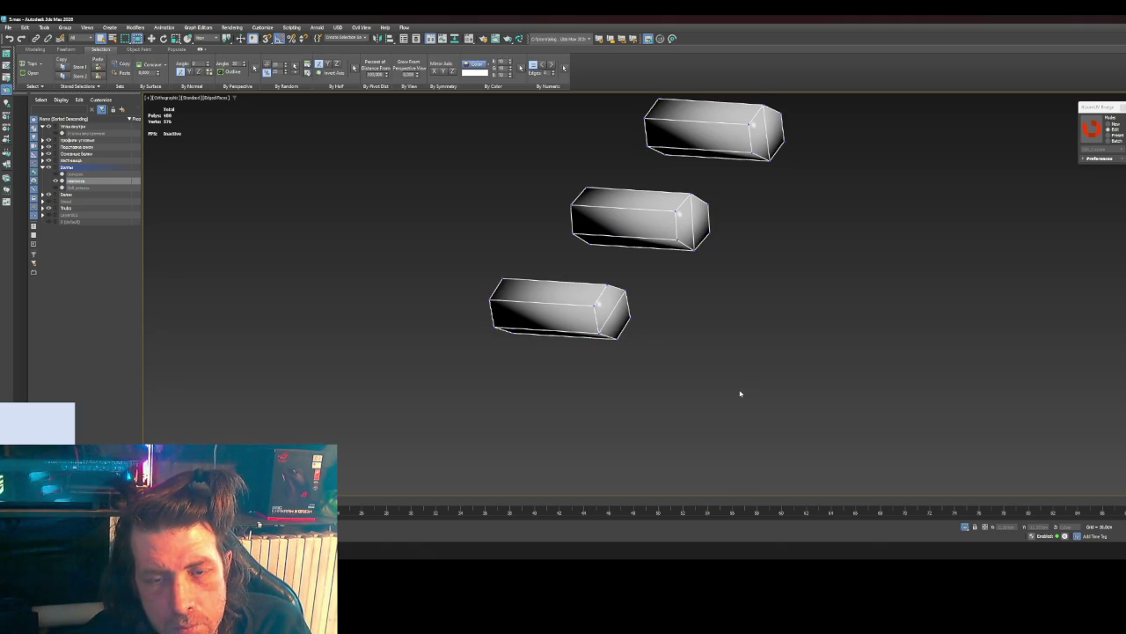
key(4)
click(613, 311)
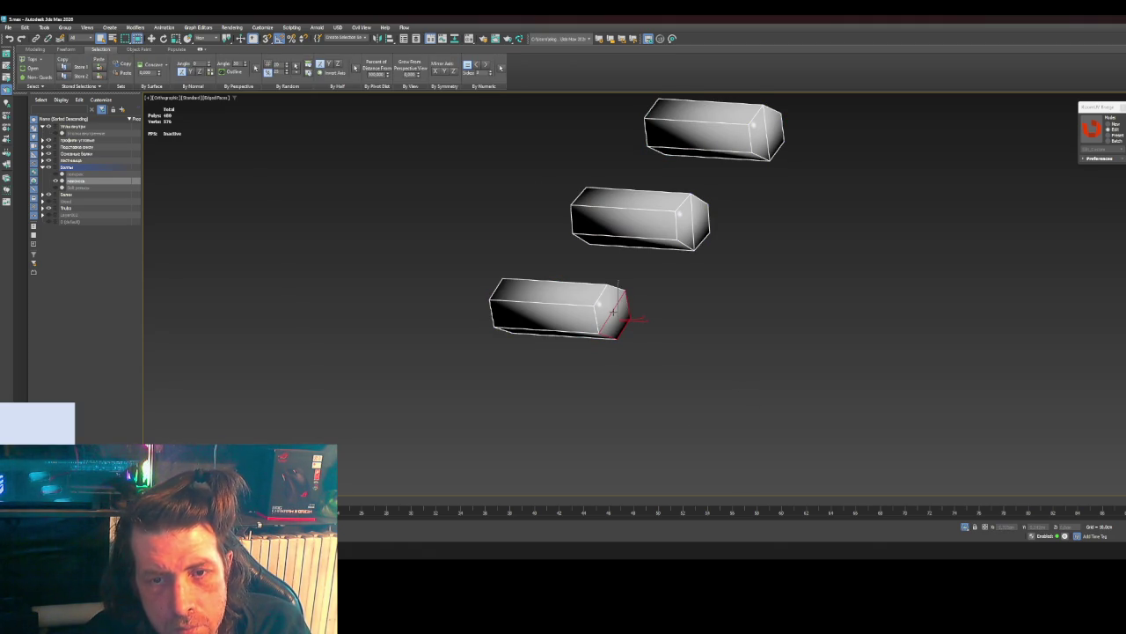
key(F2)
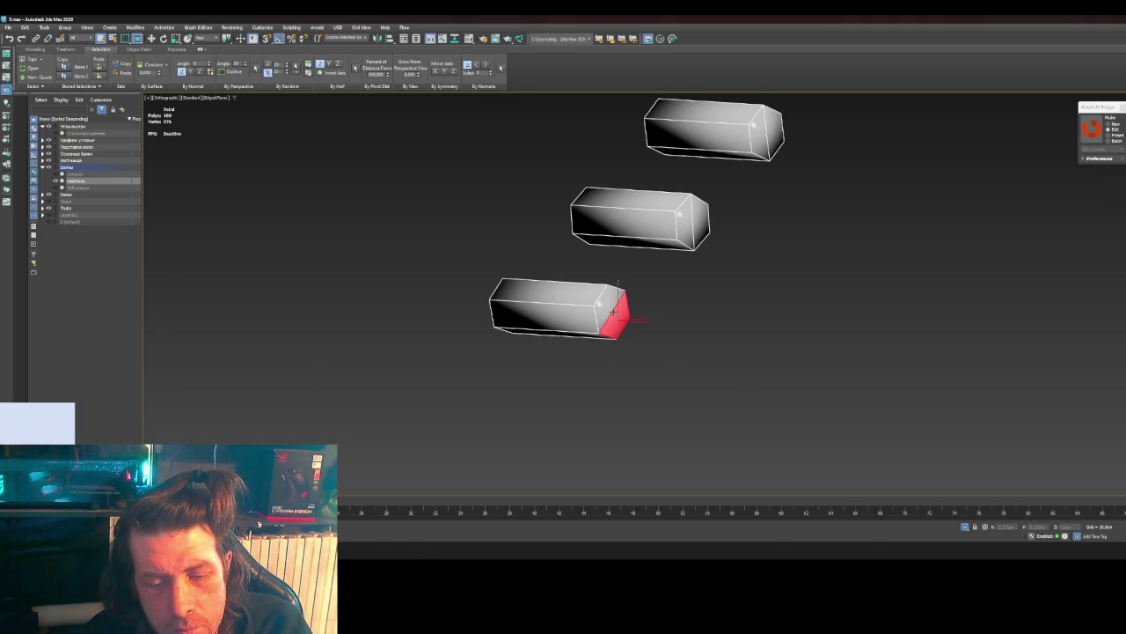
key(ctrl+a)
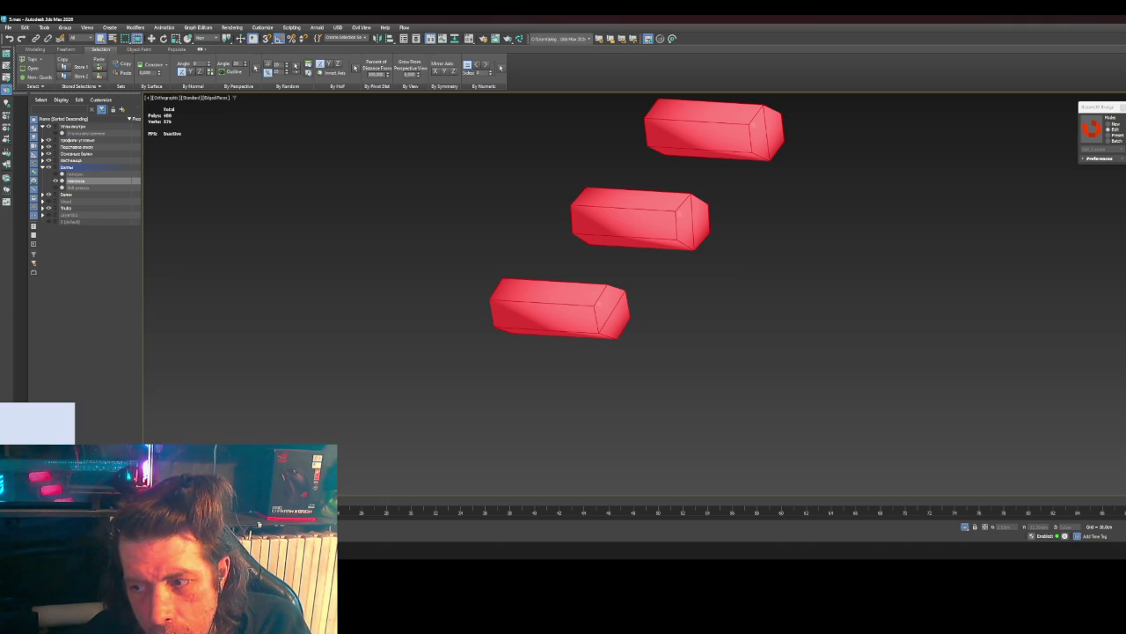
key(F2)
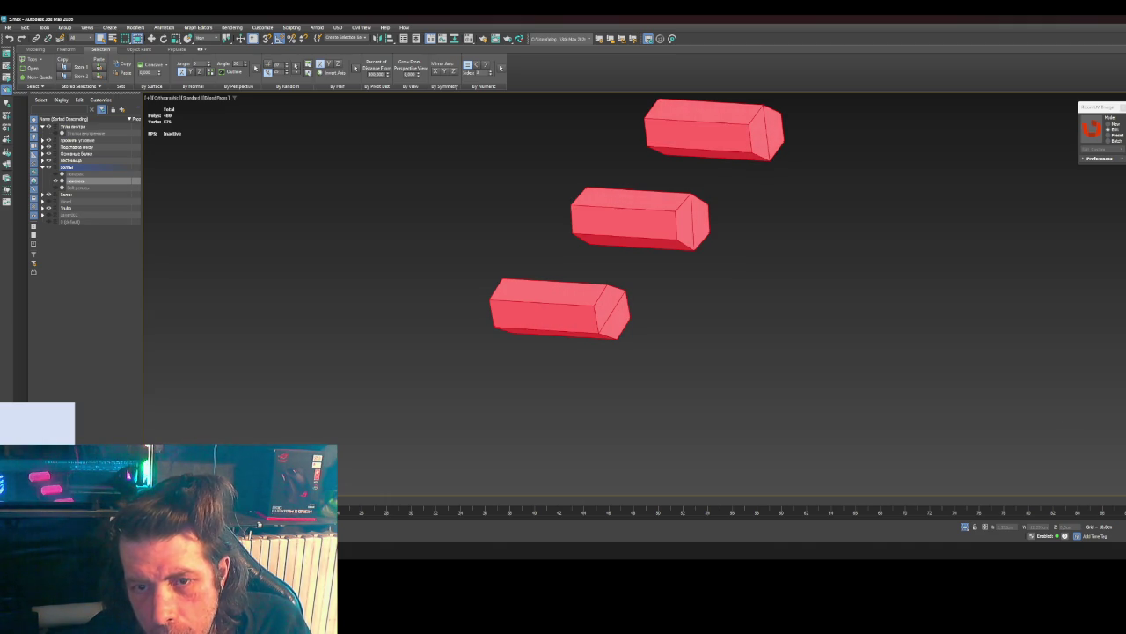
click(903, 402)
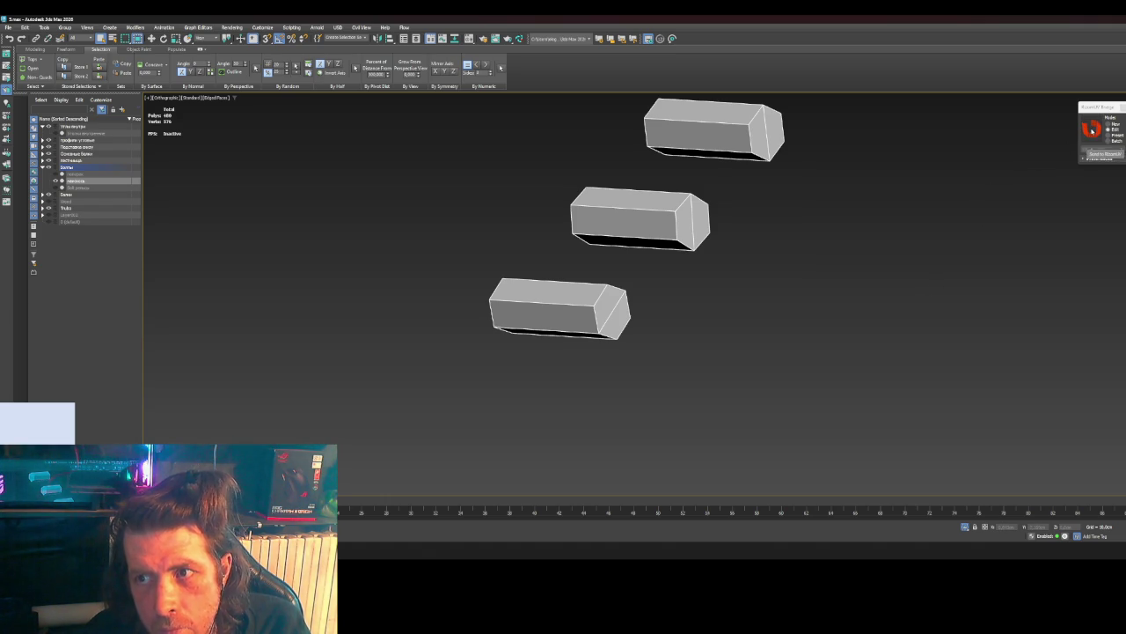
click(785, 391)
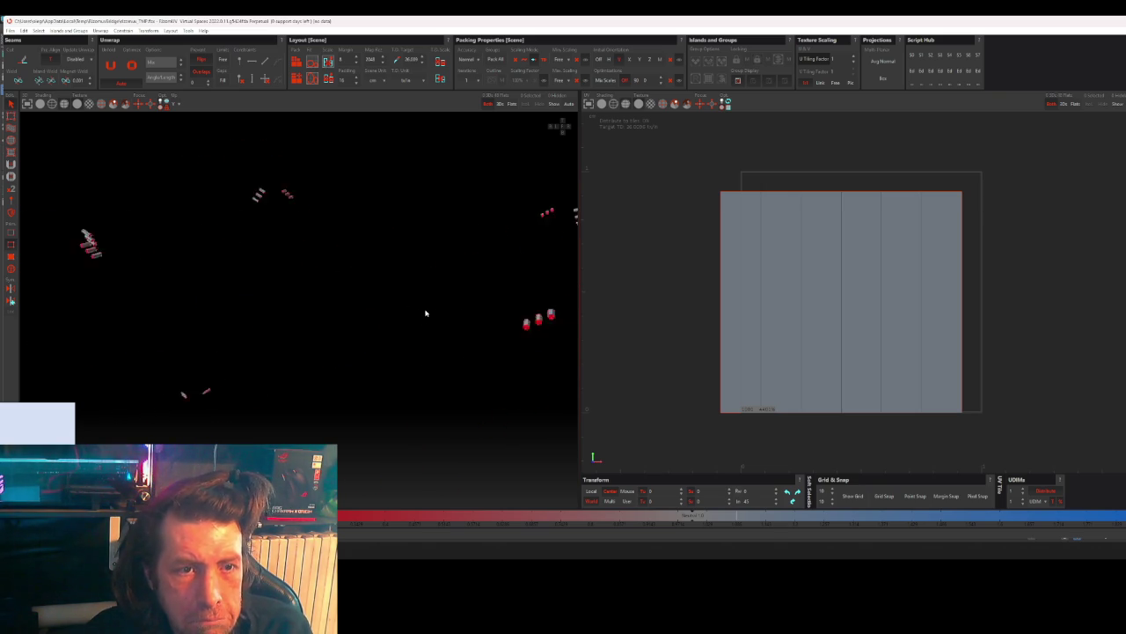
- Pack the stacked bolt UV islands into a grid across the tile
scroll(437, 289, up, 2)
scroll(437, 289, up, 3)
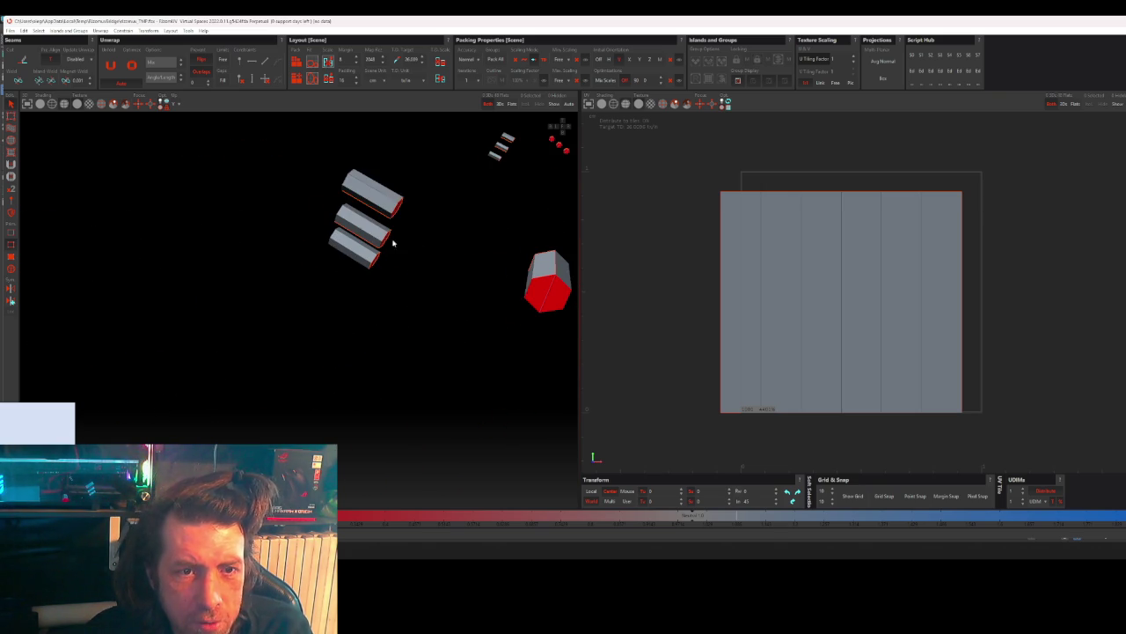
scroll(405, 246, down, 3)
scroll(420, 291, down, 2)
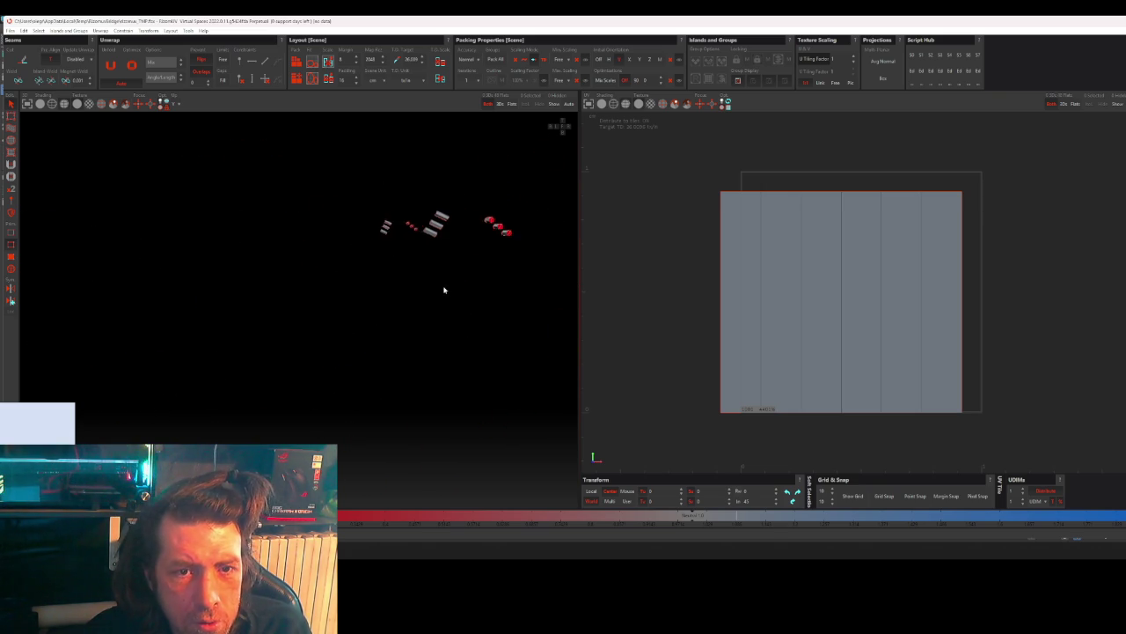
scroll(489, 287, up, 1)
scroll(489, 281, up, 2)
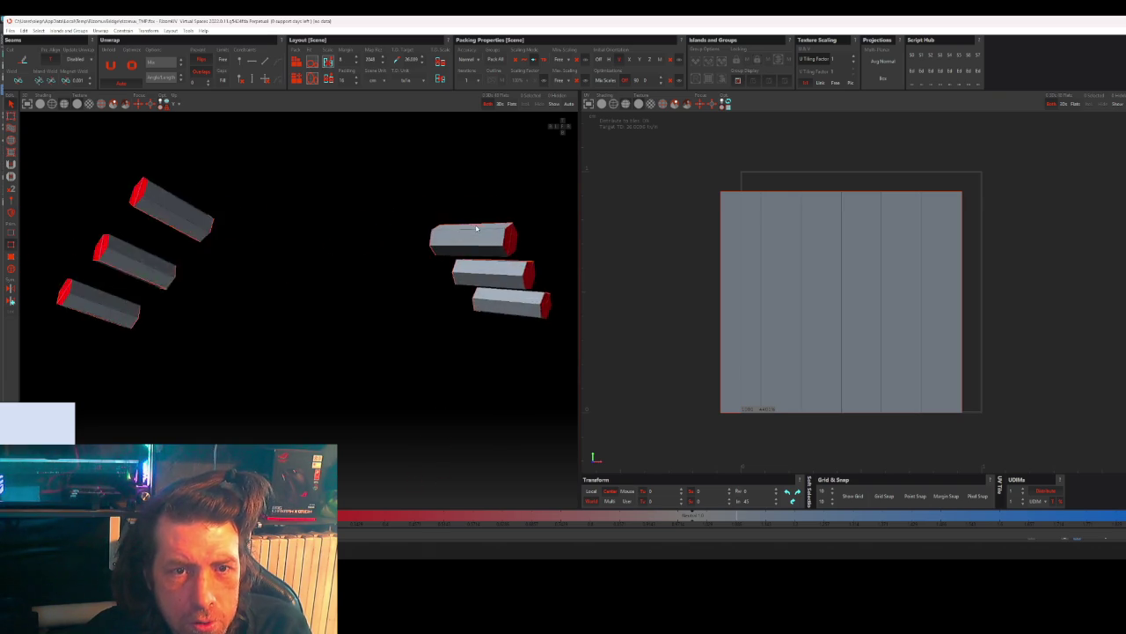
scroll(490, 268, up, 3)
click(296, 62)
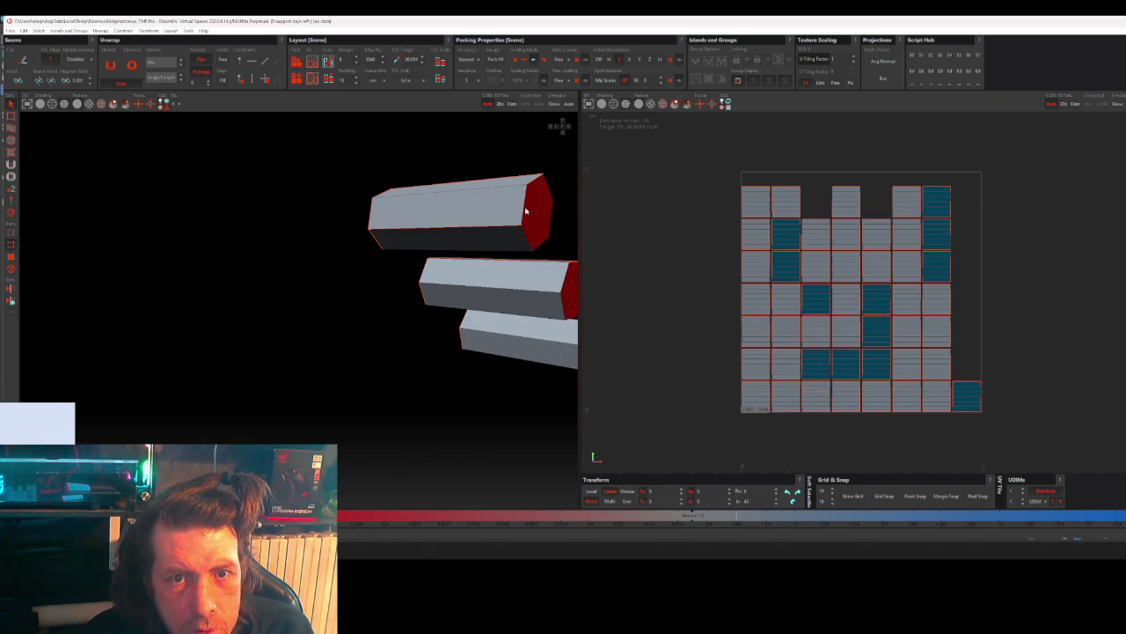
- Orbit to check the bolt prisms, then quit RizomUV and answer the save prompt
mouse_move(526, 211)
middle_down()
mouse_move(522, 262)
mouse_move(520, 221)
mouse_move(467, 260)
middle_up()
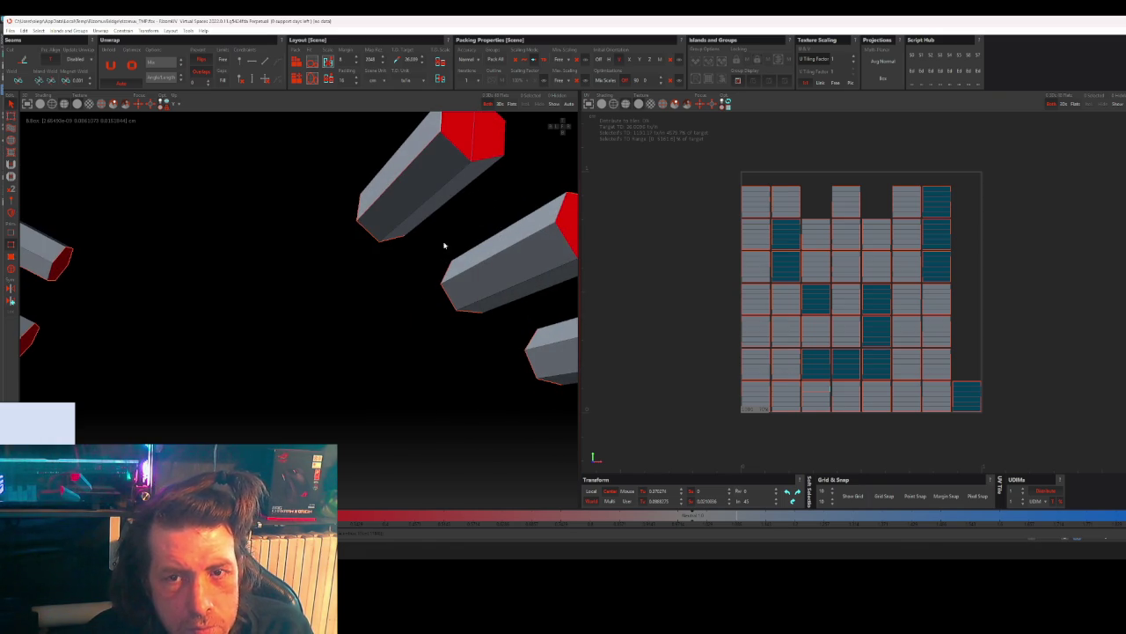
click(10, 301)
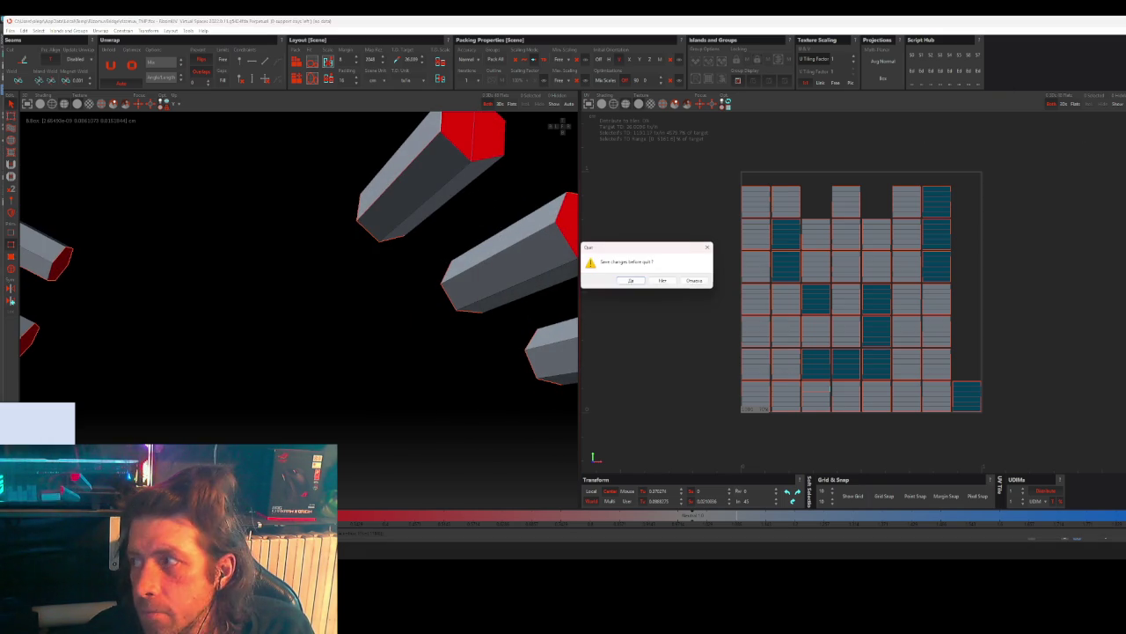
click(666, 281)
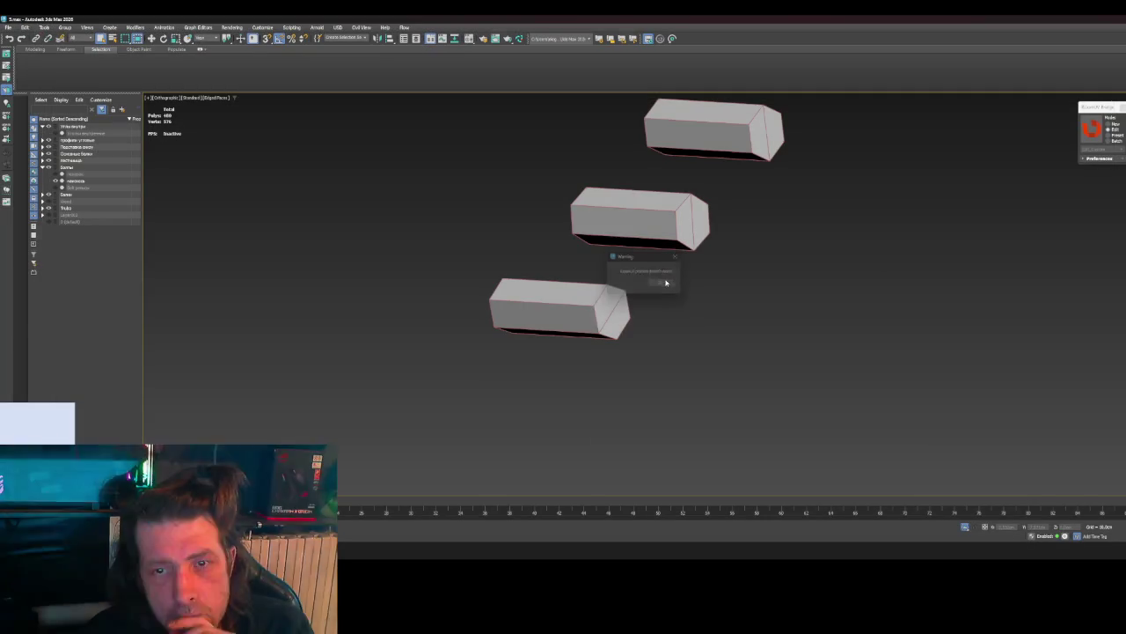
- Dismiss the missing-process warning and resend the bolts to RizomUV
click(665, 284)
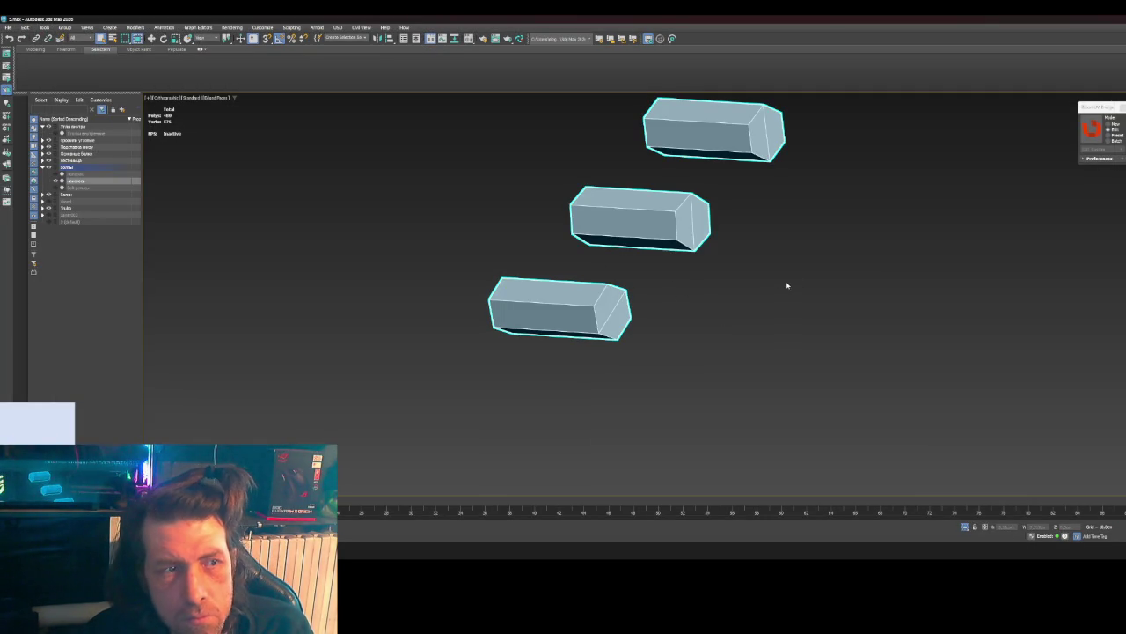
click(1092, 129)
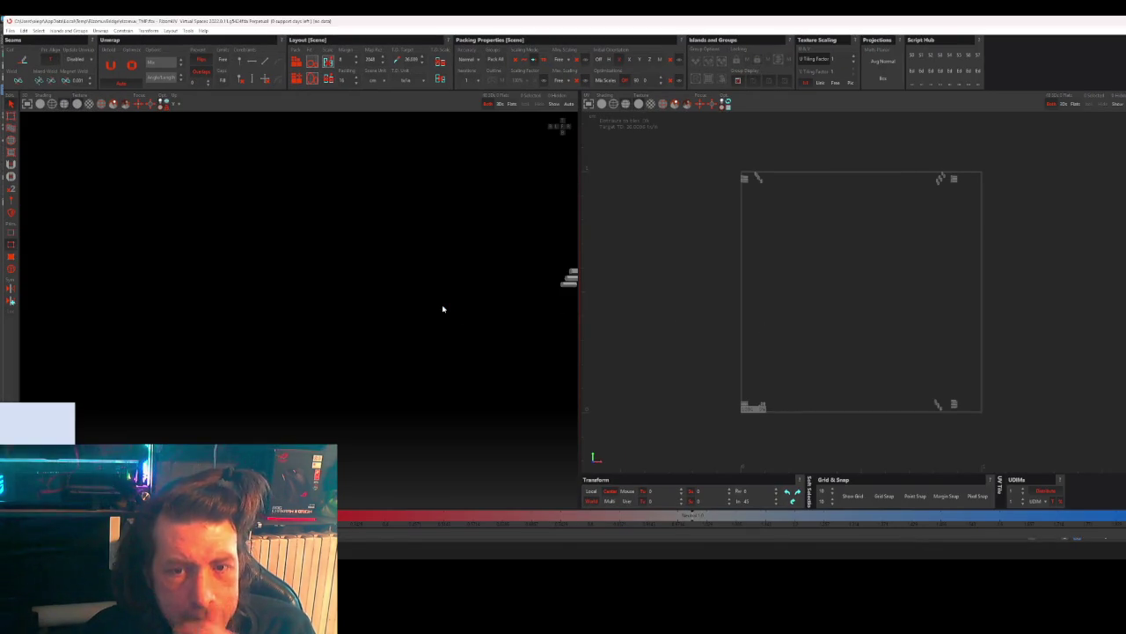
- Select the smoothing group 1 polygons on the bolts, then close the smoothing-group dialog
scroll(400, 280, up, 3)
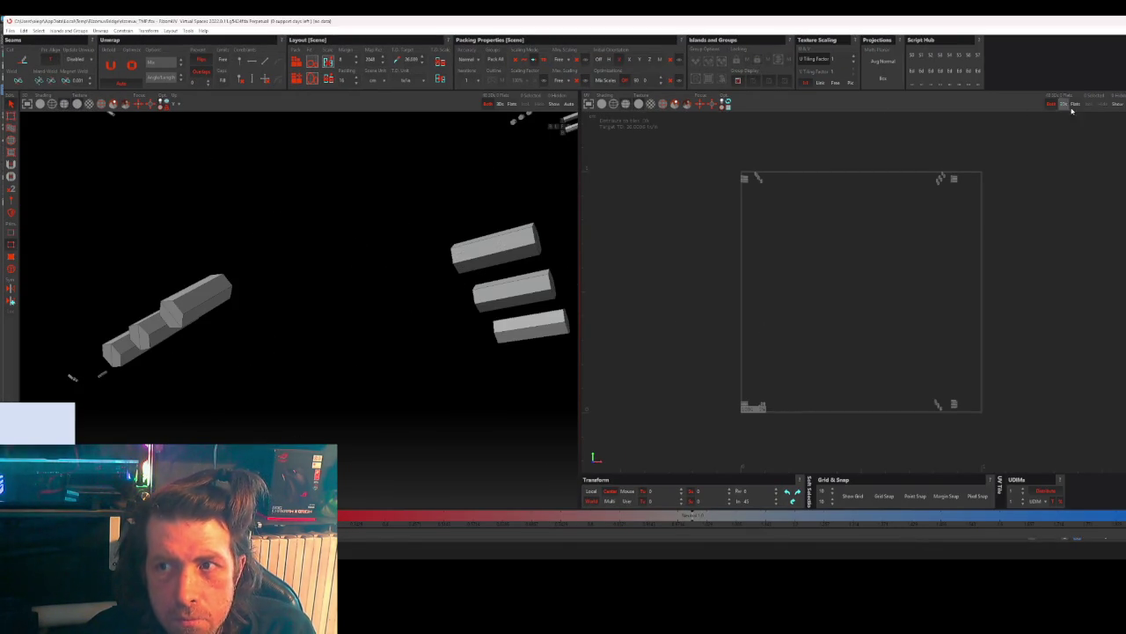
click(11, 301)
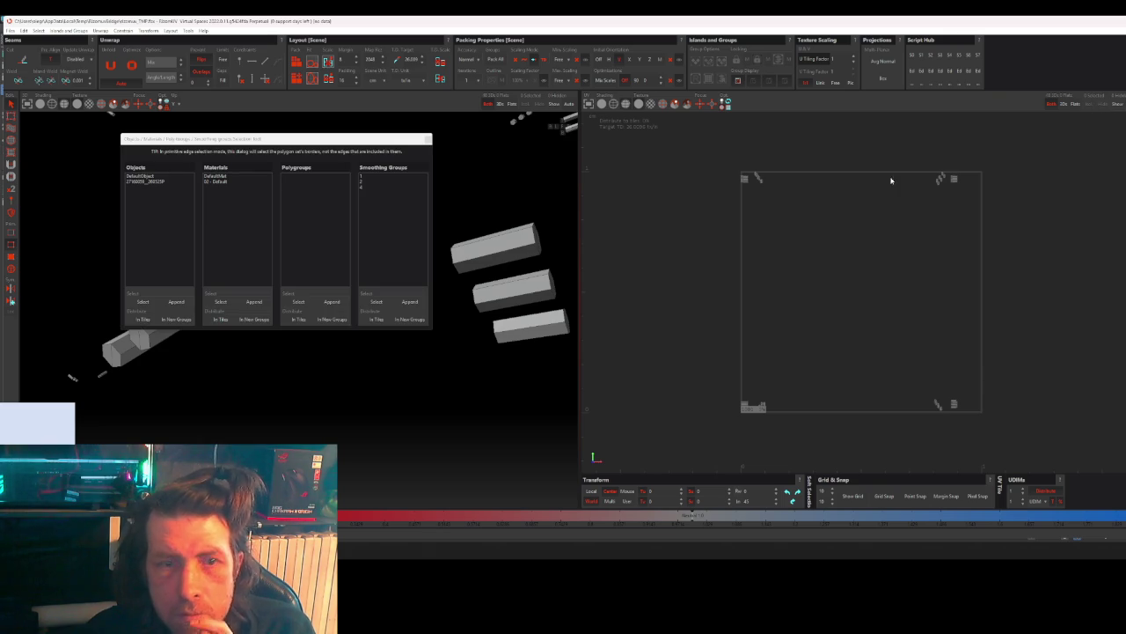
click(370, 177)
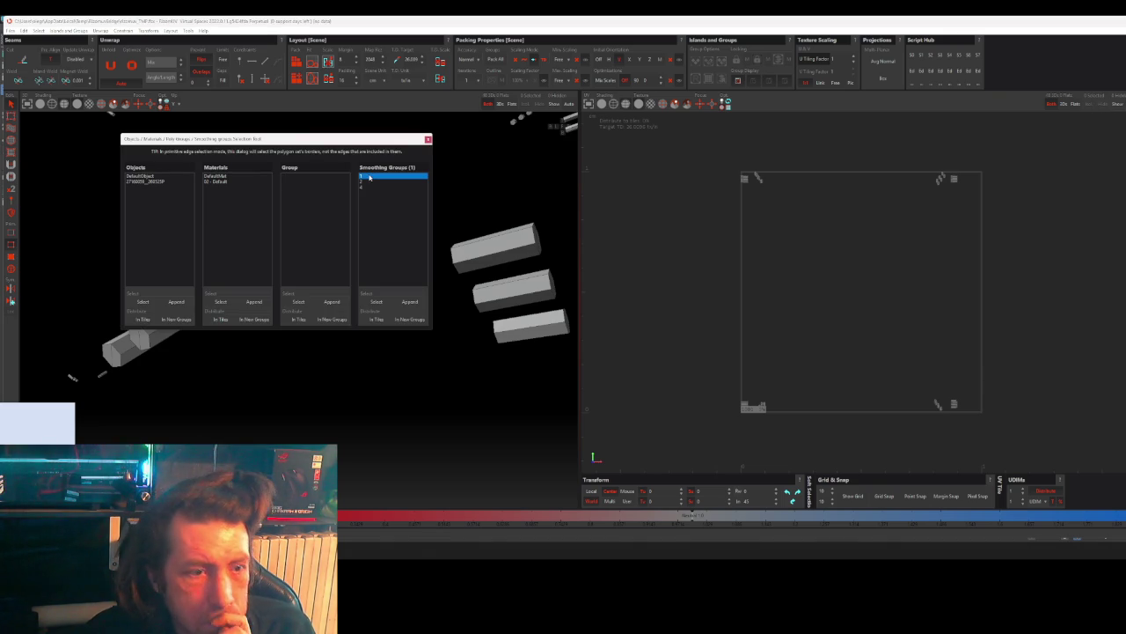
click(374, 302)
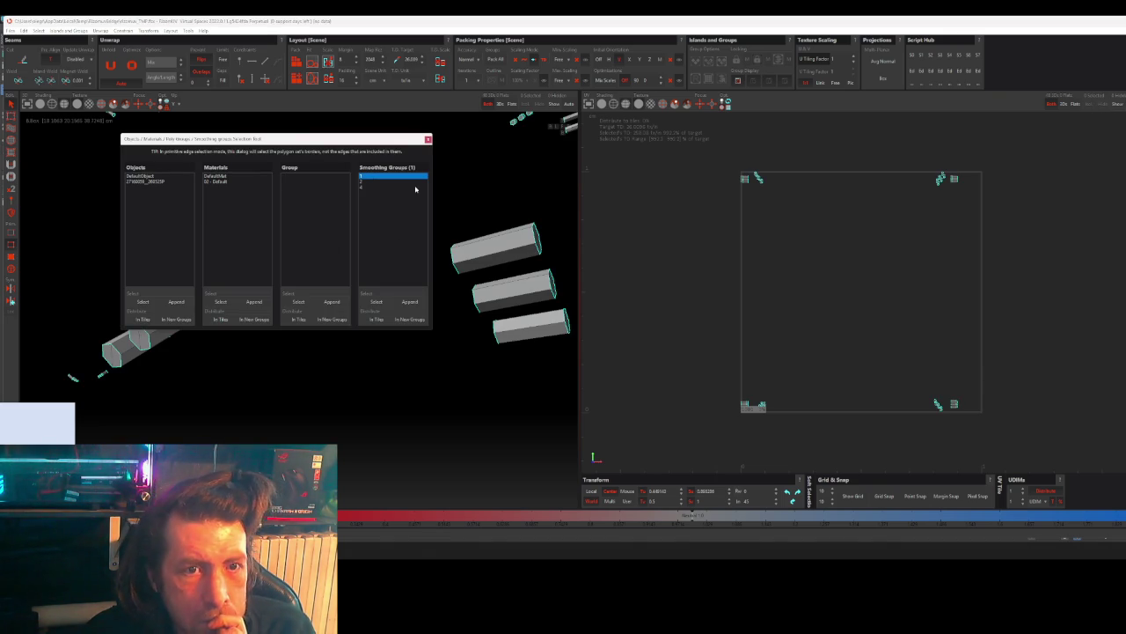
click(427, 139)
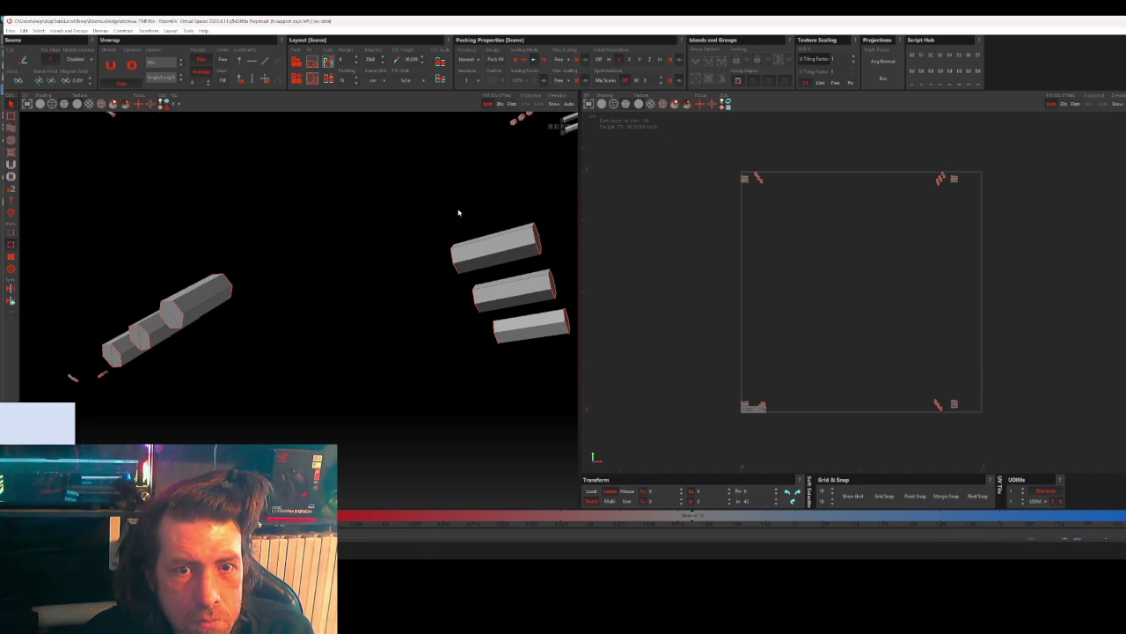
- Mark the top, middle and bottom square bars, putting each blue region on the bar's long top face
middle_drag(509, 264, 458, 311)
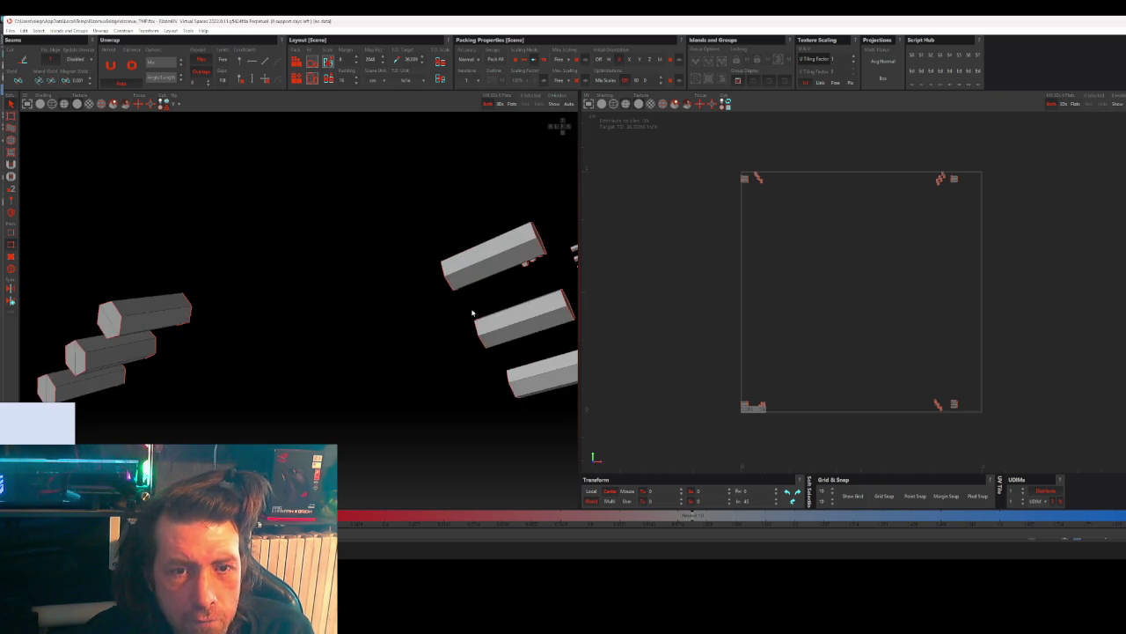
scroll(521, 264, up, 3)
mouse_move(494, 270)
middle_down()
mouse_move(446, 272)
mouse_move(410, 249)
middle_up()
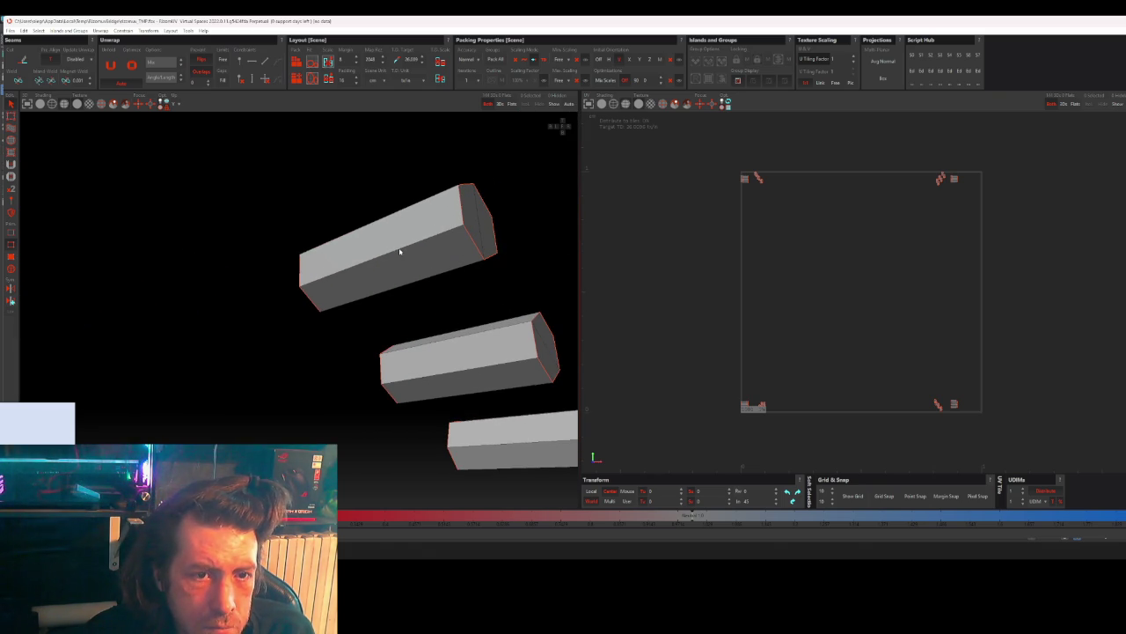
click(300, 274)
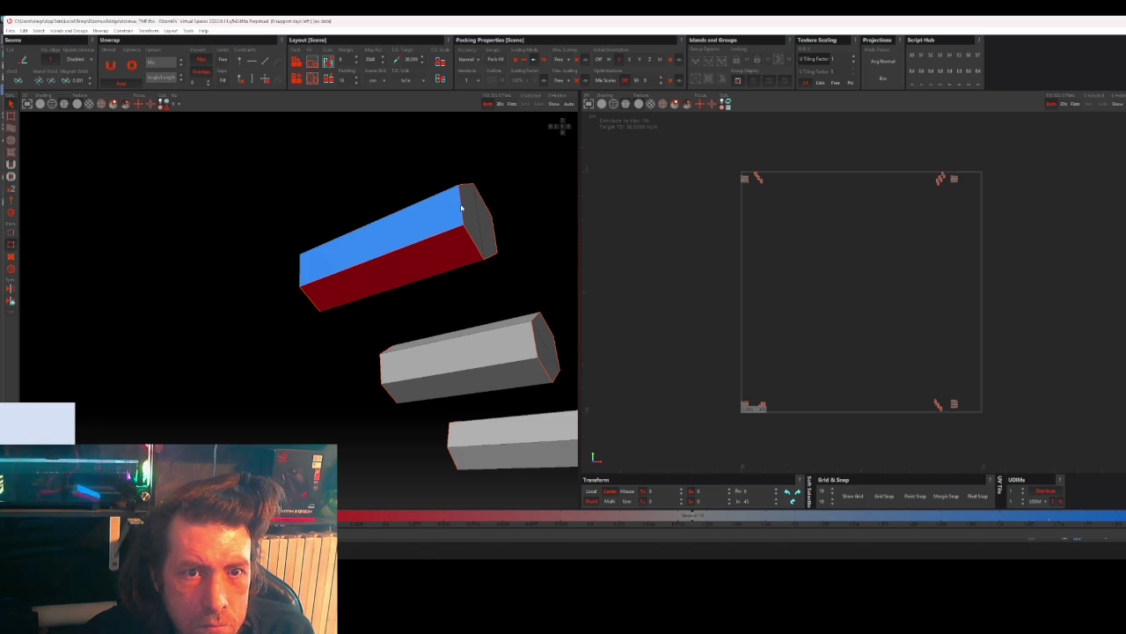
click(536, 343)
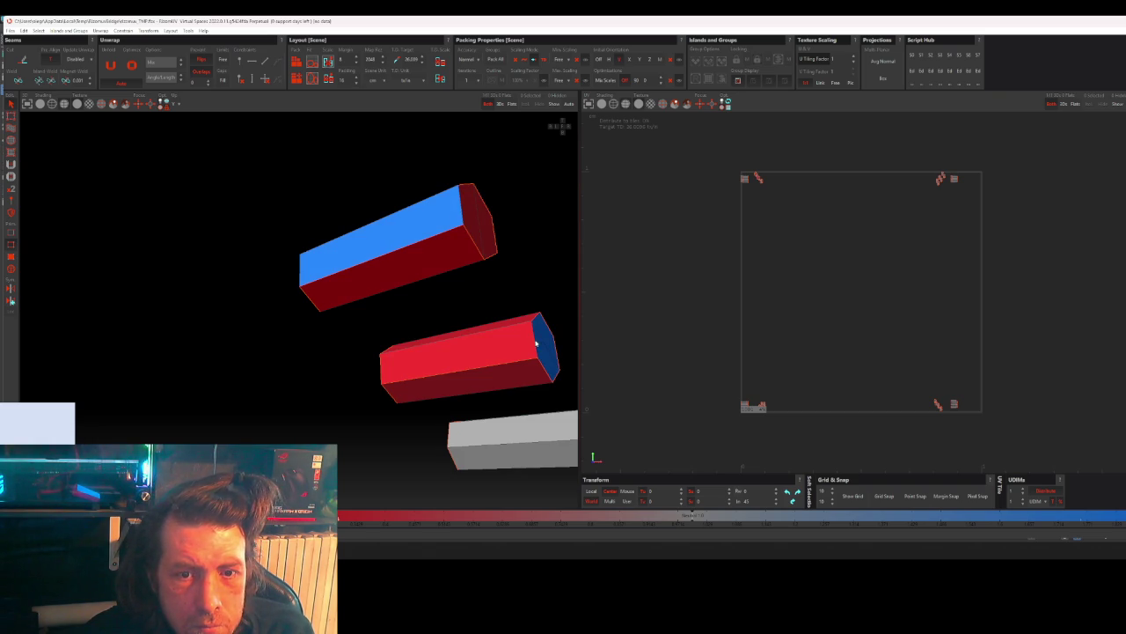
click(381, 374)
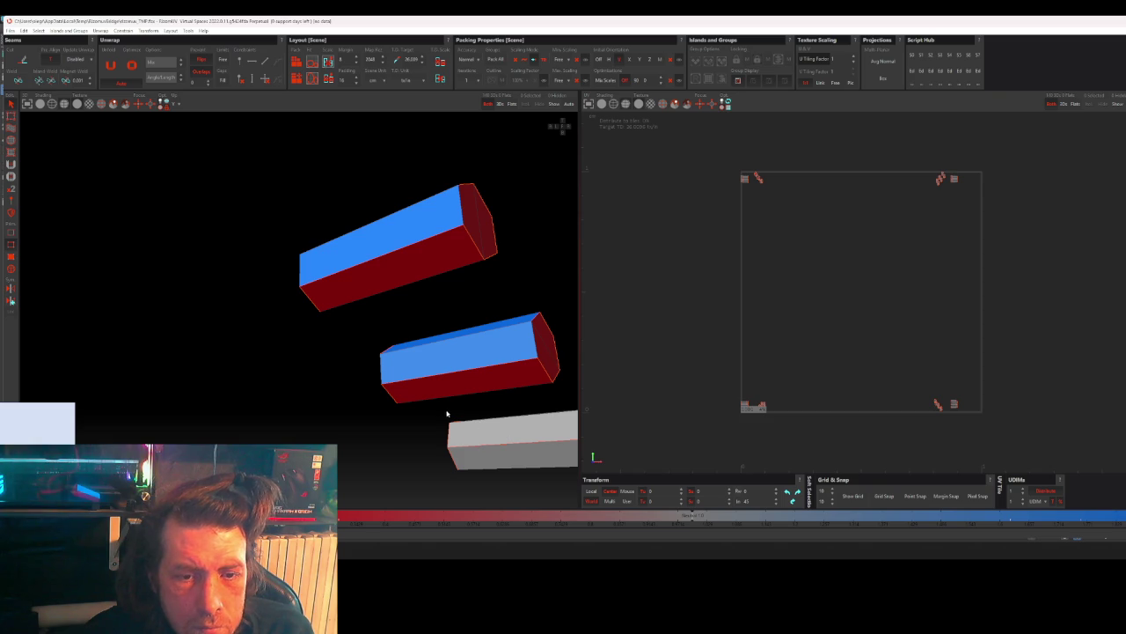
key(f)
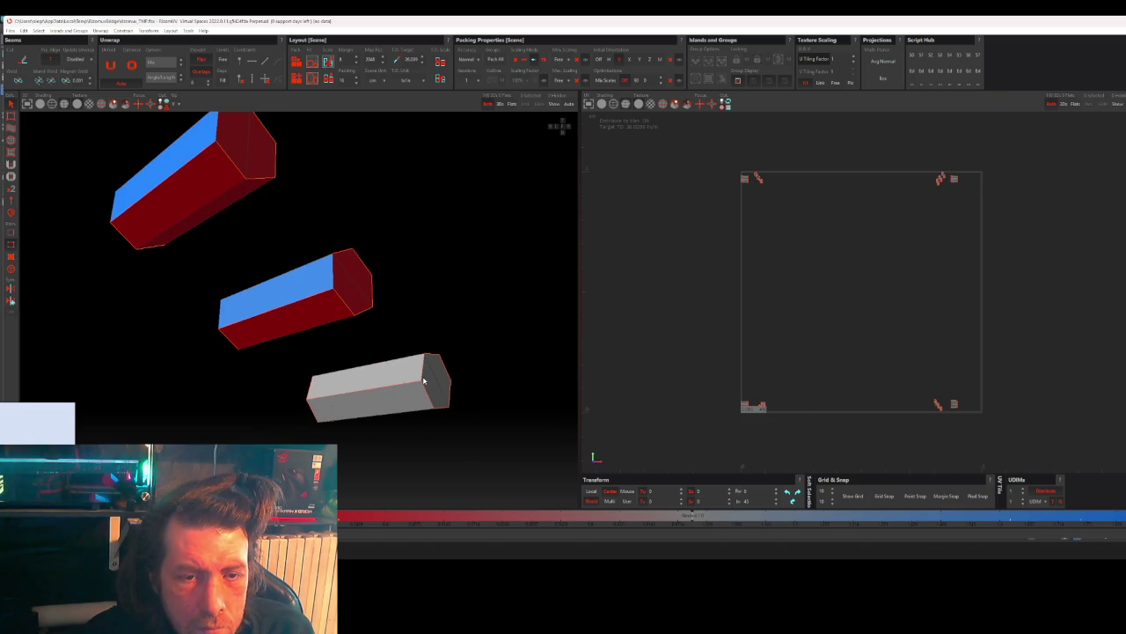
click(413, 376)
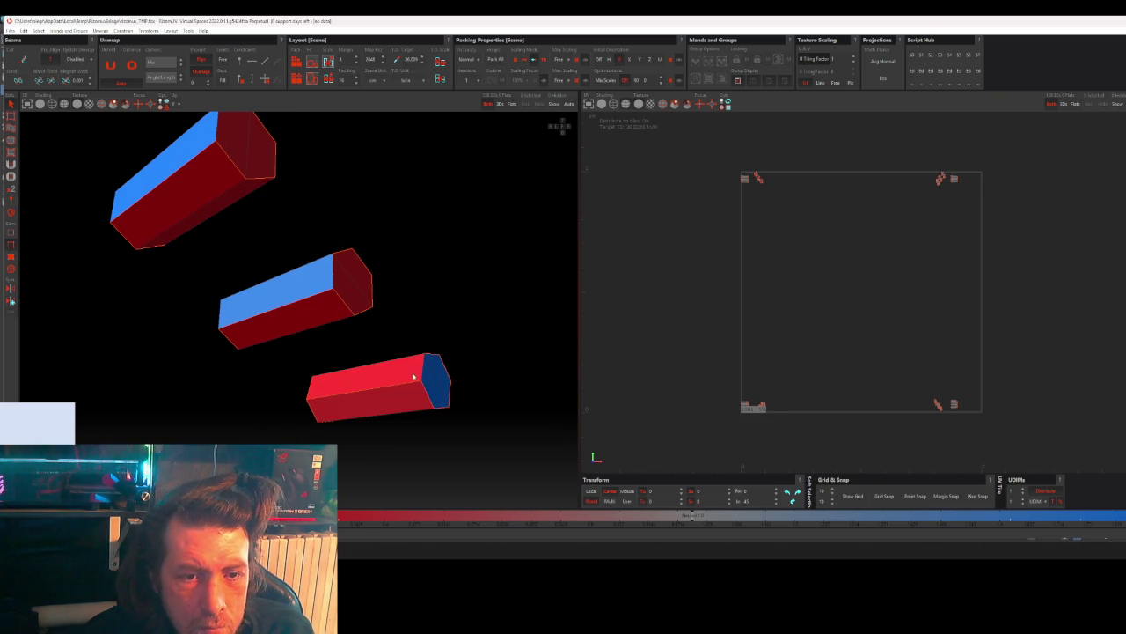
click(310, 391)
- Mark the right, left and lower-left hexagonal bars with their red and blue face groups
scroll(331, 379, down, 5)
mouse_move(332, 378)
alt+mouse_down()
mouse_move(321, 356)
mouse_move(395, 344)
alt+mouse_up()
scroll(319, 359, up, 3)
alt+drag(302, 370, 266, 365)
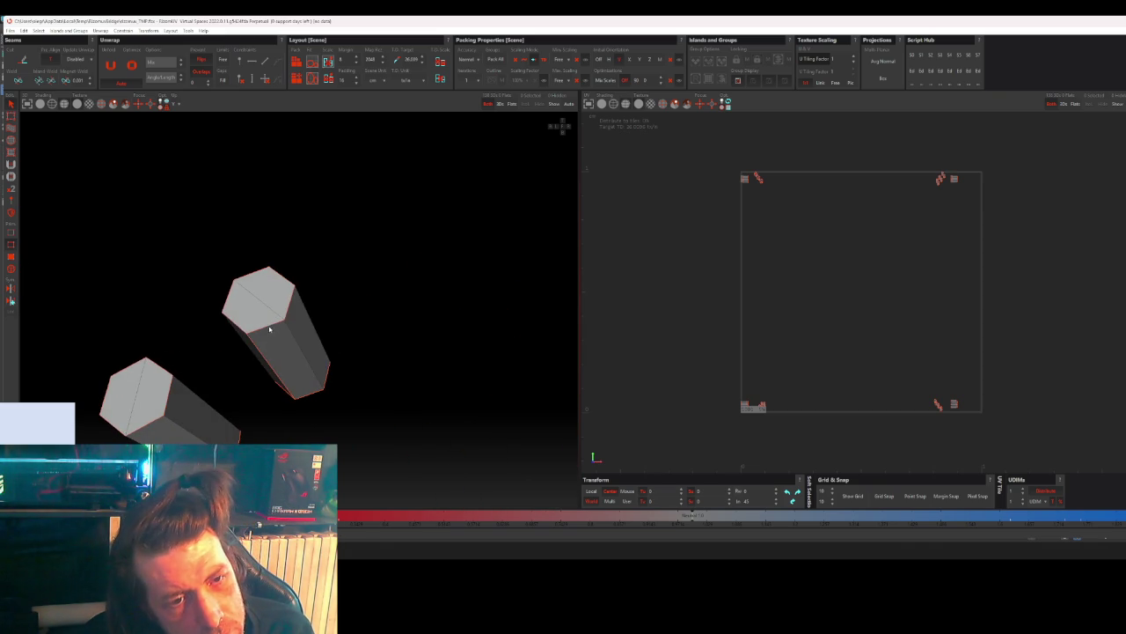
click(309, 384)
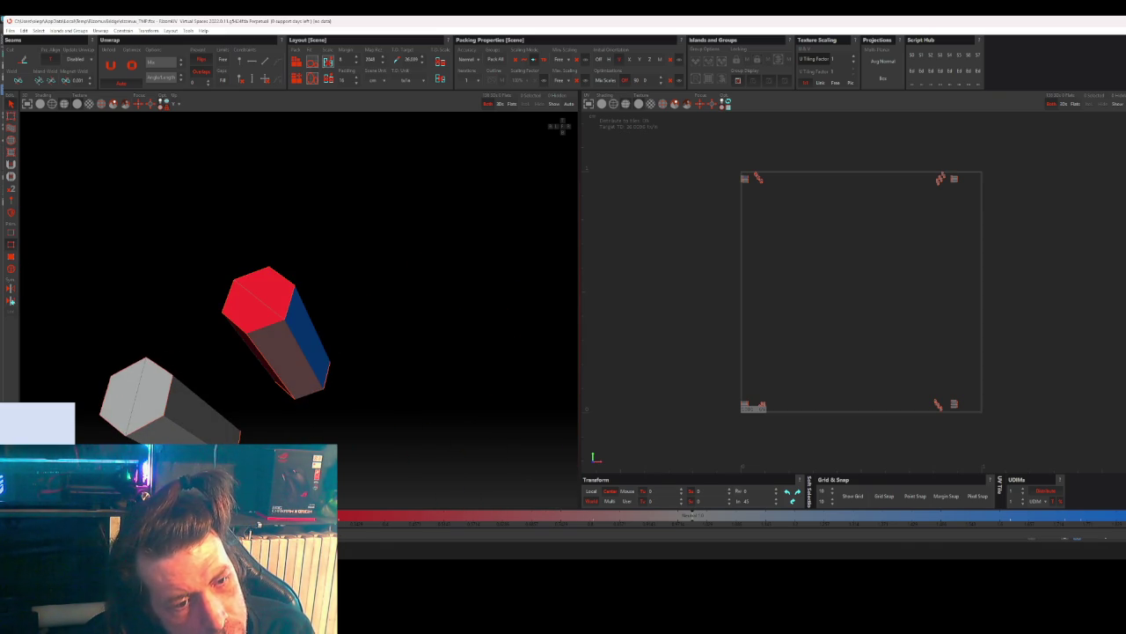
shift+click(174, 439)
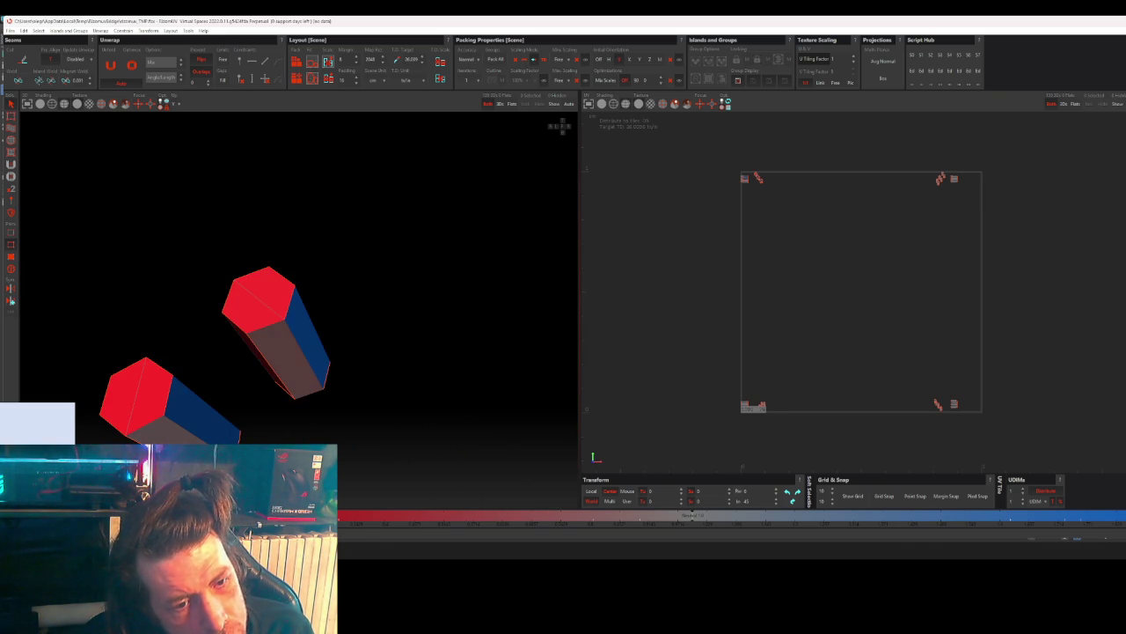
alt+drag(300, 422, 232, 414)
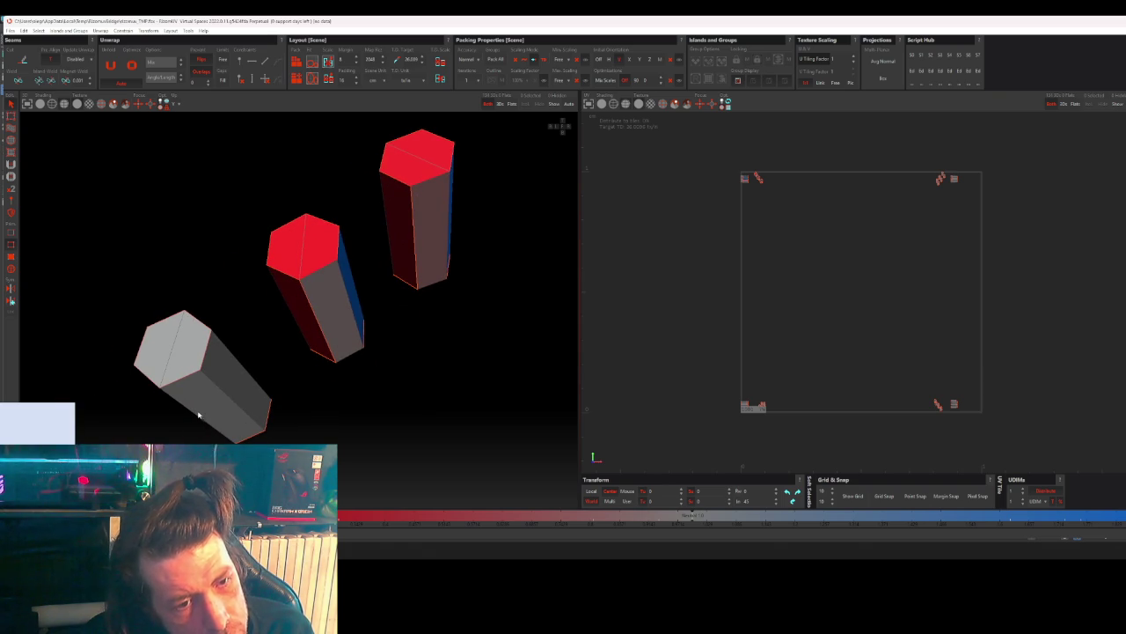
shift+click(236, 432)
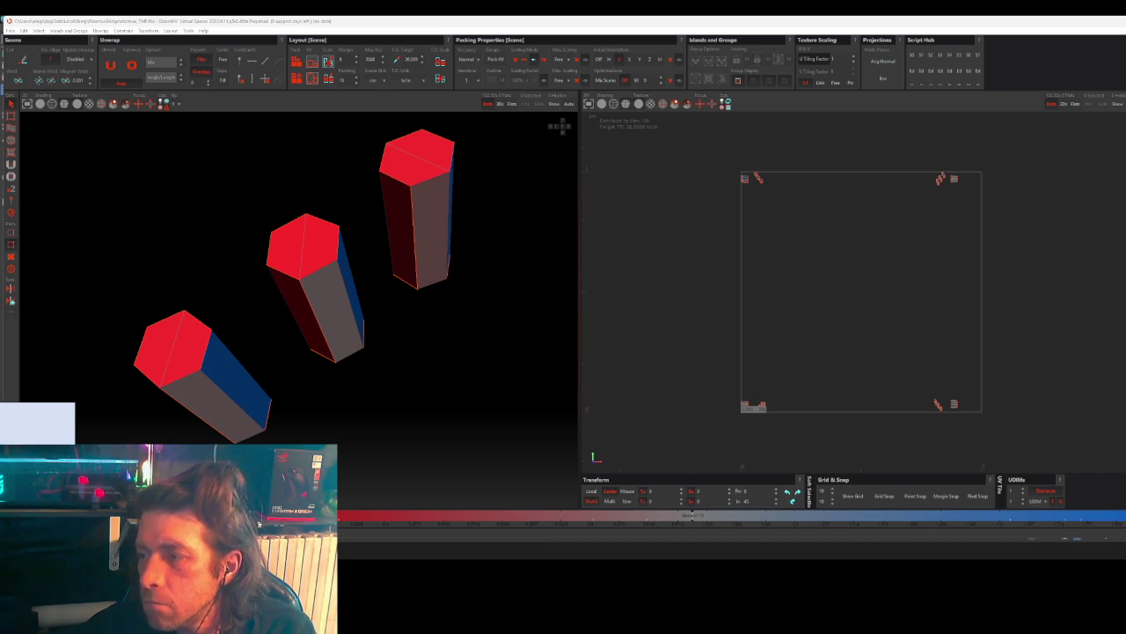
scroll(631, 277, down, 3)
scroll(387, 314, down, 3)
mouse_move(388, 315)
middle_down()
mouse_move(428, 346)
mouse_move(307, 347)
mouse_move(350, 377)
mouse_move(300, 385)
mouse_move(347, 384)
mouse_move(310, 380)
mouse_move(343, 365)
middle_up()
scroll(388, 352, down, 3)
scroll(413, 356, down, 2)
scroll(307, 350, down, 2)
- Mark the upper cylinder's end cap, the middle cylinder's long side, and the grey cylinder
scroll(440, 334, up, 5)
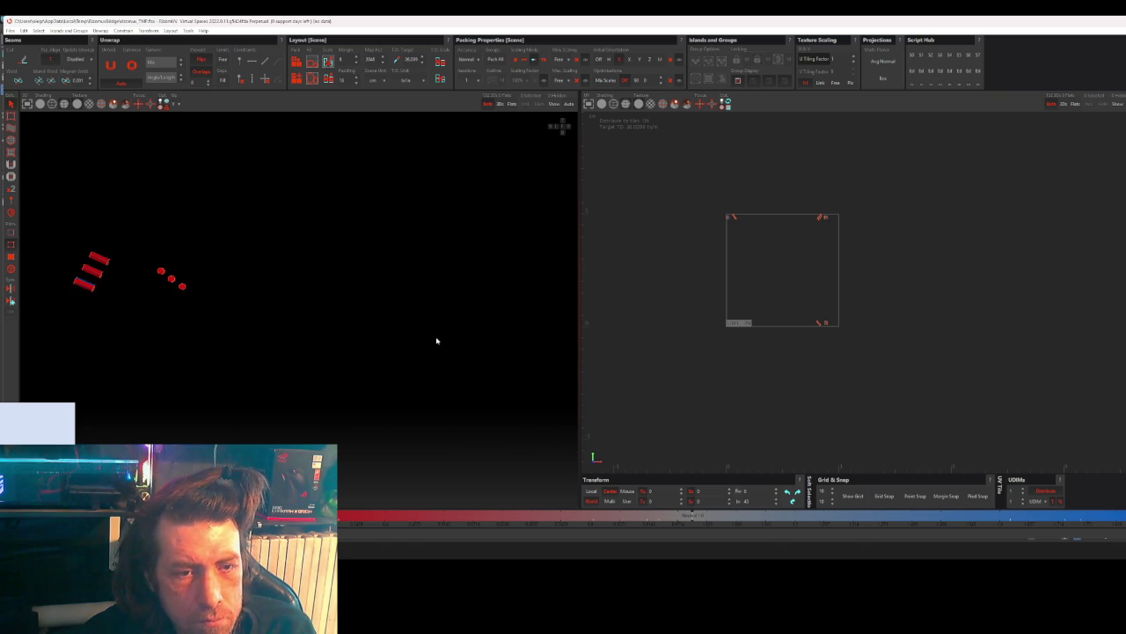
scroll(438, 337, down, 2)
scroll(437, 339, down, 2)
scroll(414, 337, down, 2)
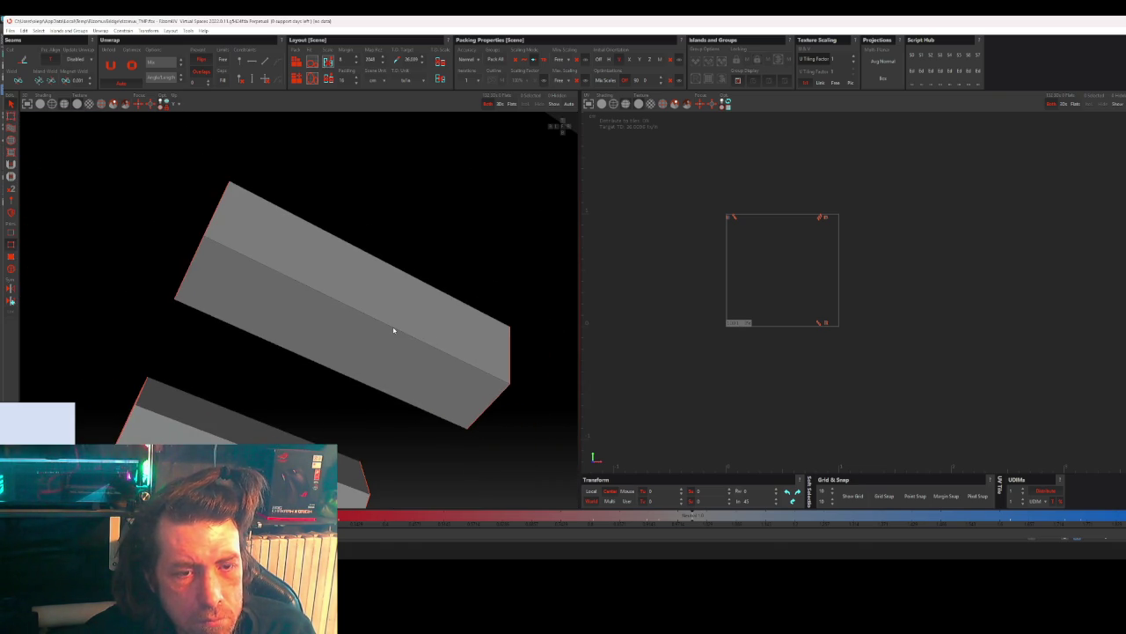
scroll(393, 331, down, 3)
mouse_move(395, 329)
middle_down()
mouse_move(432, 349)
mouse_move(488, 329)
mouse_move(491, 314)
middle_up()
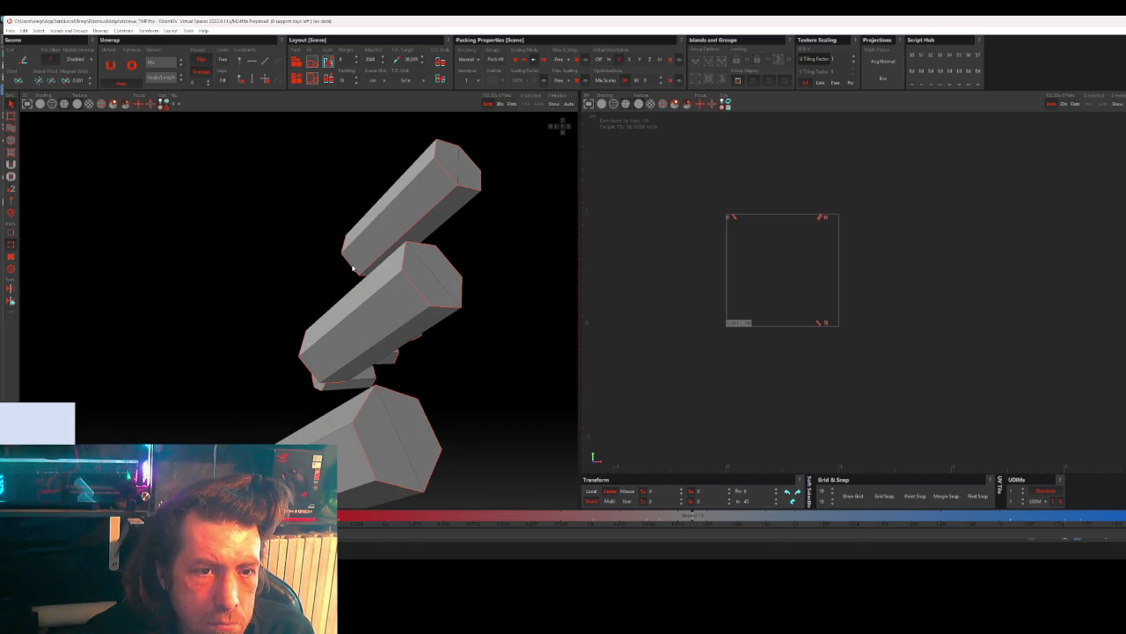
click(447, 176)
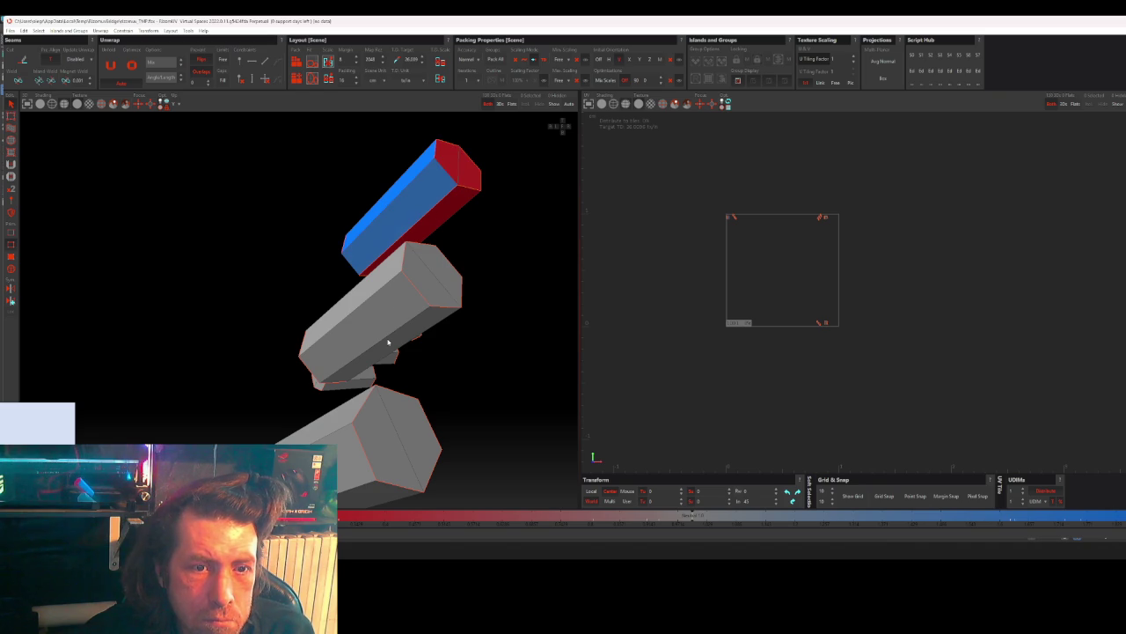
click(365, 325)
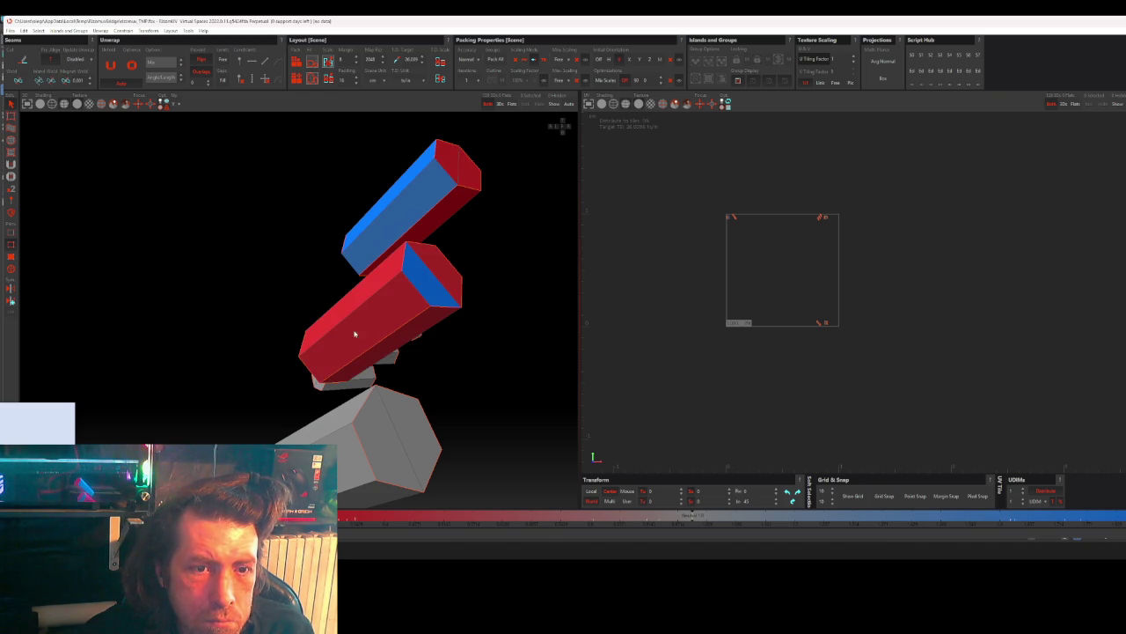
click(310, 373)
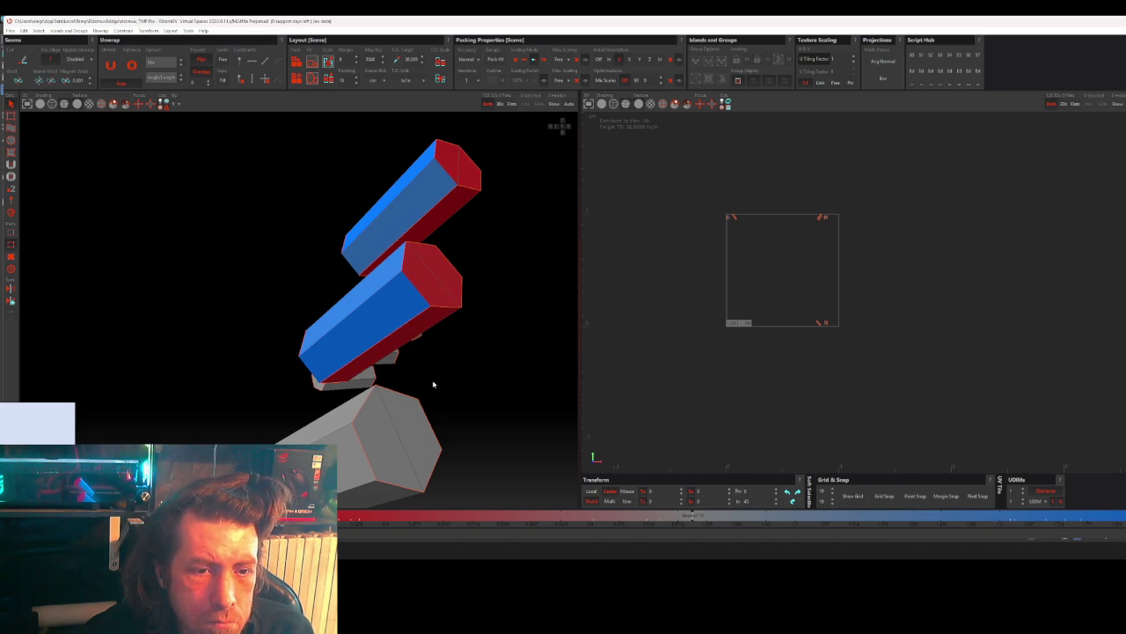
mouse_move(487, 391)
middle_down()
mouse_move(488, 378)
mouse_move(373, 357)
middle_up()
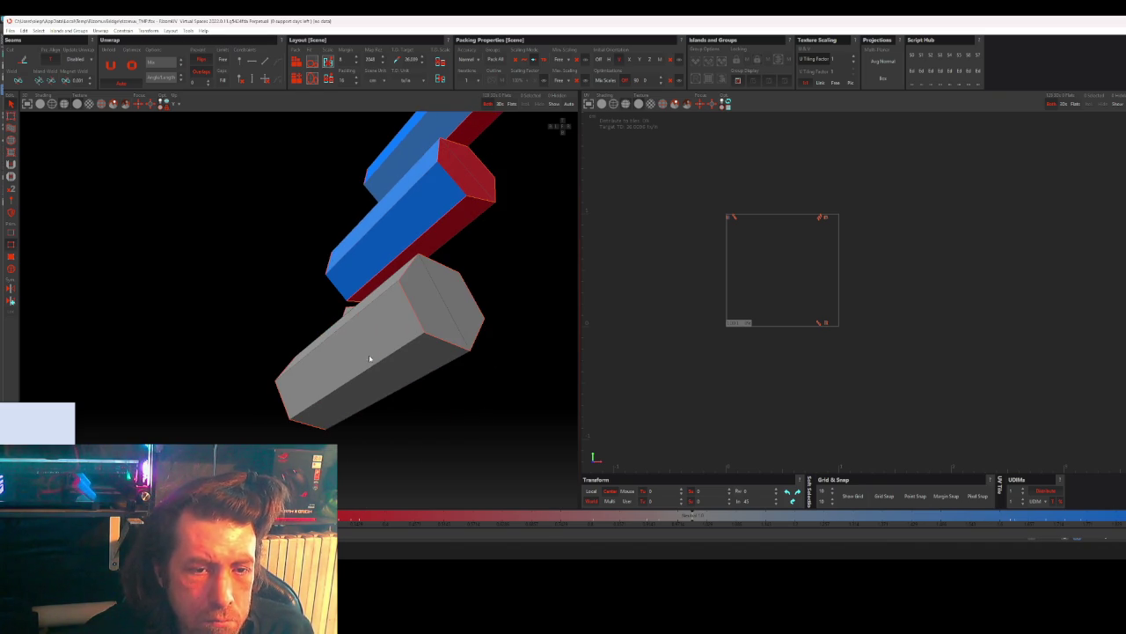
click(405, 310)
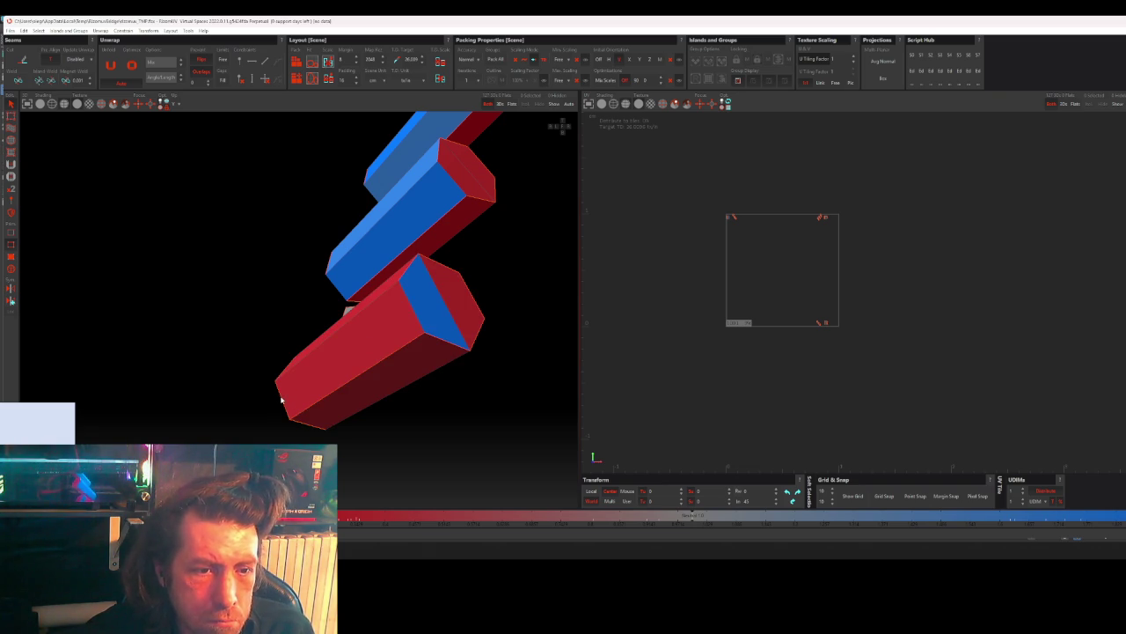
- Mark the three grey hexagonal cylinders, with the blue region on their long faces
scroll(359, 372, down, 3)
scroll(396, 385, down, 3)
scroll(428, 408, down, 2)
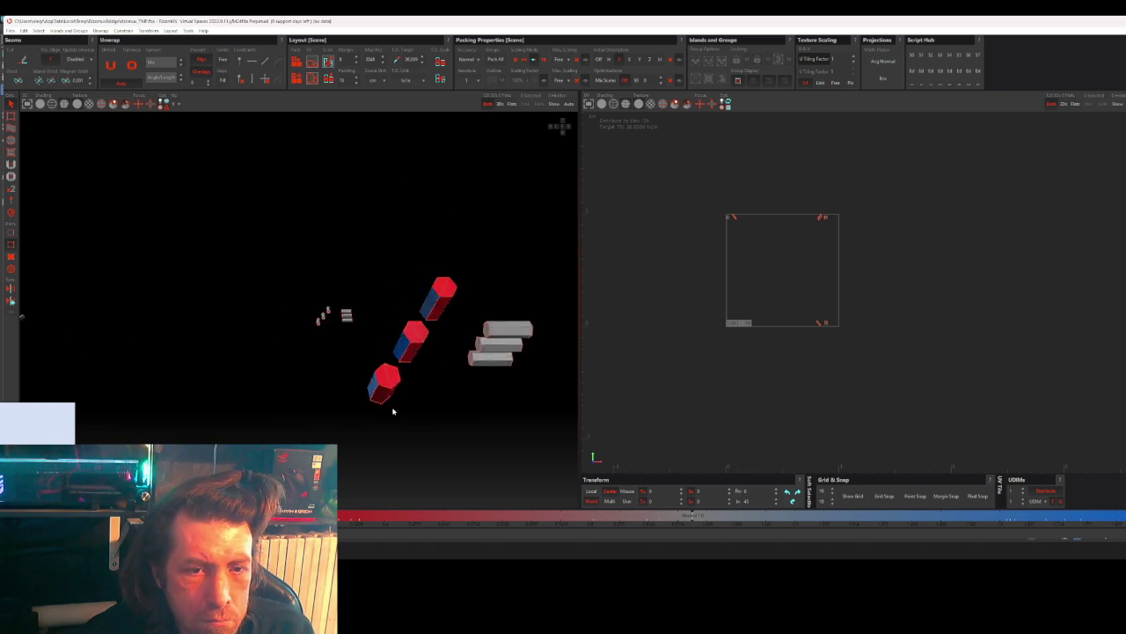
middle_drag(398, 411, 342, 405)
mouse_move(448, 393)
middle_down()
mouse_move(305, 377)
mouse_move(296, 395)
mouse_move(271, 388)
mouse_move(203, 322)
mouse_move(228, 322)
mouse_move(239, 355)
middle_up()
scroll(245, 303, up, 3)
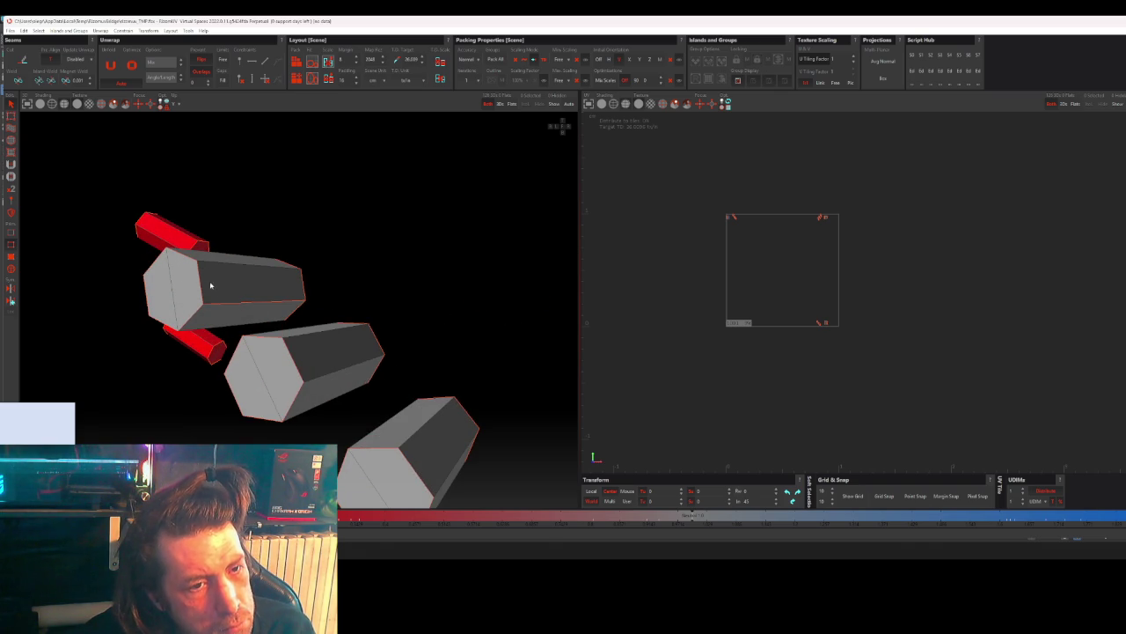
click(287, 289)
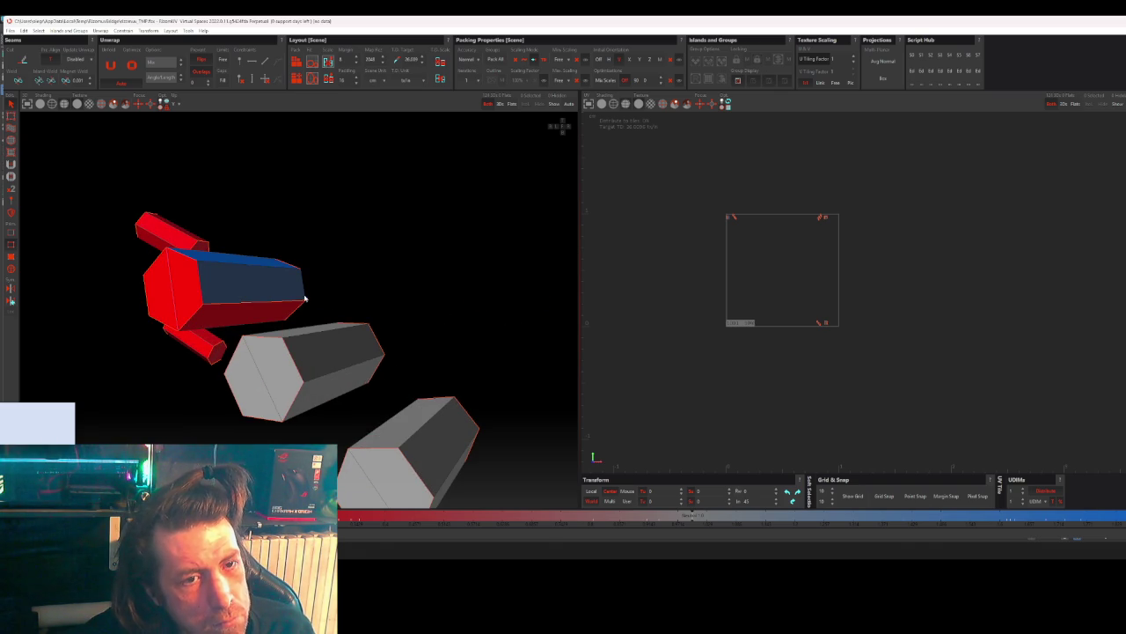
click(301, 293)
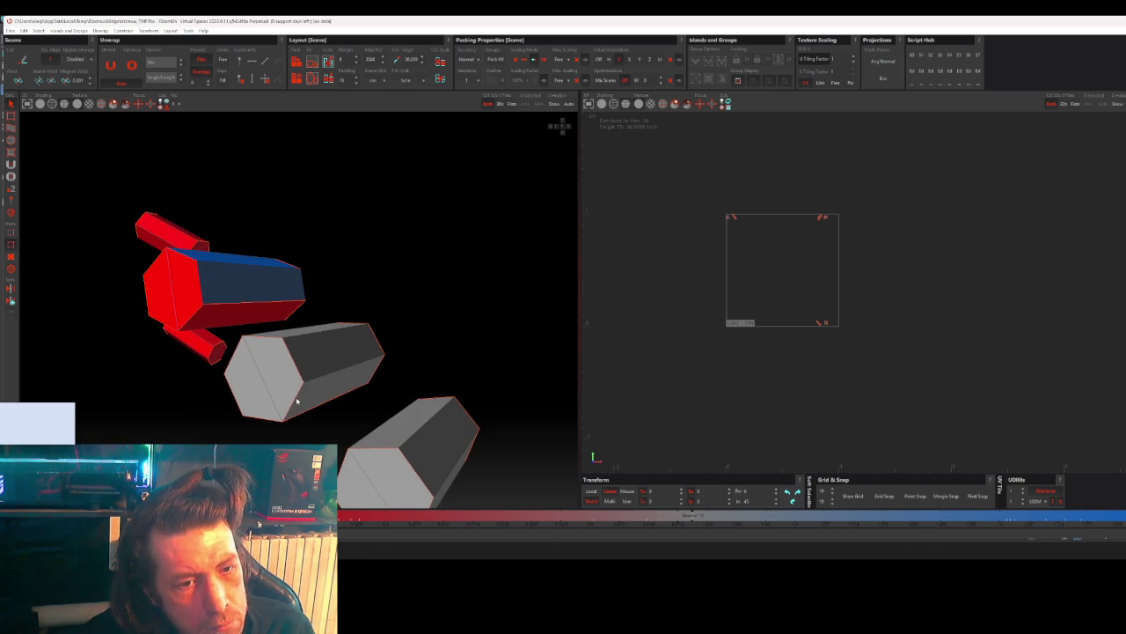
click(296, 402)
click(374, 376)
mouse_move(382, 407)
alt+mouse_down()
mouse_move(326, 361)
mouse_move(356, 392)
alt+mouse_up()
click(352, 375)
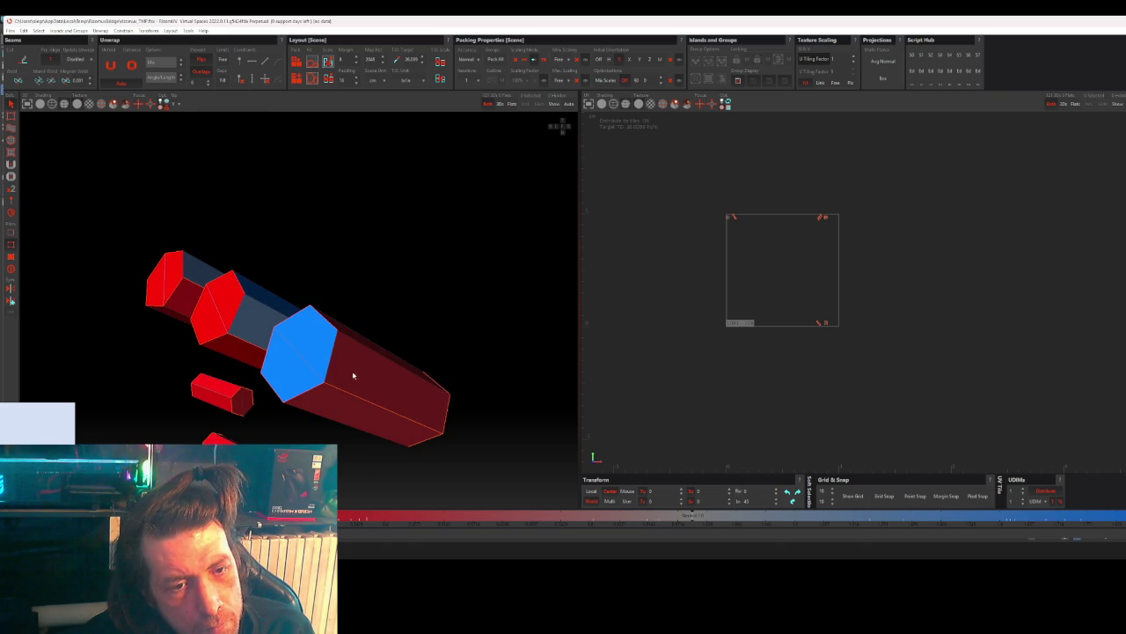
- Pick the end caps of the top and middle hexagonal bars as separate parts, and select the third bar
scroll(449, 403, down, 2)
scroll(470, 397, down, 2)
scroll(470, 397, down, 2)
scroll(483, 411, down, 2)
alt+drag(482, 411, 362, 355)
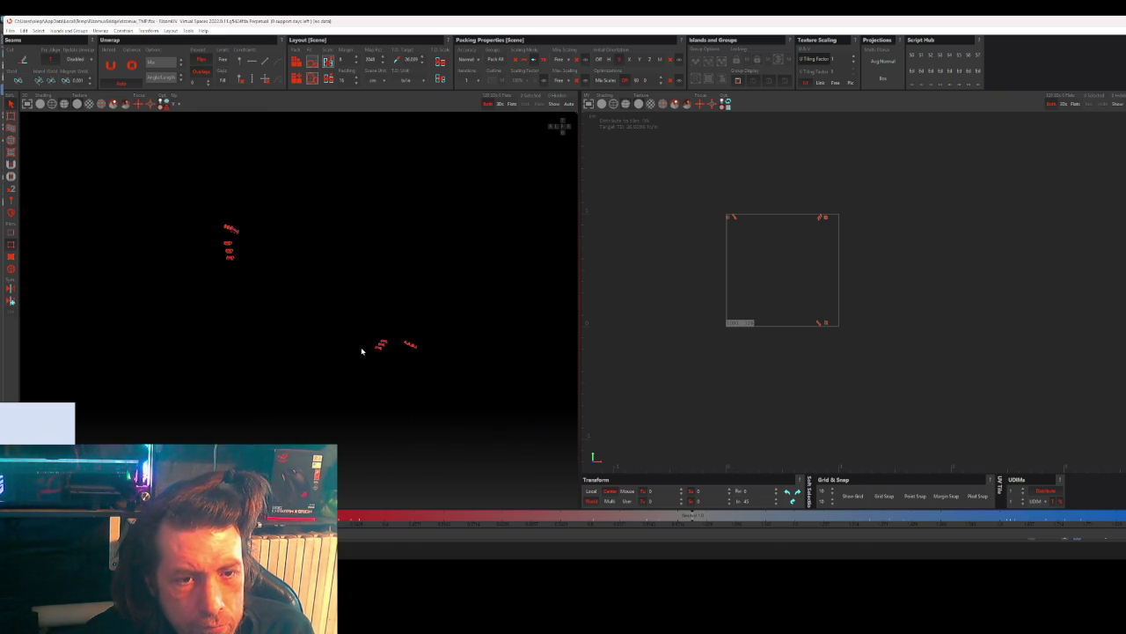
alt+drag(356, 415, 415, 365)
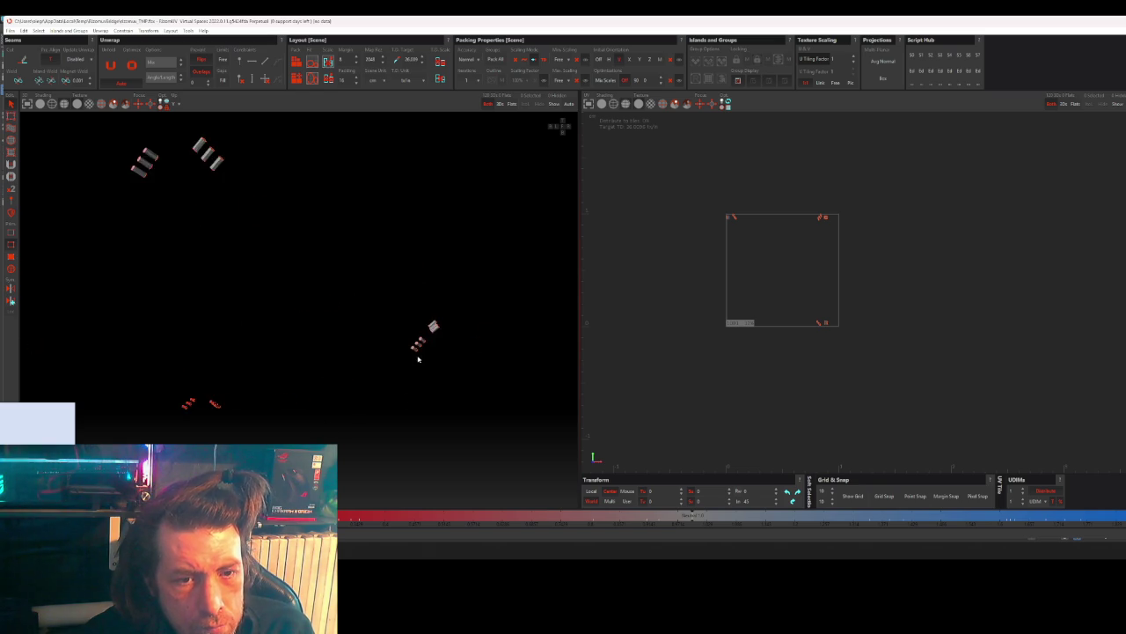
scroll(461, 352, up, 4)
scroll(419, 334, up, 2)
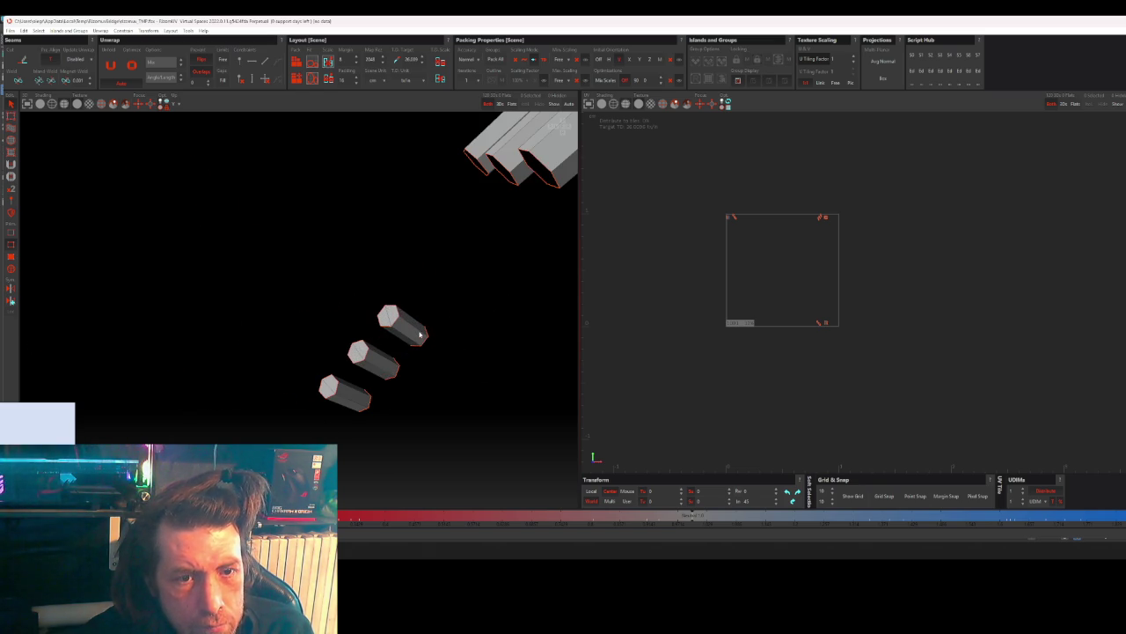
scroll(420, 335, up, 3)
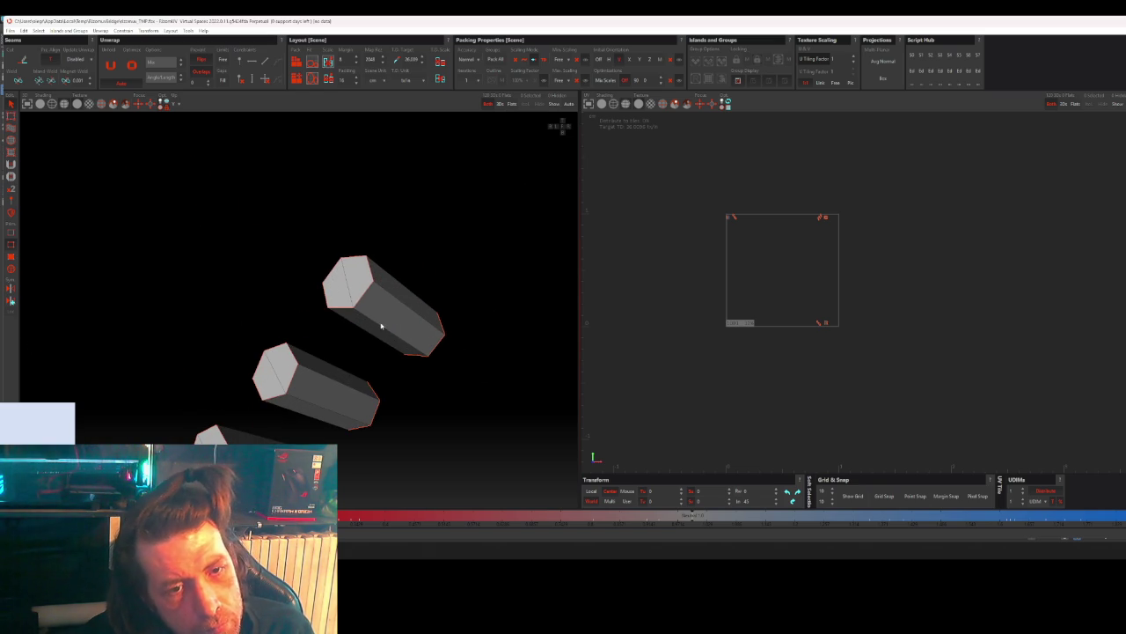
click(408, 323)
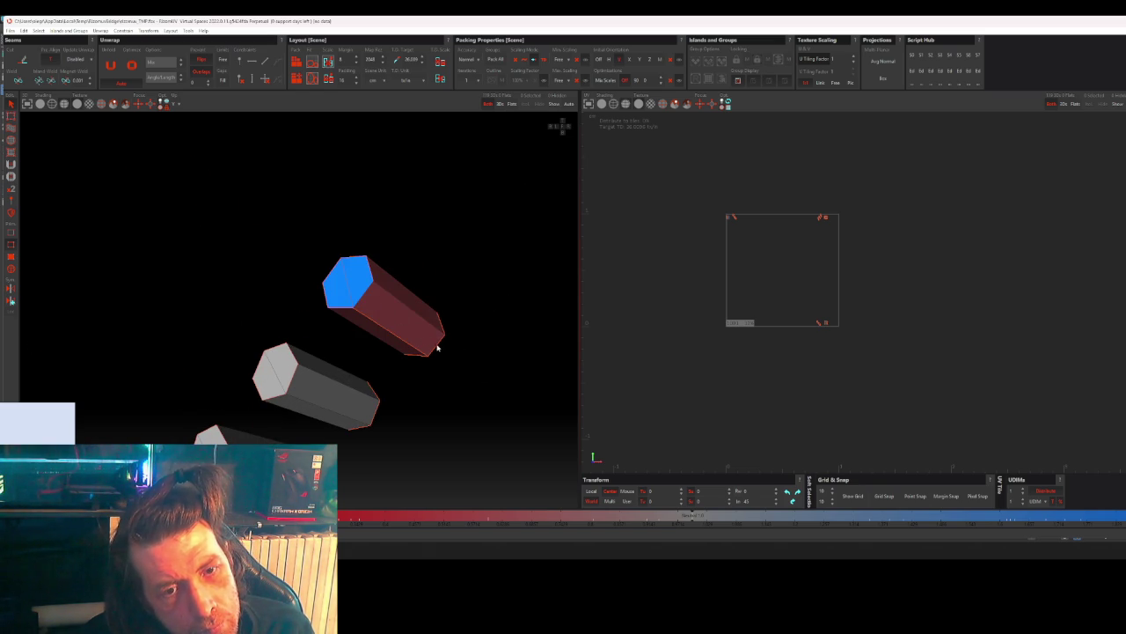
click(414, 361)
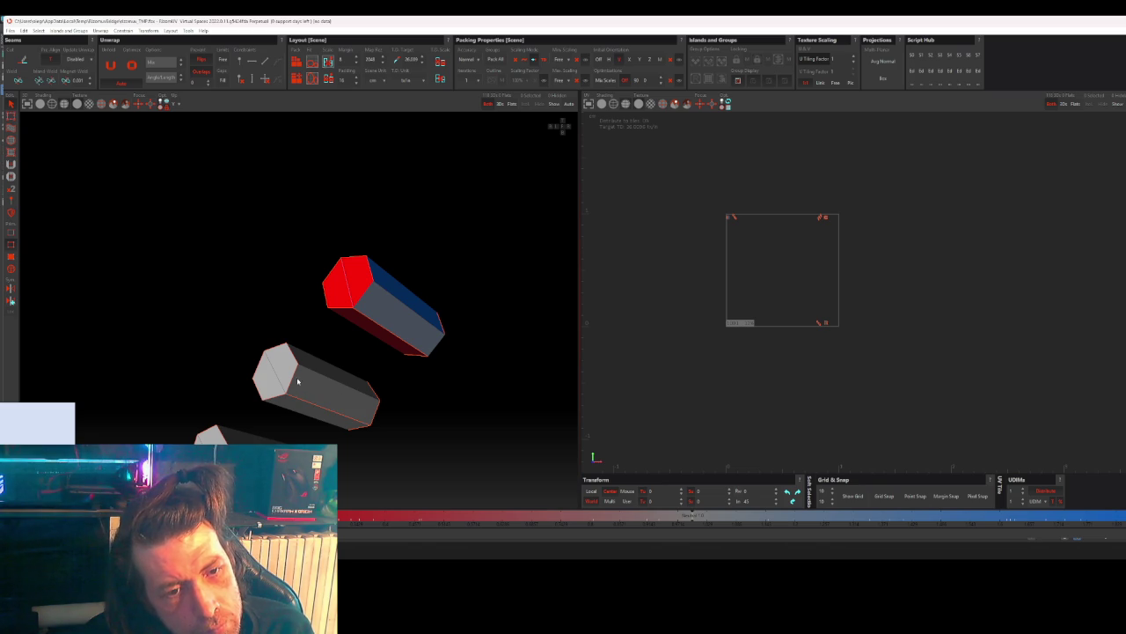
click(326, 397)
click(371, 419)
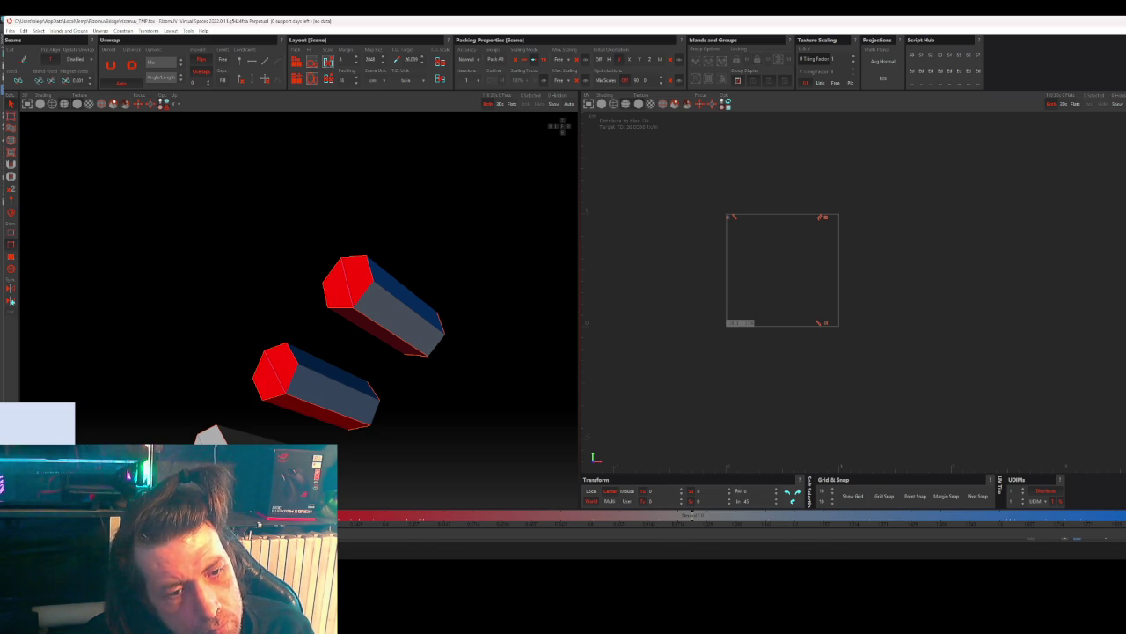
click(211, 436)
- Pick the long side faces of the top-left, middle and third hexagonal bars
scroll(417, 382, down, 5)
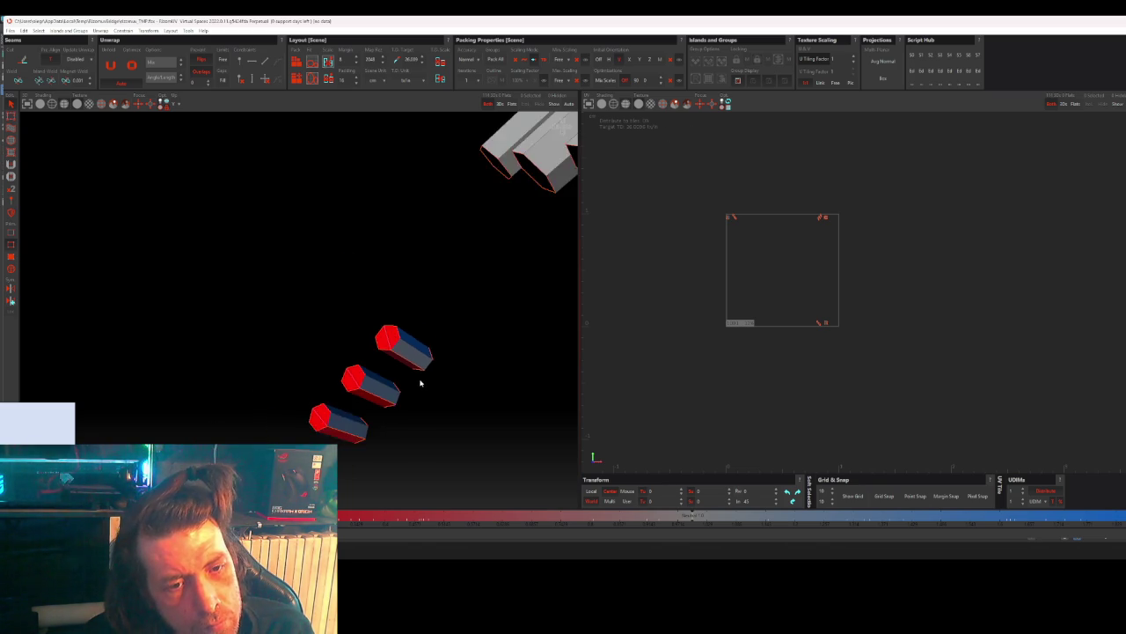
scroll(419, 377, up, 2)
mouse_move(419, 377)
middle_down()
mouse_move(403, 372)
mouse_move(428, 367)
mouse_move(465, 326)
mouse_move(530, 319)
mouse_move(531, 344)
middle_up()
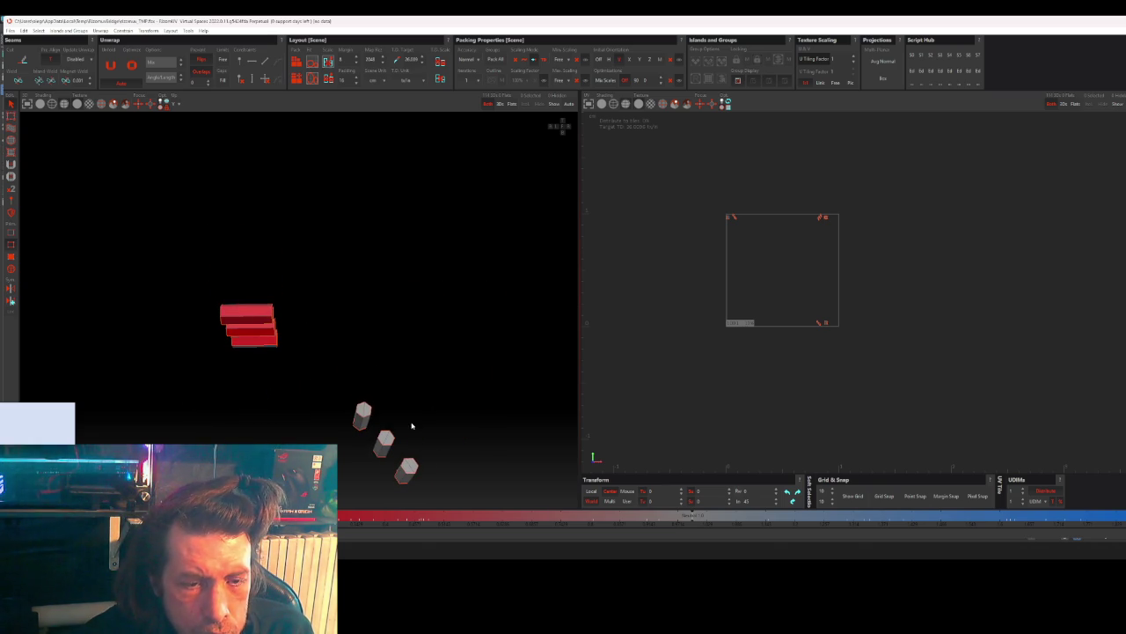
middle_drag(411, 426, 392, 322)
scroll(392, 322, up, 2)
scroll(388, 308, up, 2)
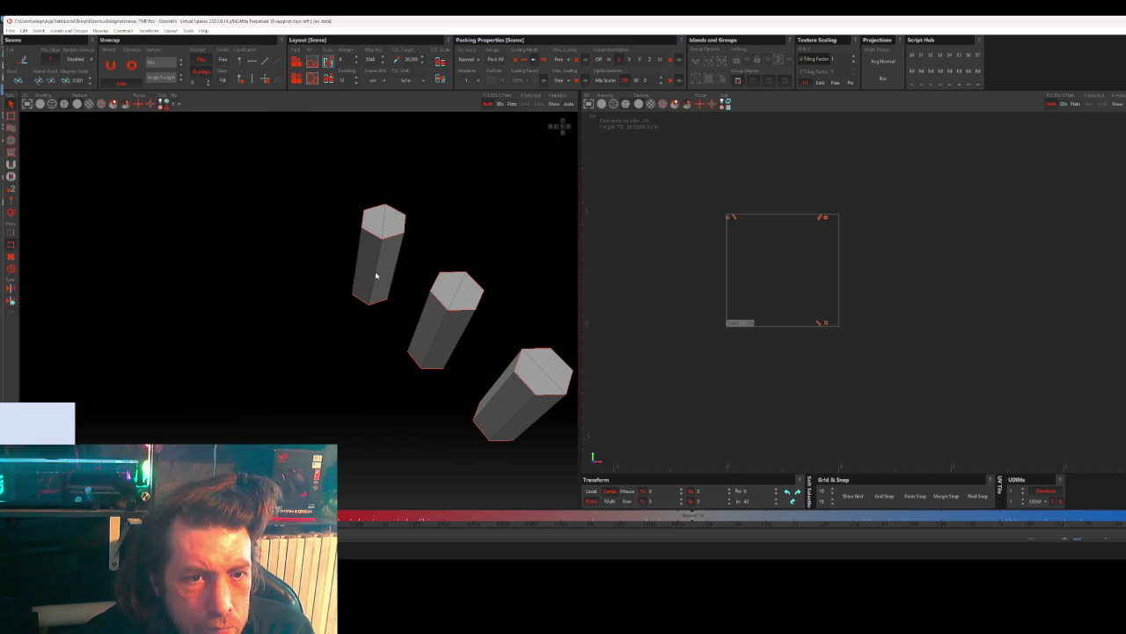
click(372, 284)
click(361, 301)
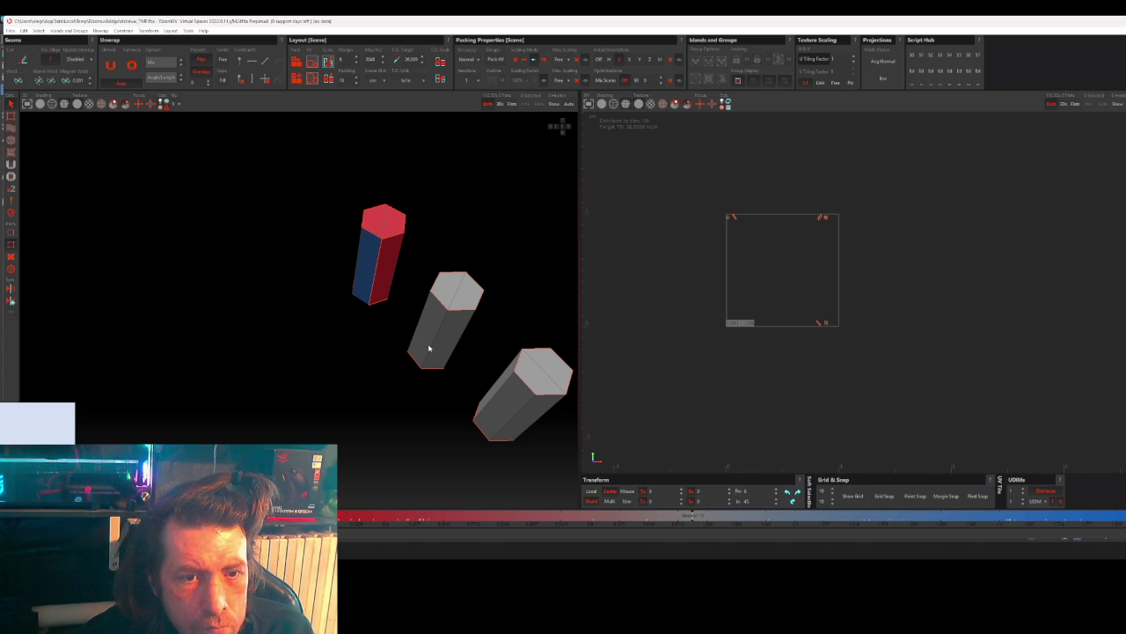
alt+drag(430, 348, 399, 361)
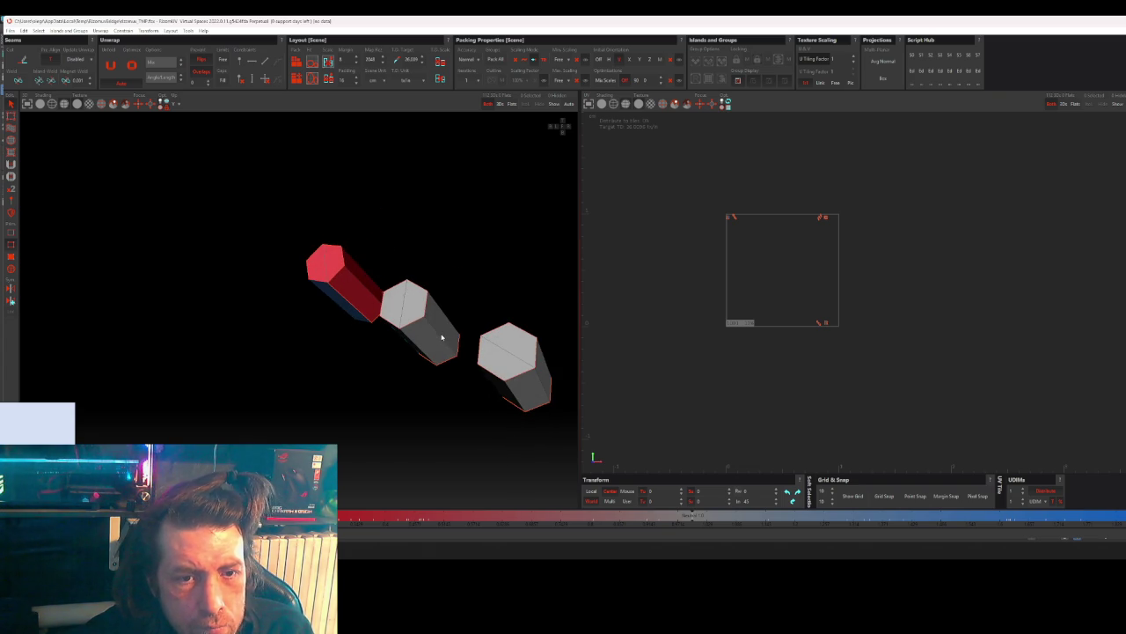
click(426, 335)
click(445, 363)
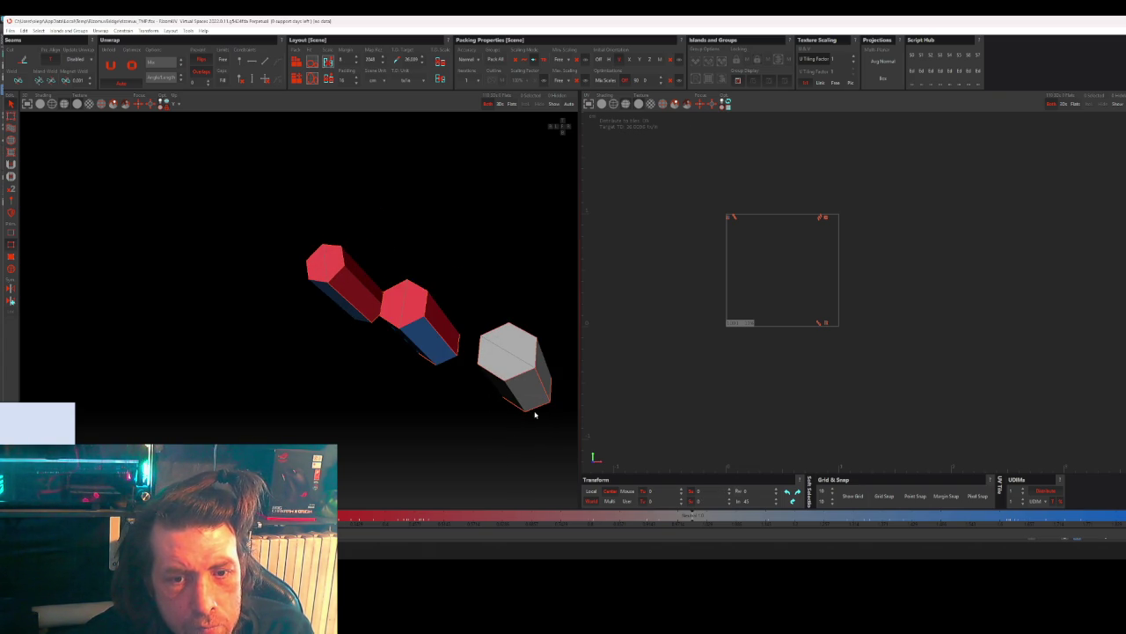
click(521, 380)
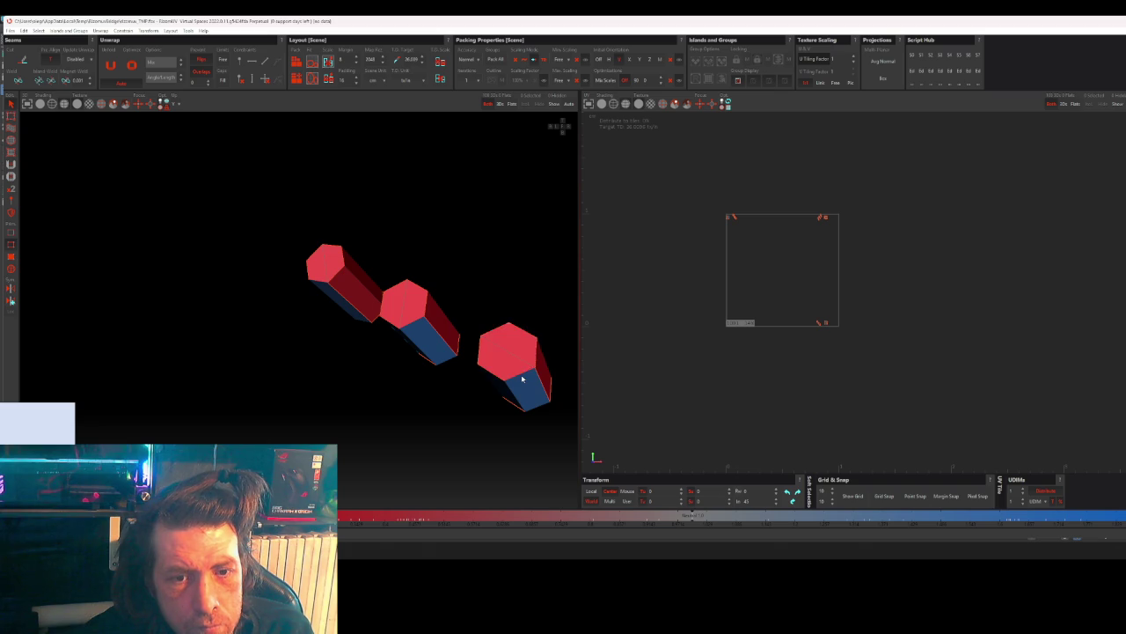
scroll(374, 362, down, 3)
- Locate the larger hexagonal bolt pieces and select them
scroll(371, 369, down, 2)
scroll(372, 369, down, 2)
scroll(373, 372, down, 2)
scroll(373, 375, down, 1)
mouse_move(373, 374)
middle_down()
mouse_move(344, 375)
mouse_move(327, 397)
mouse_move(375, 390)
mouse_move(212, 403)
mouse_move(171, 420)
mouse_move(226, 410)
mouse_move(210, 413)
middle_up()
scroll(465, 353, up, 1)
scroll(465, 353, up, 2)
scroll(454, 365, up, 2)
click(455, 365)
mouse_move(455, 365)
middle_down()
mouse_move(493, 439)
mouse_move(443, 422)
mouse_move(446, 412)
middle_up()
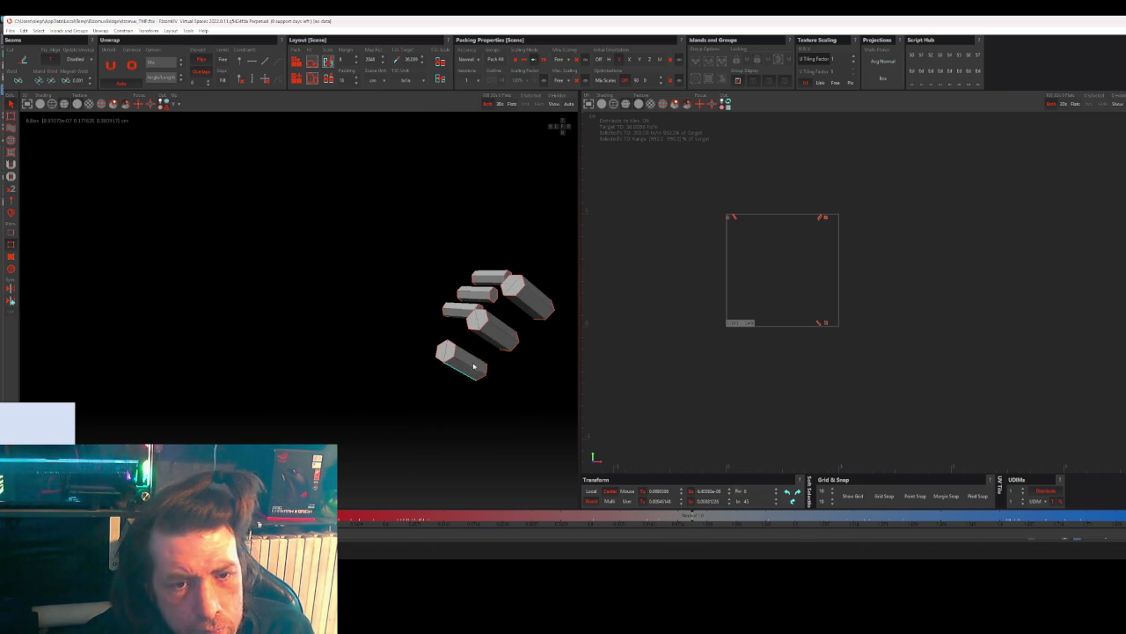
middle_drag(472, 370, 478, 382)
scroll(469, 360, up, 2)
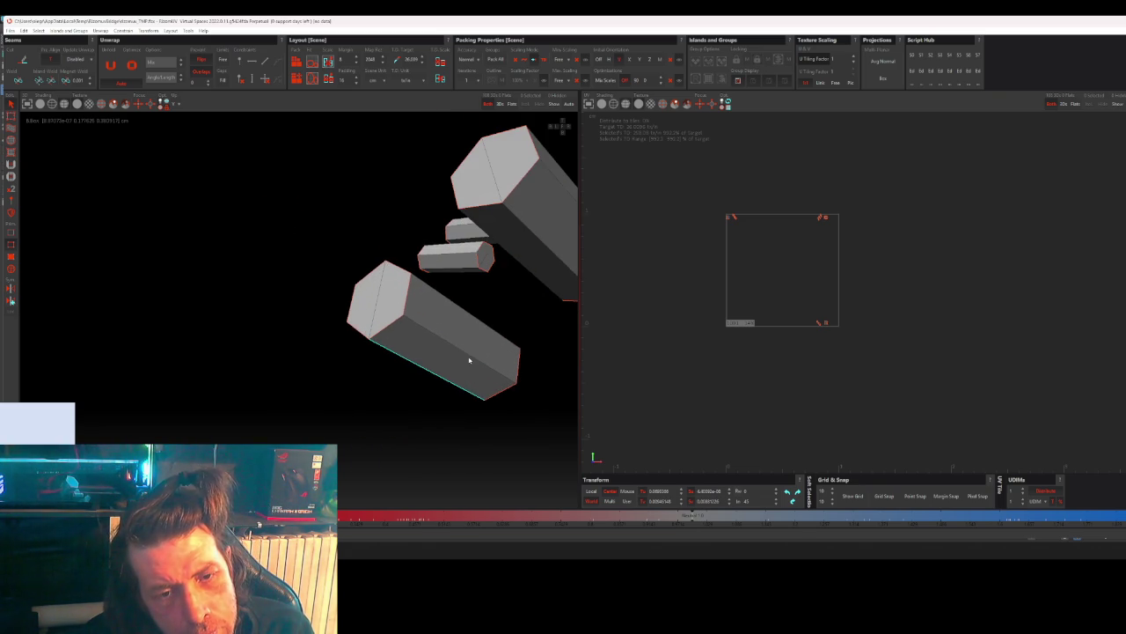
- Mark the lower, middle and large grey hexagonal bars
click(439, 317)
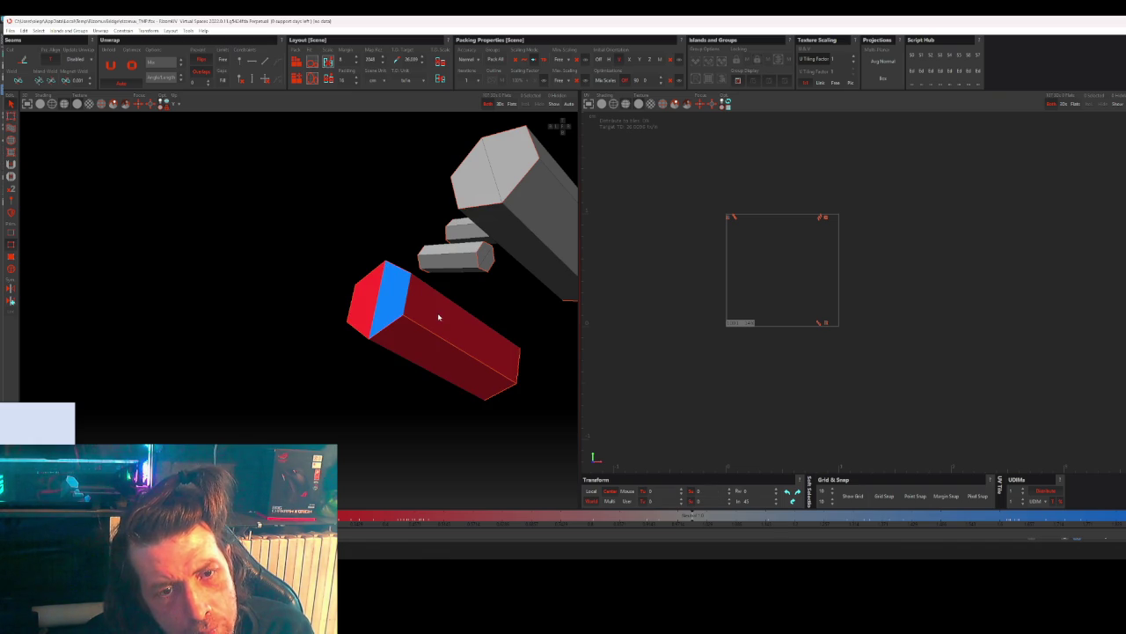
mouse_move(519, 370)
middle_down()
mouse_move(452, 395)
mouse_move(405, 365)
middle_up()
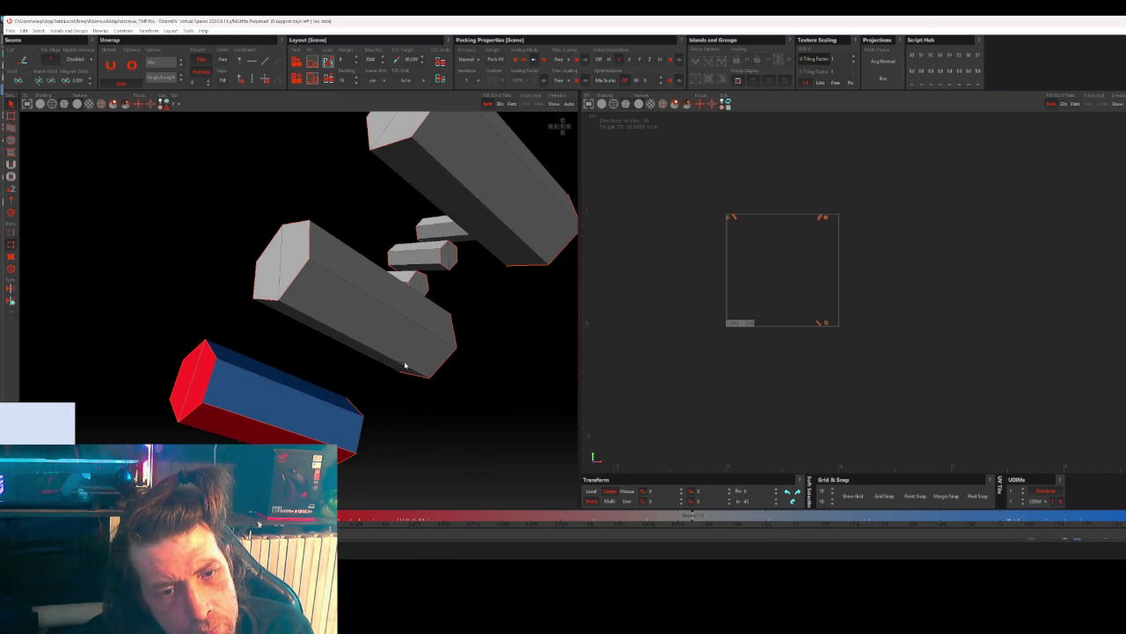
click(300, 276)
mouse_move(445, 362)
middle_down()
mouse_move(516, 372)
mouse_move(508, 380)
middle_up()
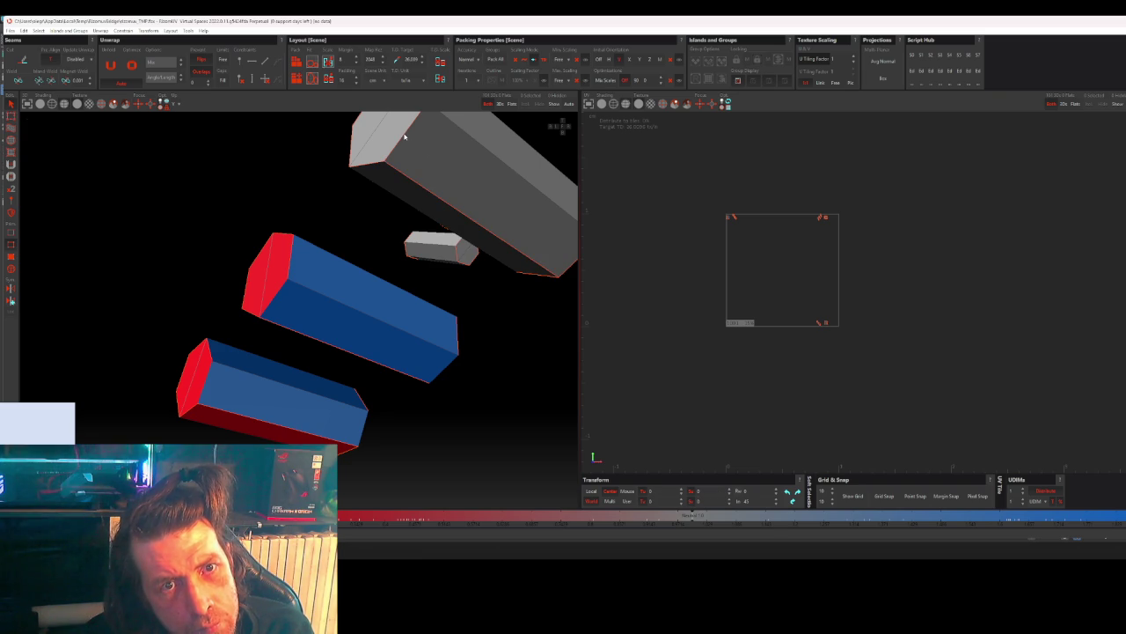
click(481, 195)
- Mark the bottom, middle and top hexagonal pieces, cutting a seam along the top piece's long edge
mouse_move(569, 273)
middle_down()
mouse_move(523, 282)
mouse_move(437, 343)
mouse_move(395, 331)
mouse_move(369, 355)
mouse_move(256, 344)
mouse_move(390, 372)
mouse_move(411, 360)
mouse_move(372, 350)
middle_up()
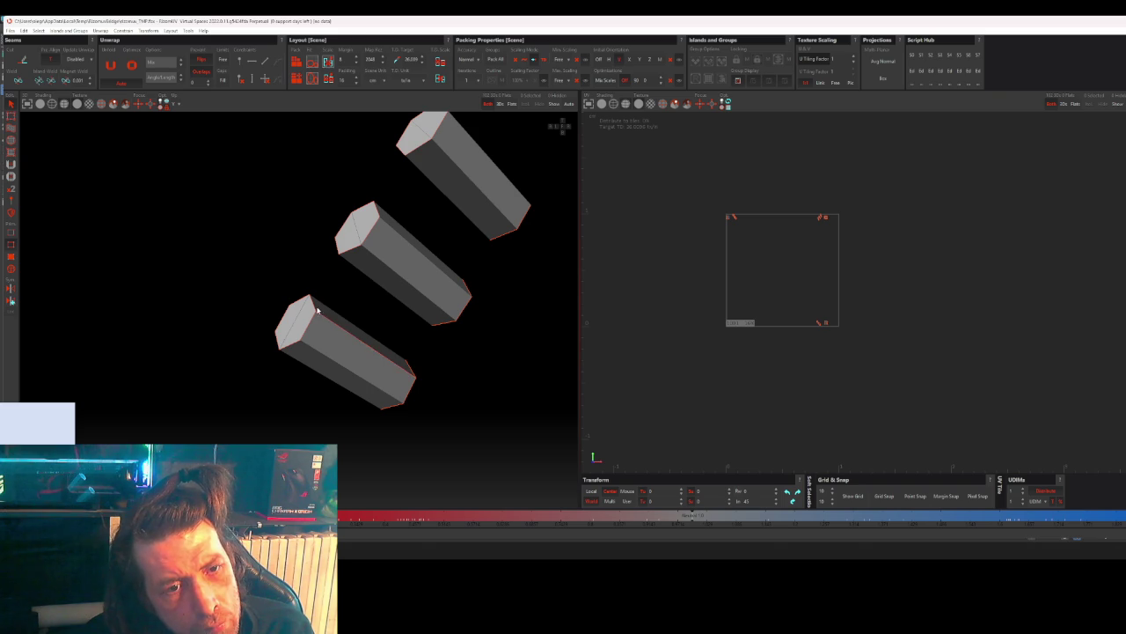
click(366, 328)
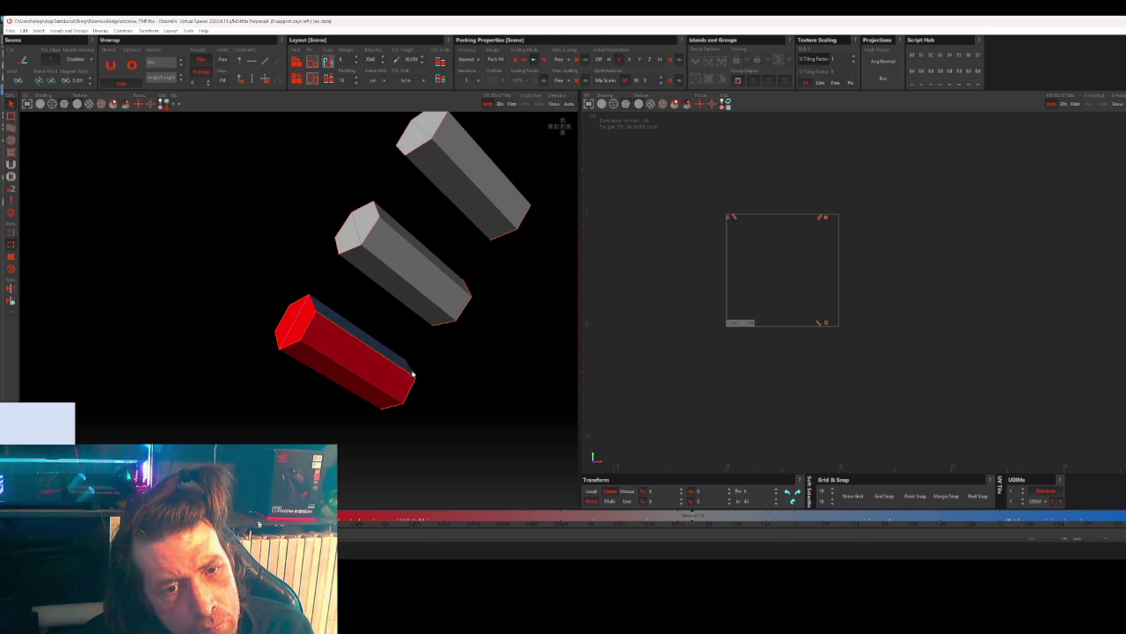
click(375, 230)
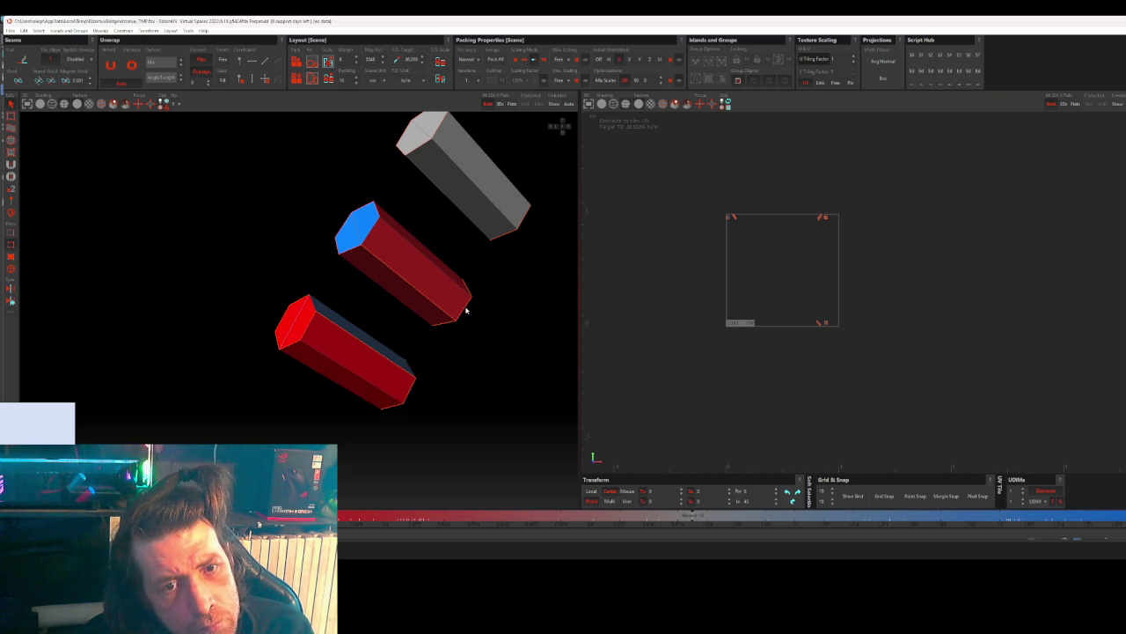
click(492, 205)
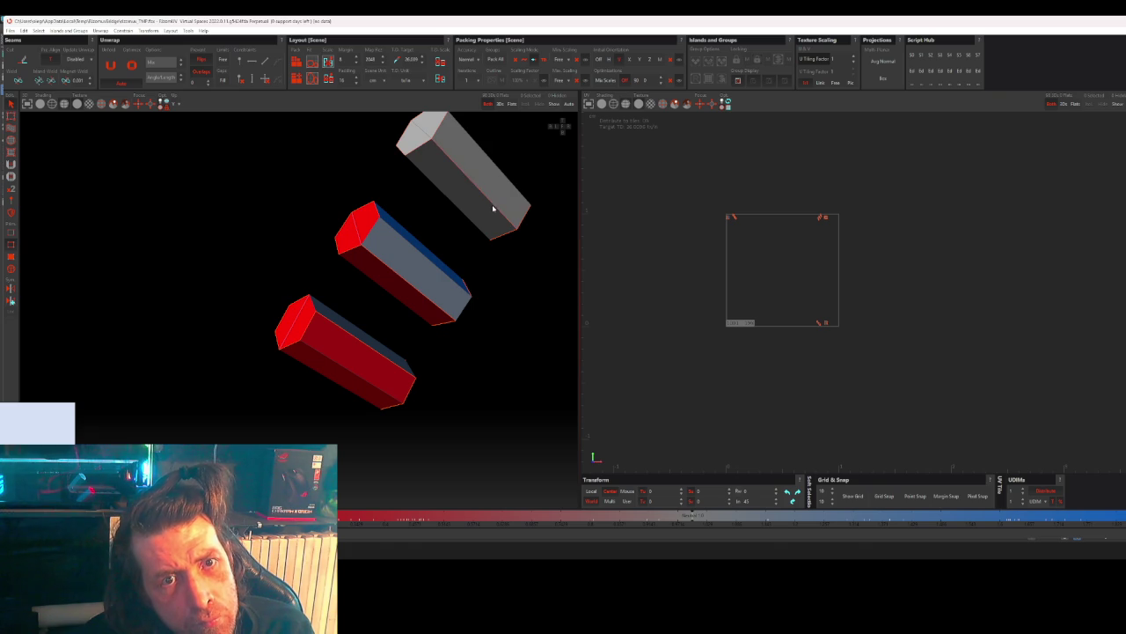
click(442, 127)
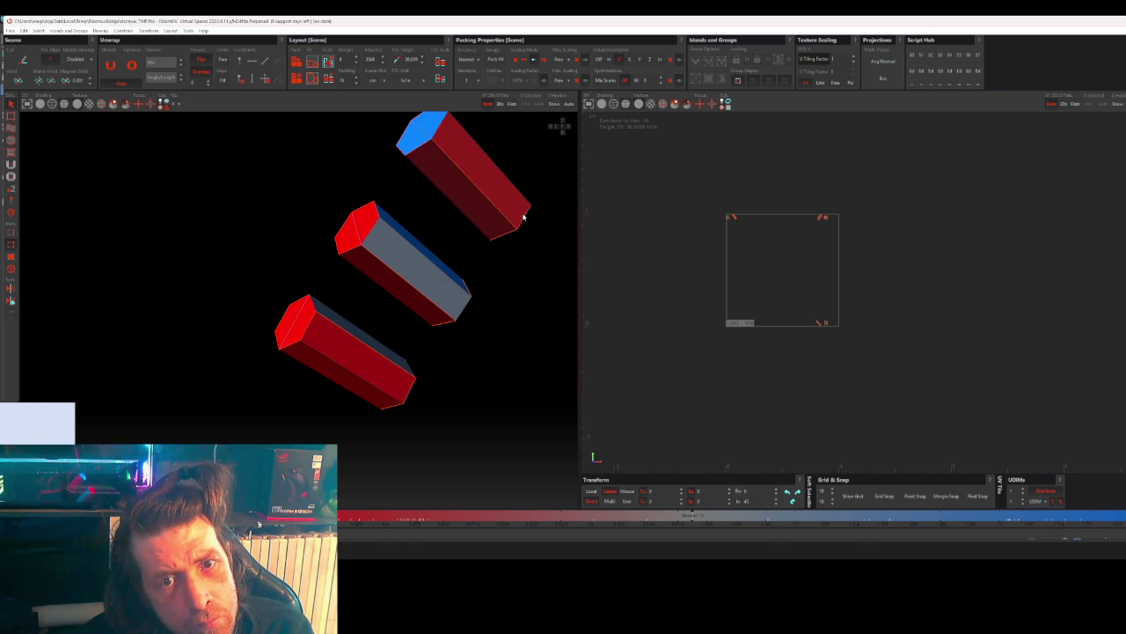
mouse_move(526, 216)
alt+mouse_down()
mouse_move(500, 373)
mouse_move(361, 340)
mouse_move(329, 378)
mouse_move(261, 360)
mouse_move(552, 384)
mouse_move(461, 354)
alt+mouse_up()
click(389, 363)
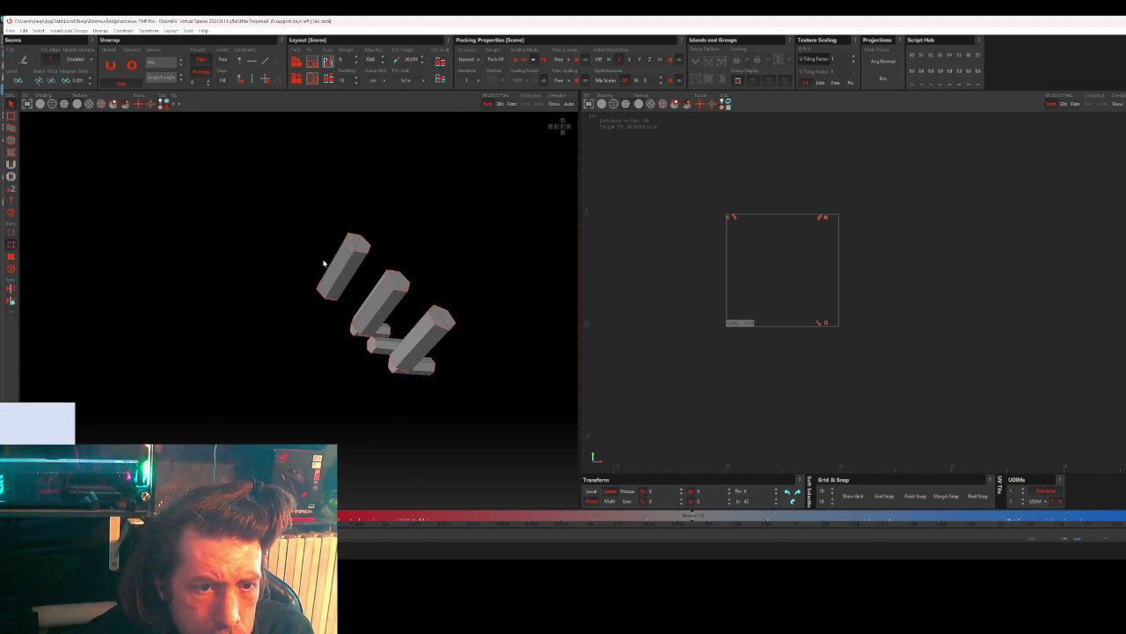
- Select the stacked red boxes, including the bottom box
scroll(338, 273, up, 2)
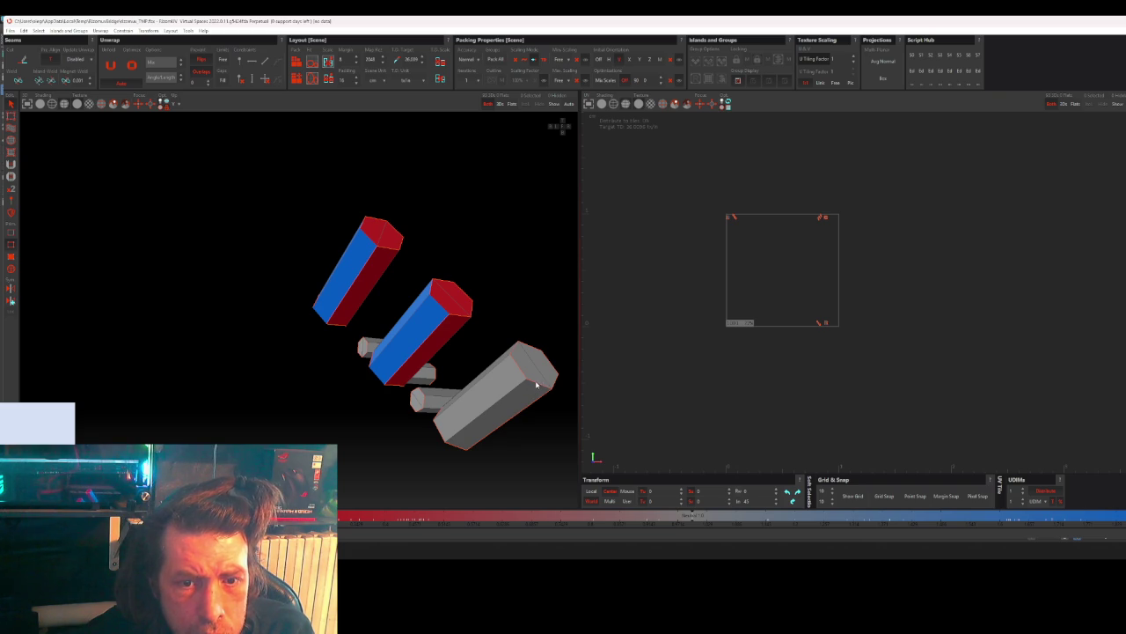
mouse_move(458, 449)
alt+mouse_down()
mouse_move(423, 432)
mouse_move(346, 440)
alt+mouse_up()
scroll(422, 432, down, 5)
scroll(347, 440, up, 5)
scroll(415, 396, down, 3)
scroll(346, 390, up, 3)
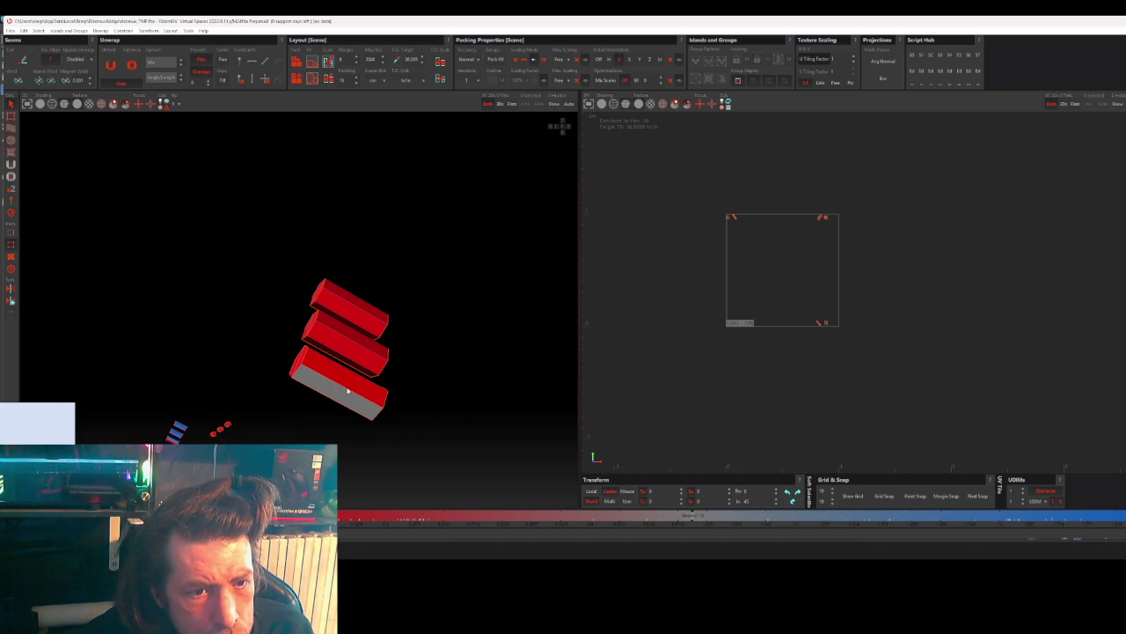
click(348, 390)
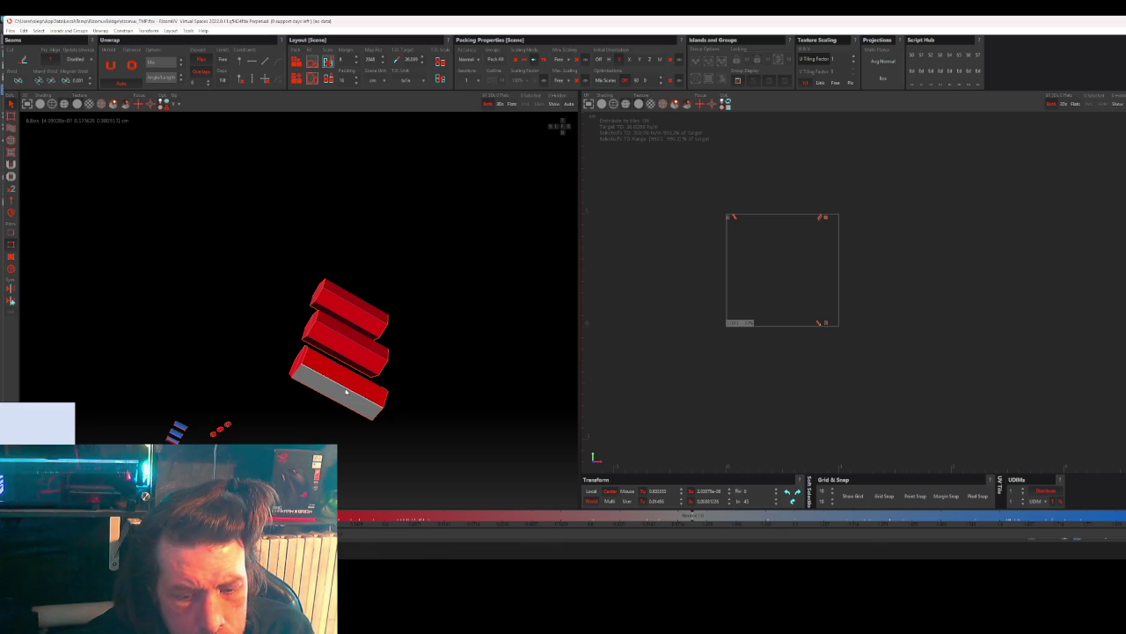
click(369, 405)
- Select the lower grey and upright hexagonal pieces
scroll(414, 400, down, 2)
alt+drag(415, 400, 370, 397)
scroll(365, 365, up, 3)
mouse_move(383, 325)
alt+mouse_down()
mouse_move(375, 349)
mouse_move(281, 326)
alt+mouse_up()
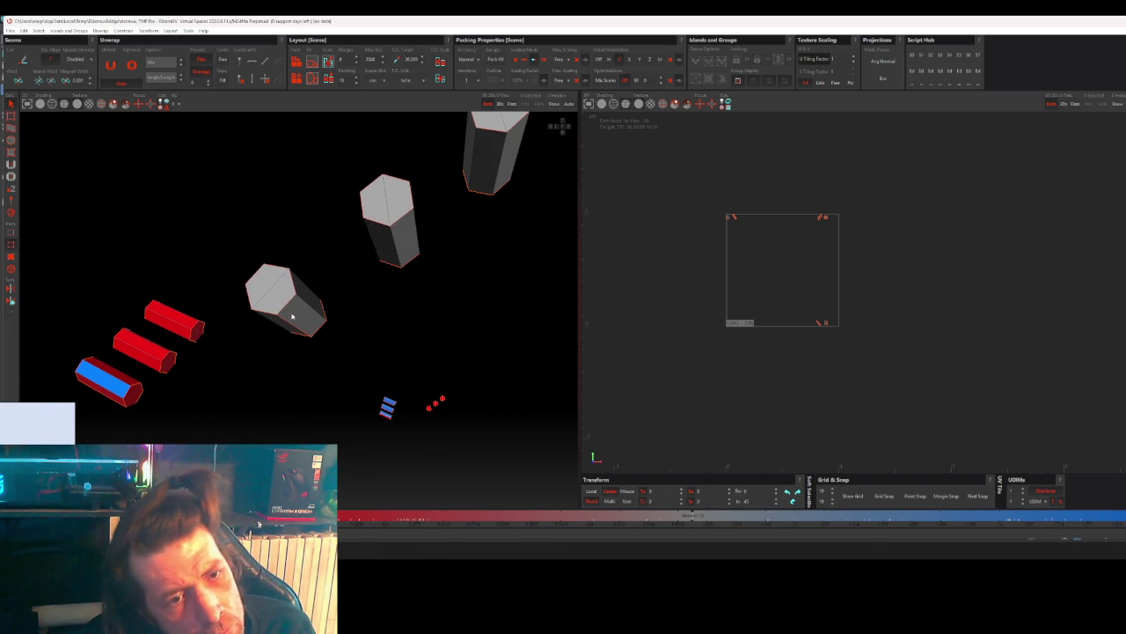
click(301, 315)
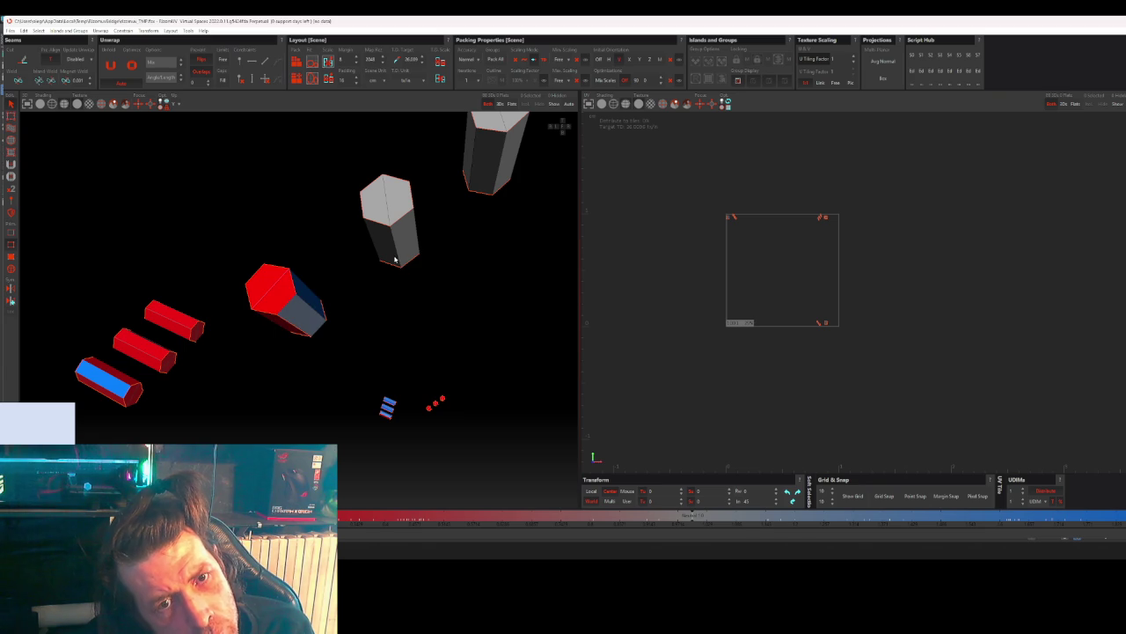
click(406, 227)
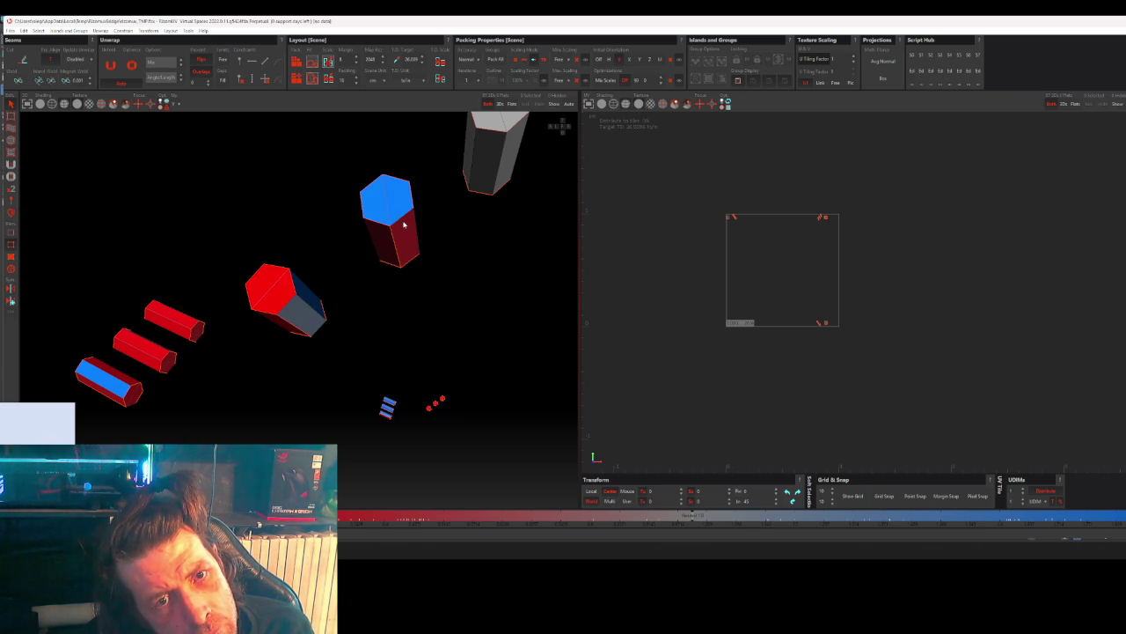
middle_drag(432, 263, 440, 221)
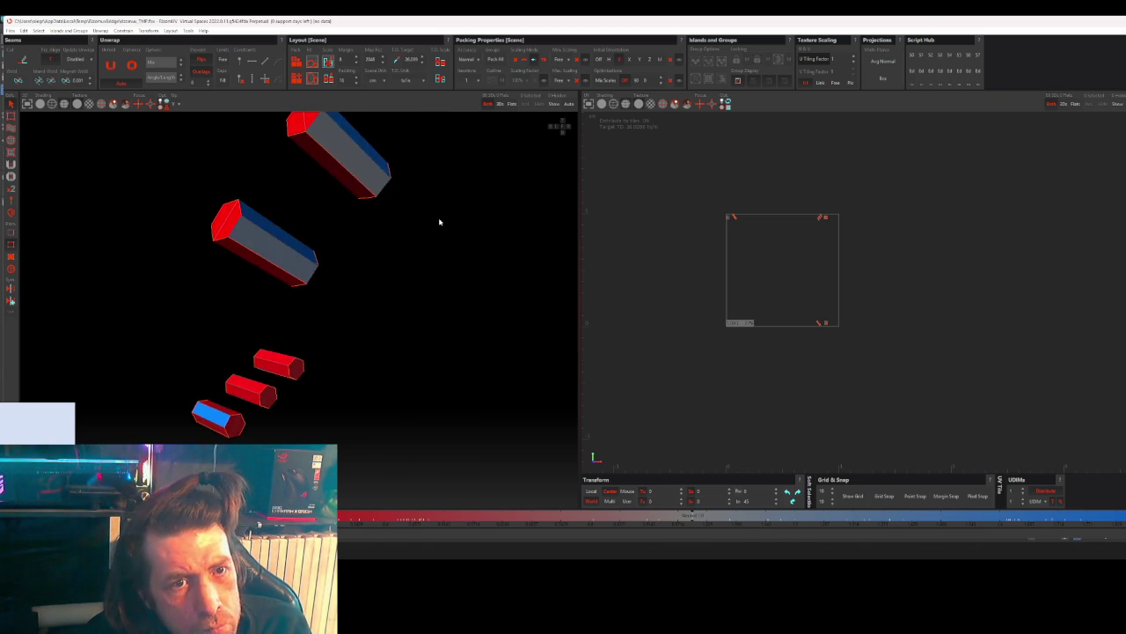
- Add the last grey hexagonal piece to the selection and zoom out to show all pieces
scroll(350, 282, up, 3)
mouse_move(351, 282)
middle_down()
mouse_move(359, 303)
mouse_move(405, 252)
mouse_move(365, 304)
middle_up()
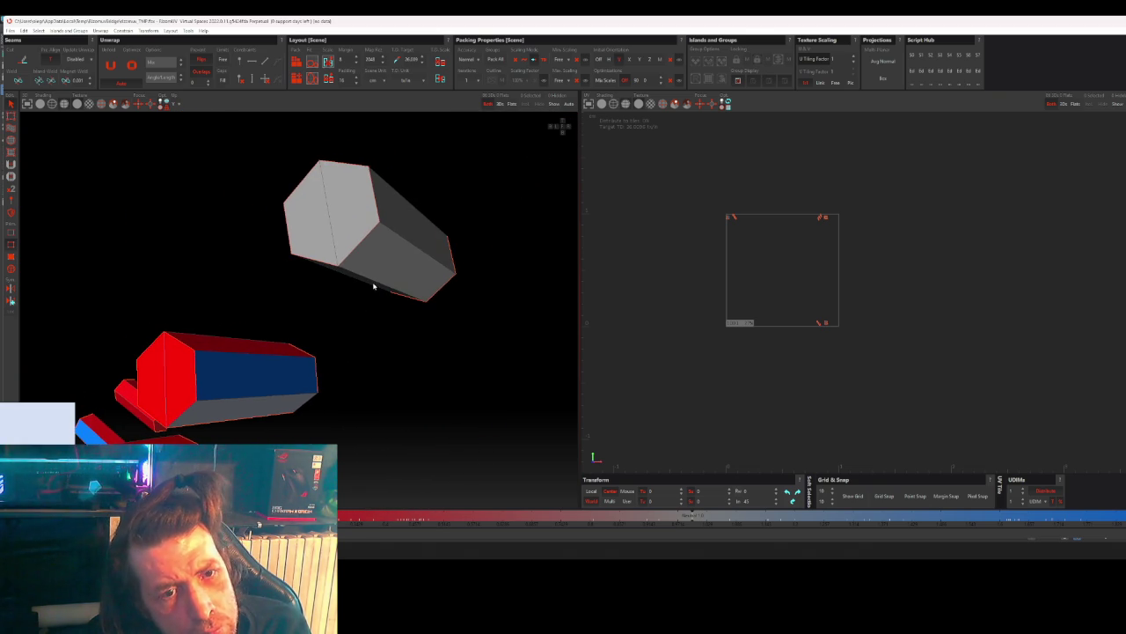
click(380, 256)
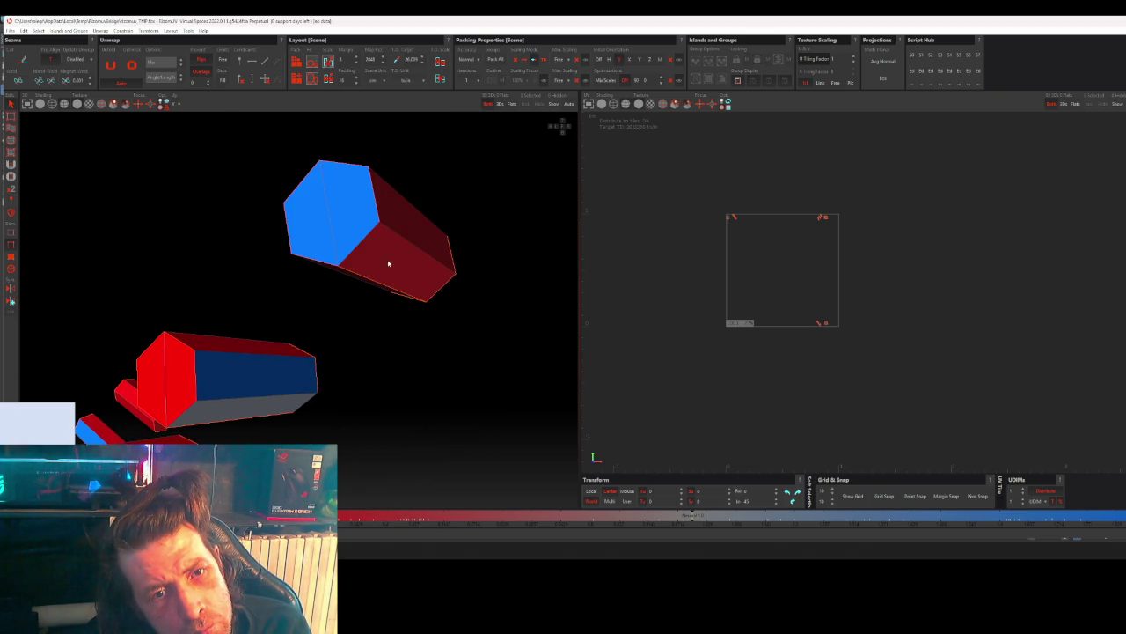
scroll(442, 290, down, 5)
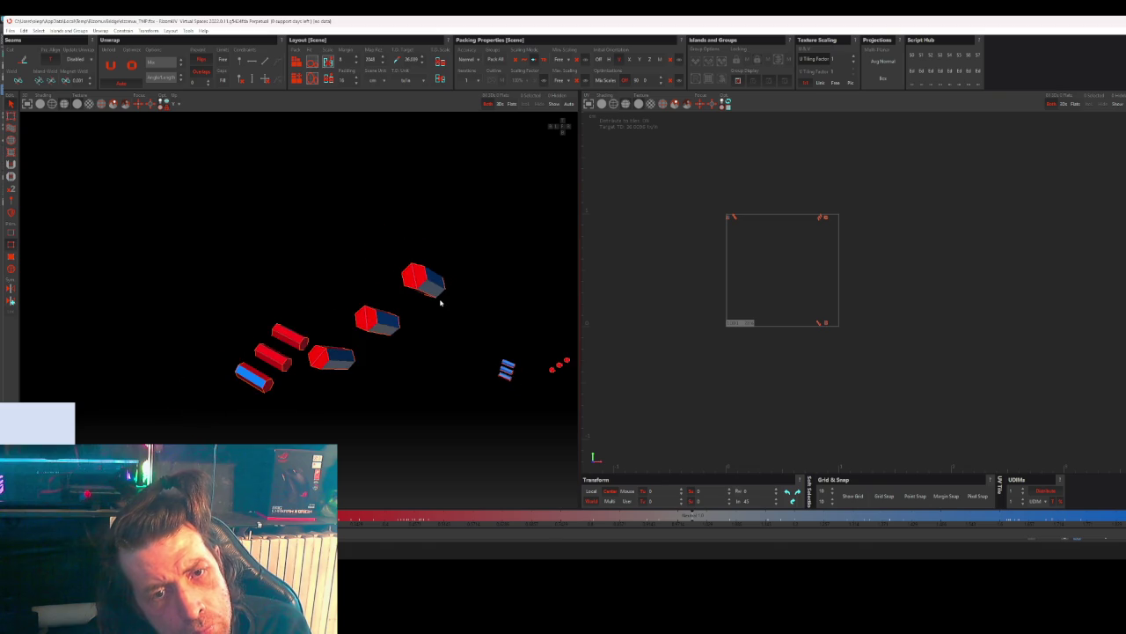
scroll(456, 357, down, 3)
mouse_move(452, 365)
middle_down()
mouse_move(349, 332)
mouse_move(413, 339)
mouse_move(324, 308)
mouse_move(337, 344)
middle_up()
scroll(338, 345, up, 3)
scroll(338, 345, down, 5)
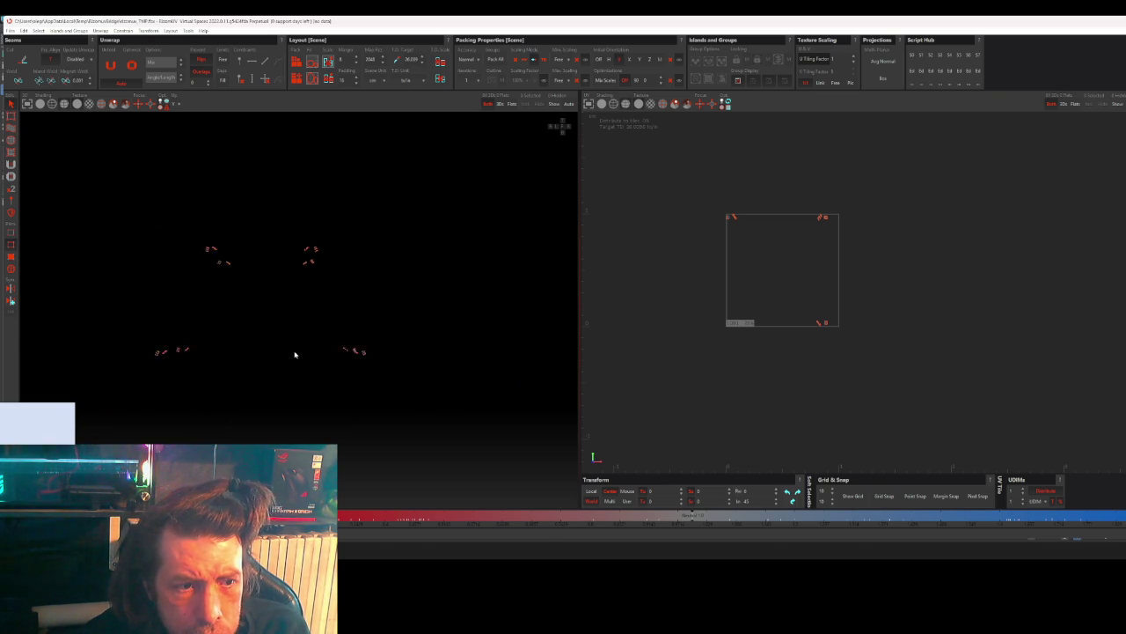
- Clear the selection, then select the top and middle hexagonal bolt pieces
mouse_move(365, 336)
middle_down()
mouse_move(352, 284)
mouse_move(490, 296)
mouse_move(442, 303)
mouse_move(423, 334)
mouse_move(405, 297)
mouse_move(363, 296)
middle_up()
scroll(322, 290, up, 2)
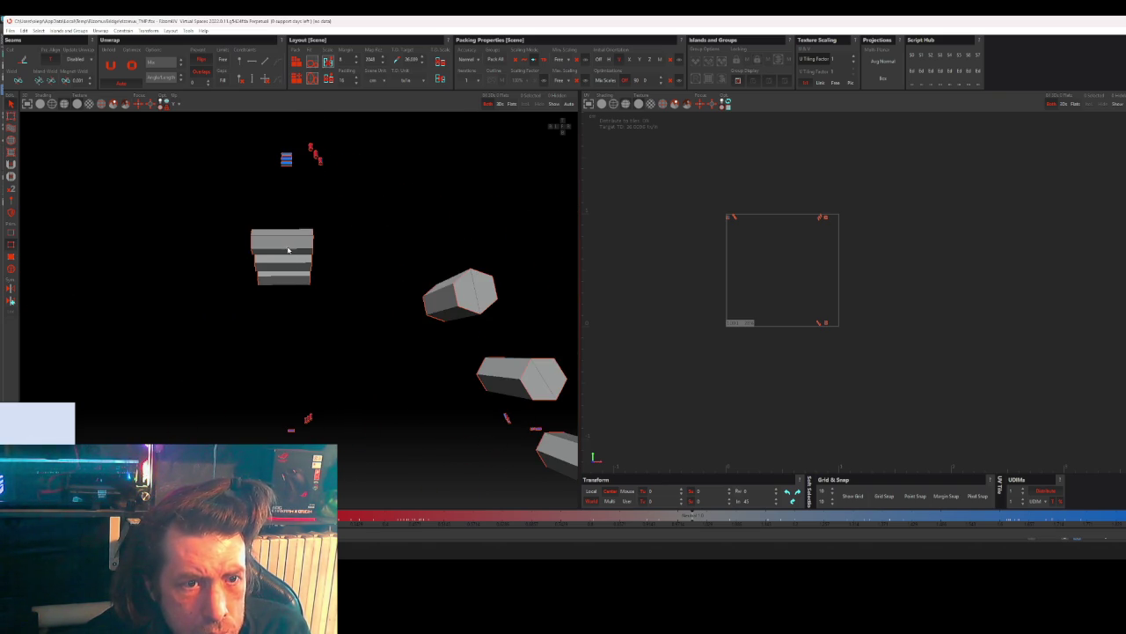
middle_drag(292, 258, 344, 252)
scroll(308, 247, up, 2)
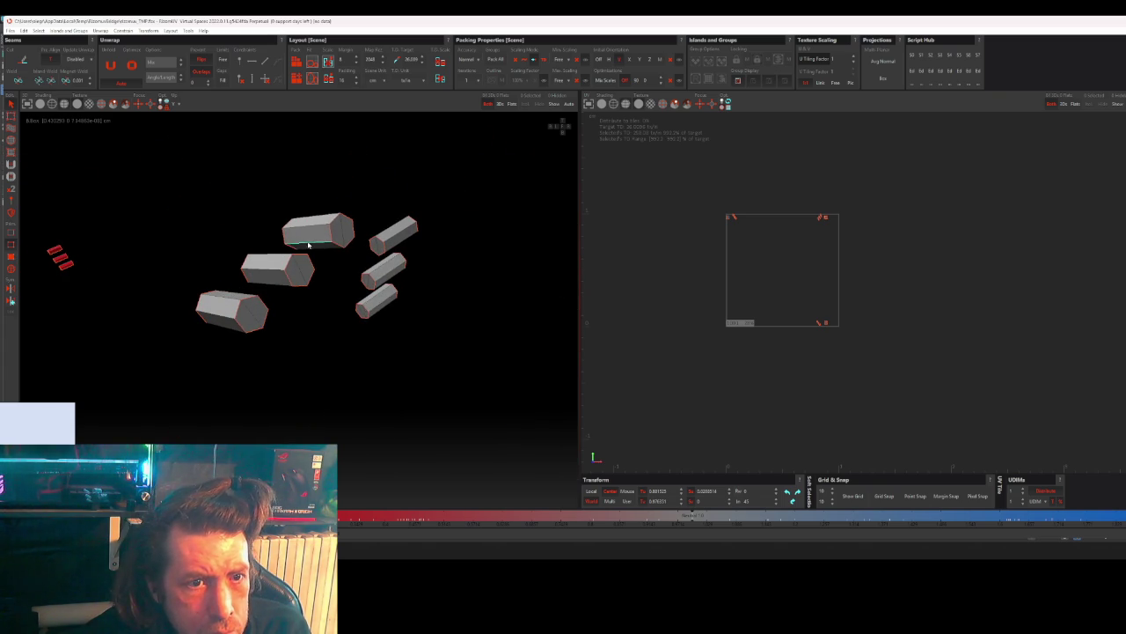
scroll(309, 247, up, 2)
click(337, 229)
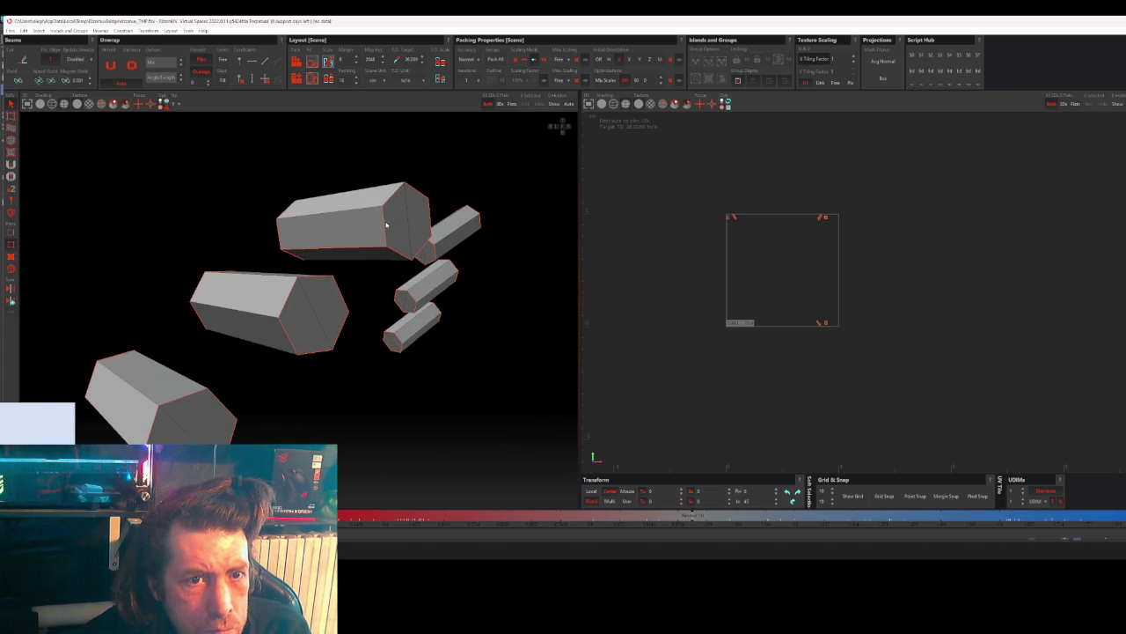
click(349, 228)
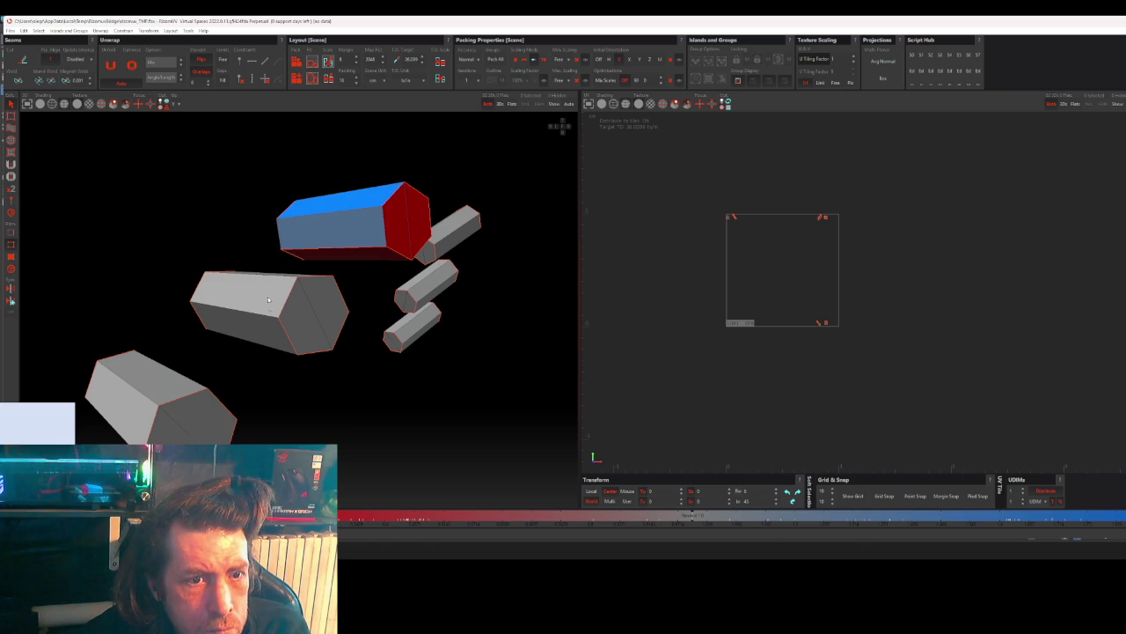
click(291, 337)
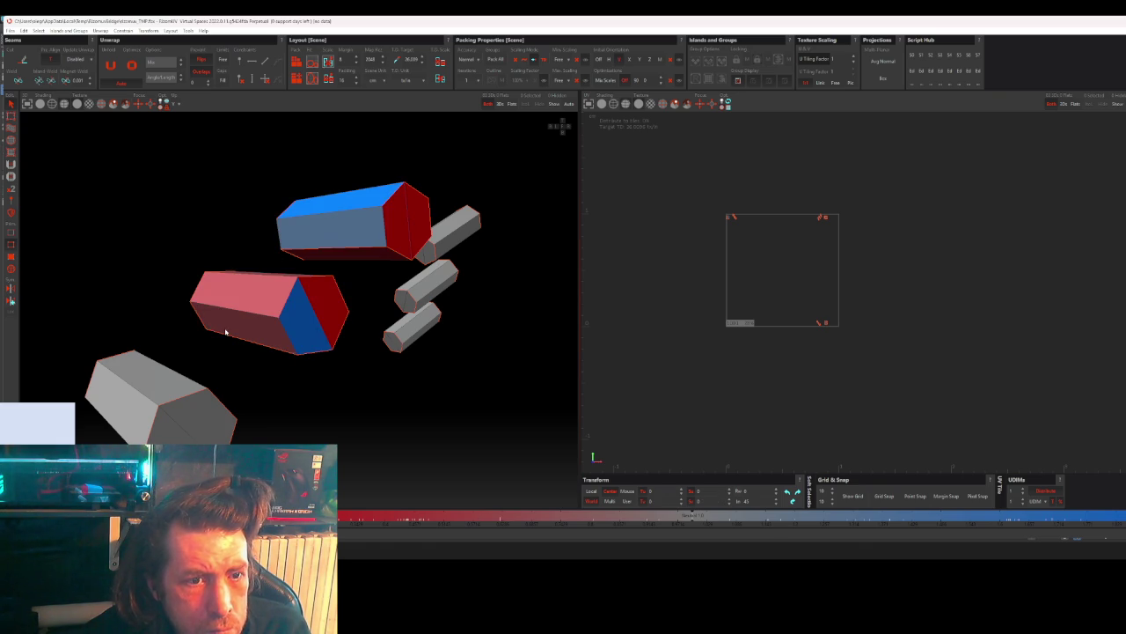
- Add the large grey, upper long, dark grey and remaining grey hexagonal pieces
alt+drag(198, 318, 246, 388)
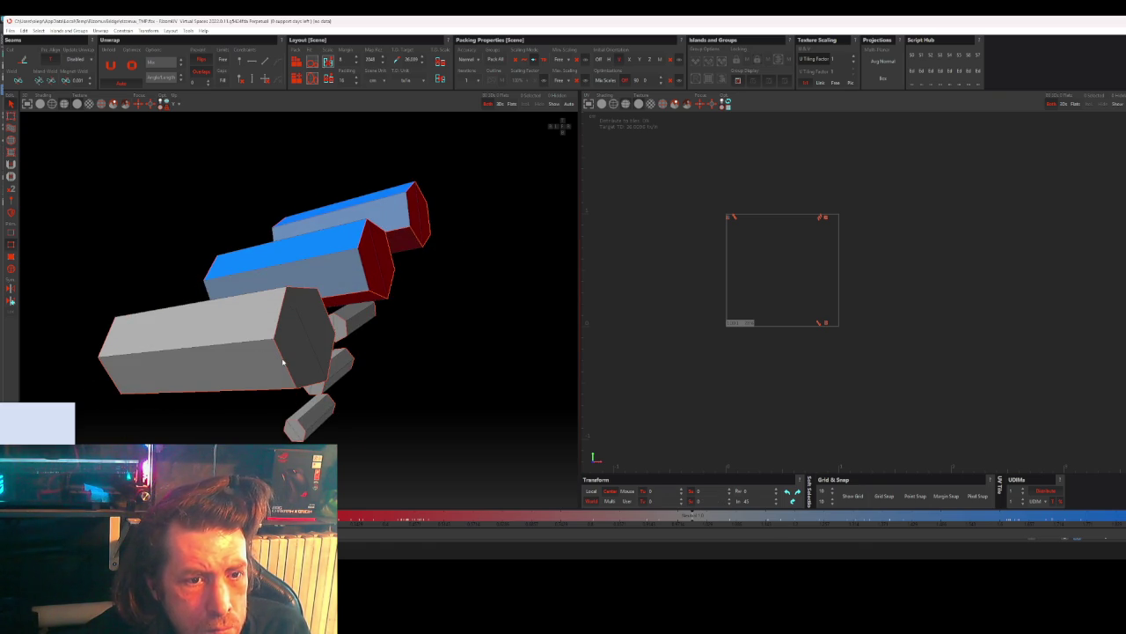
click(246, 369)
mouse_move(107, 379)
alt+mouse_down()
mouse_move(244, 385)
mouse_move(148, 401)
mouse_move(269, 372)
alt+mouse_up()
scroll(132, 387, down, 3)
scroll(296, 334, up, 3)
scroll(296, 313, up, 2)
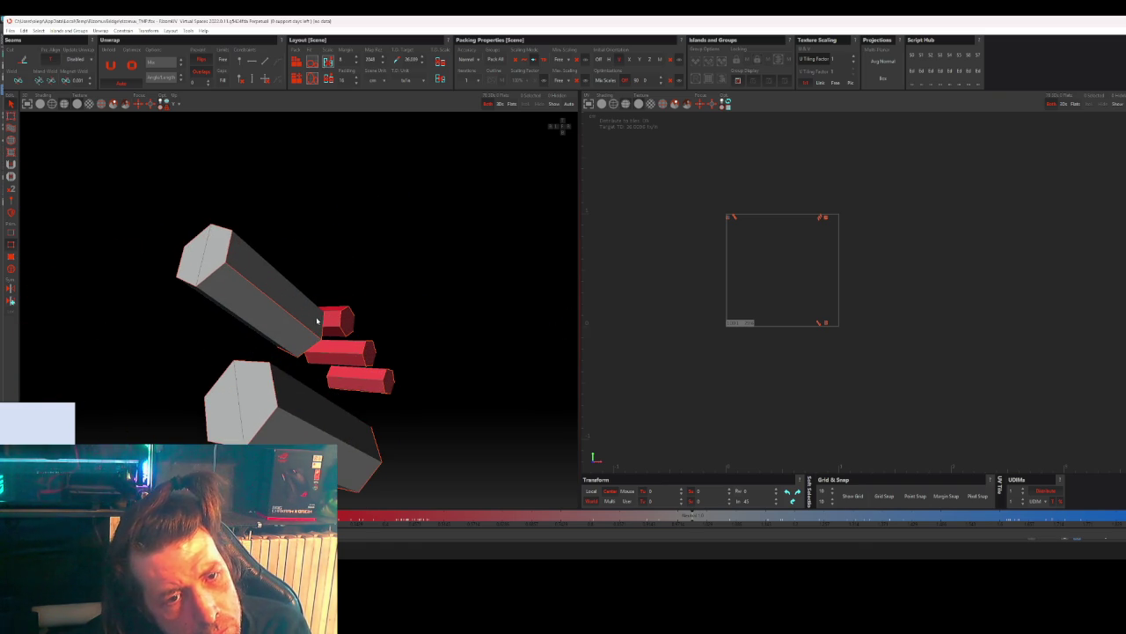
shift+click(229, 248)
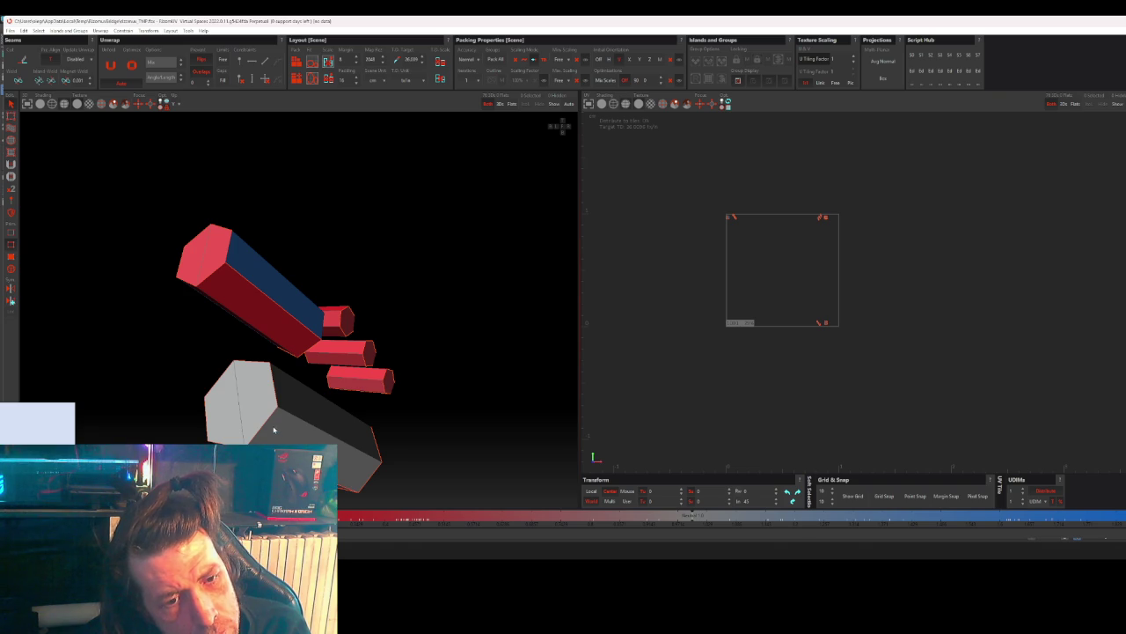
shift+click(267, 424)
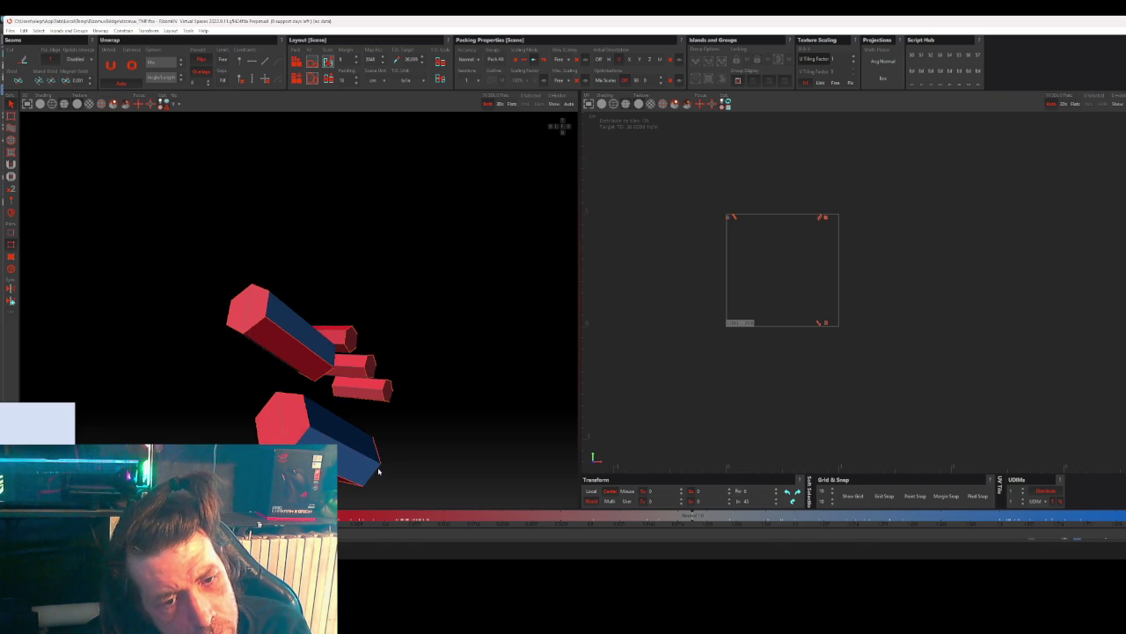
alt+drag(372, 482, 300, 413)
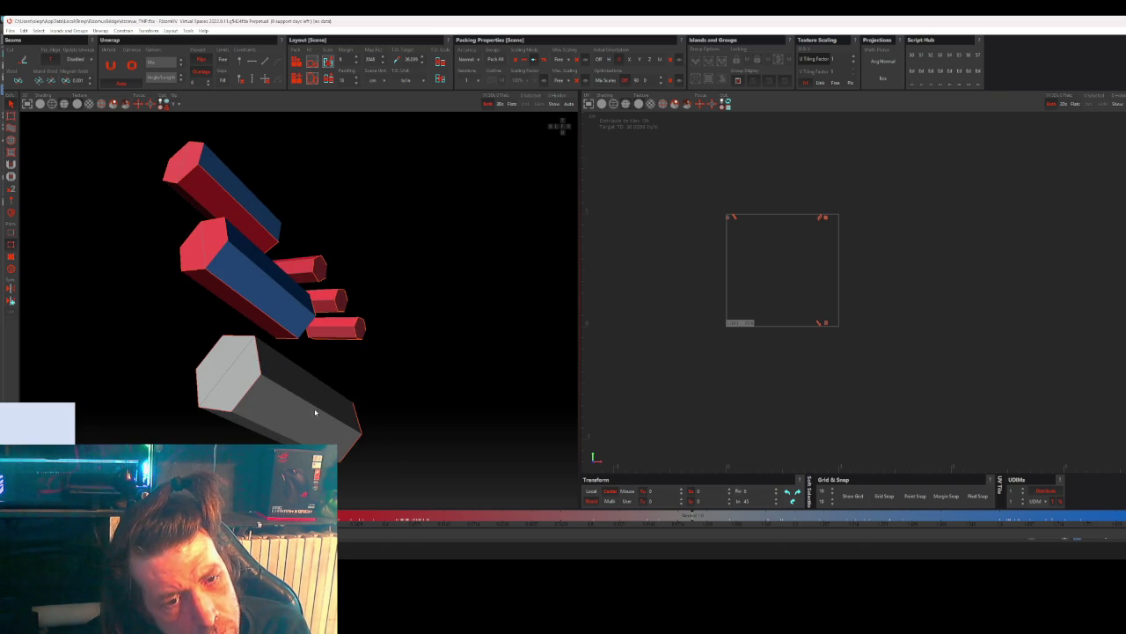
shift+click(273, 368)
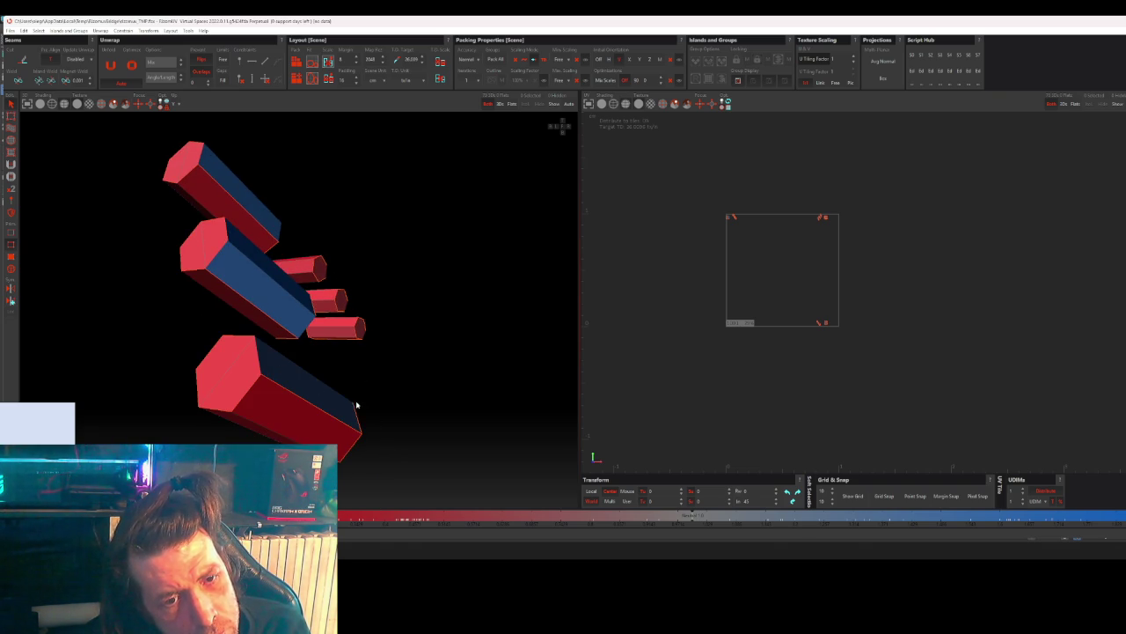
- Frame the selected bolt pieces and orbit around them to check for missed ones
key(f)
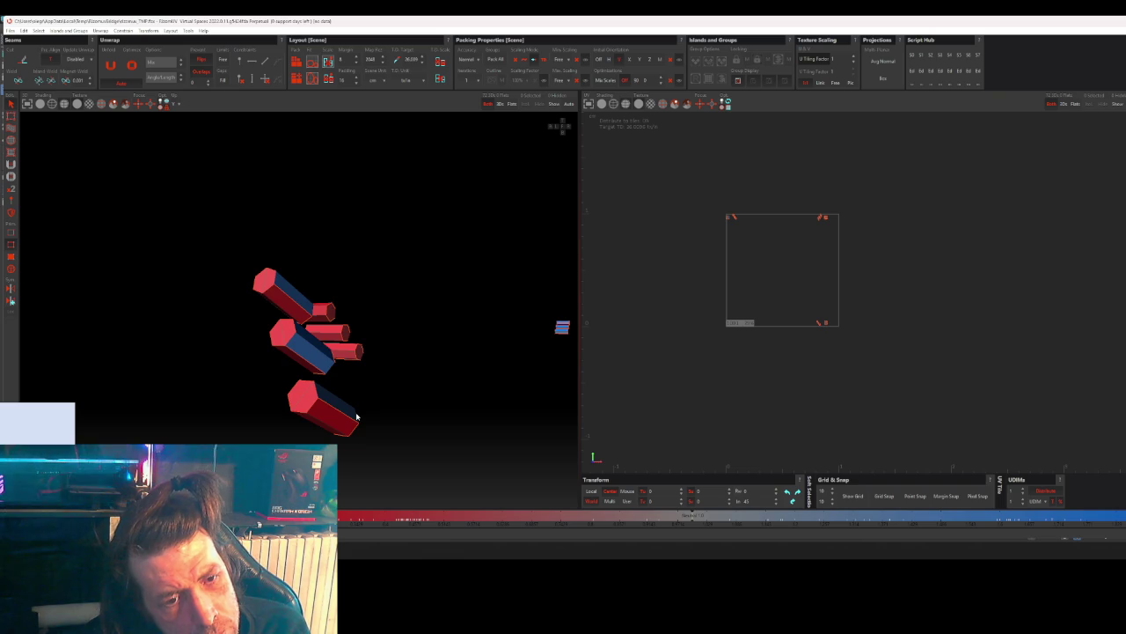
scroll(322, 409, down, 2)
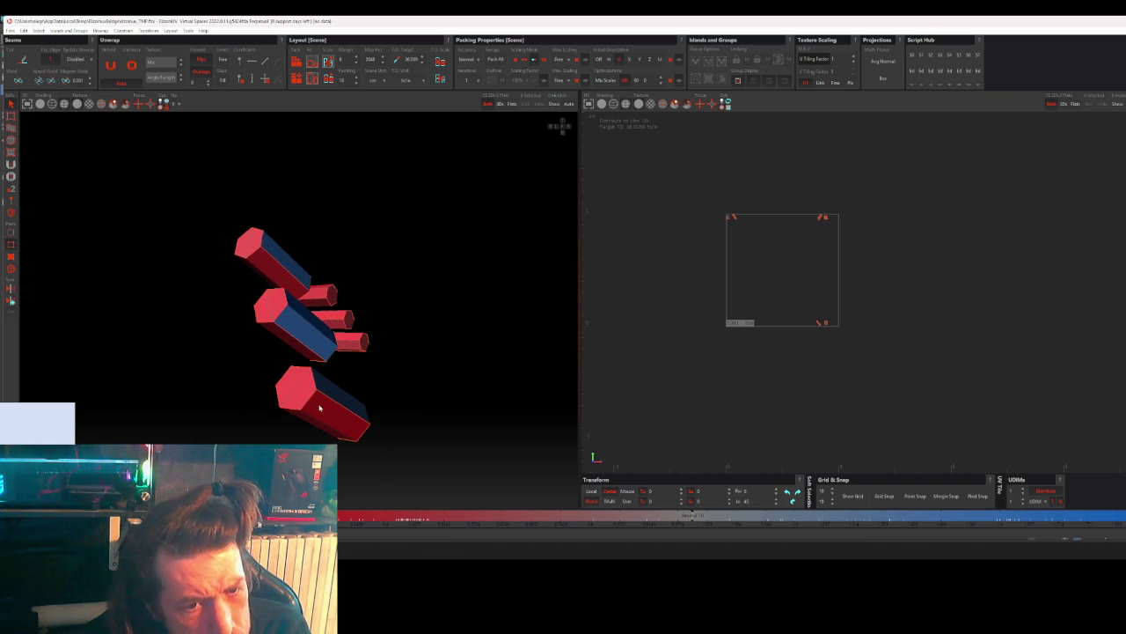
scroll(336, 405, down, 2)
scroll(336, 406, down, 2)
mouse_move(445, 403)
middle_down()
mouse_move(370, 375)
mouse_move(373, 358)
mouse_move(490, 372)
mouse_move(194, 387)
mouse_move(346, 377)
middle_up()
mouse_move(309, 416)
middle_down()
mouse_move(360, 378)
mouse_move(332, 294)
mouse_move(269, 352)
mouse_move(267, 343)
mouse_move(222, 344)
middle_up()
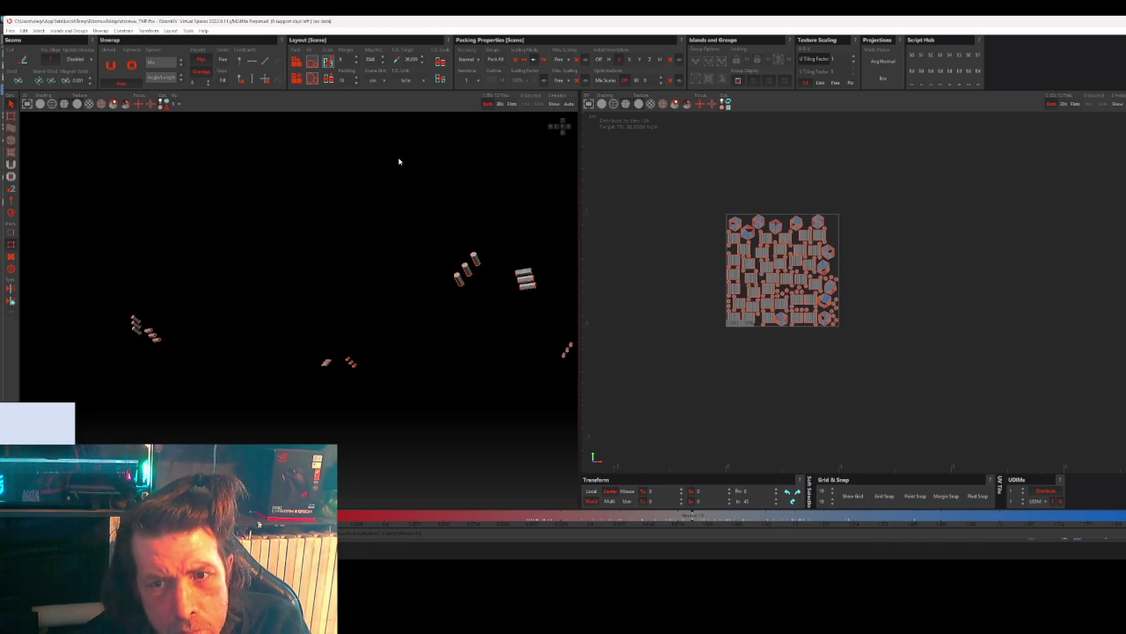
- Frame the top-left hexagonal island's prism and inspect its bottom edge and end cap
scroll(687, 232, up, 3)
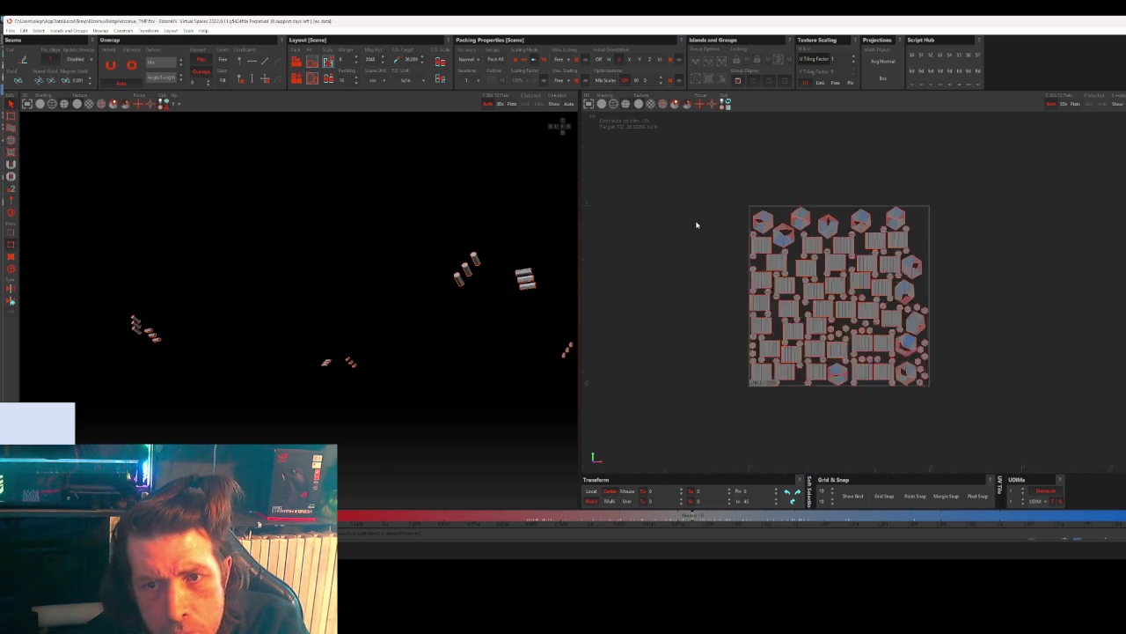
click(783, 225)
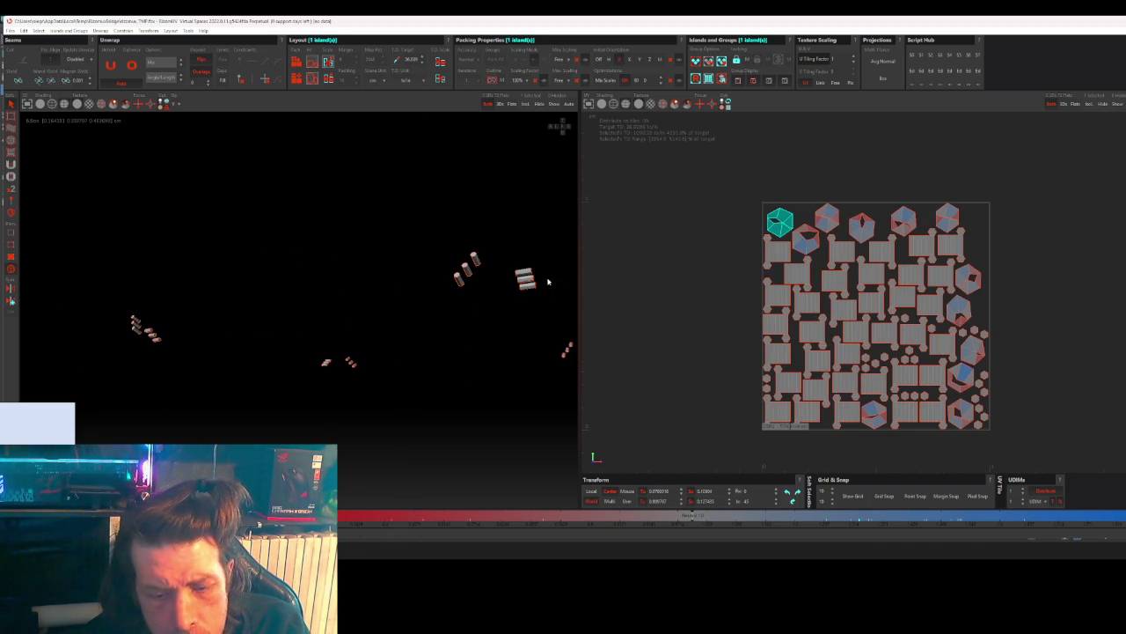
key(f)
mouse_move(393, 311)
middle_down()
mouse_move(327, 338)
mouse_move(348, 282)
mouse_move(304, 349)
mouse_move(414, 370)
mouse_move(448, 332)
mouse_move(439, 347)
mouse_move(415, 340)
mouse_move(398, 385)
mouse_move(370, 365)
middle_up()
click(352, 361)
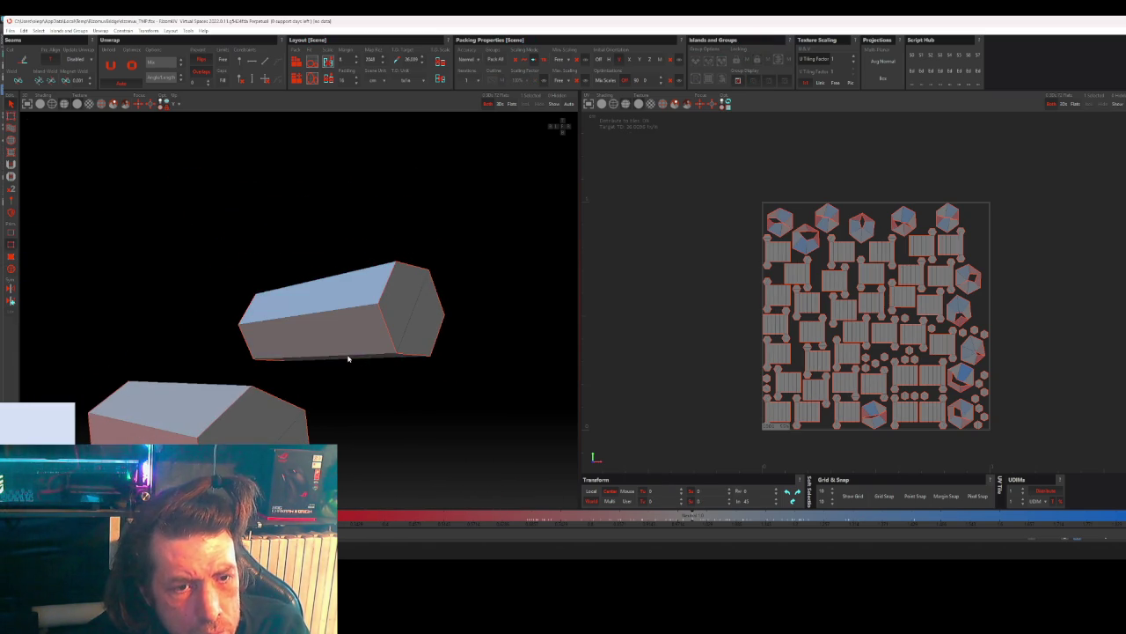
click(348, 358)
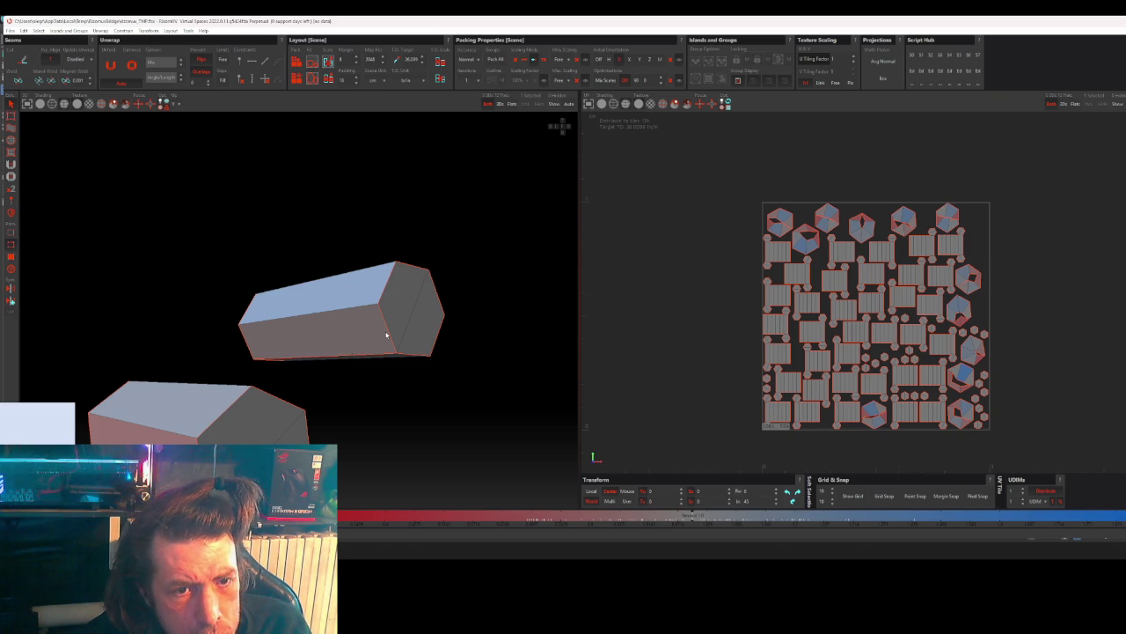
click(385, 335)
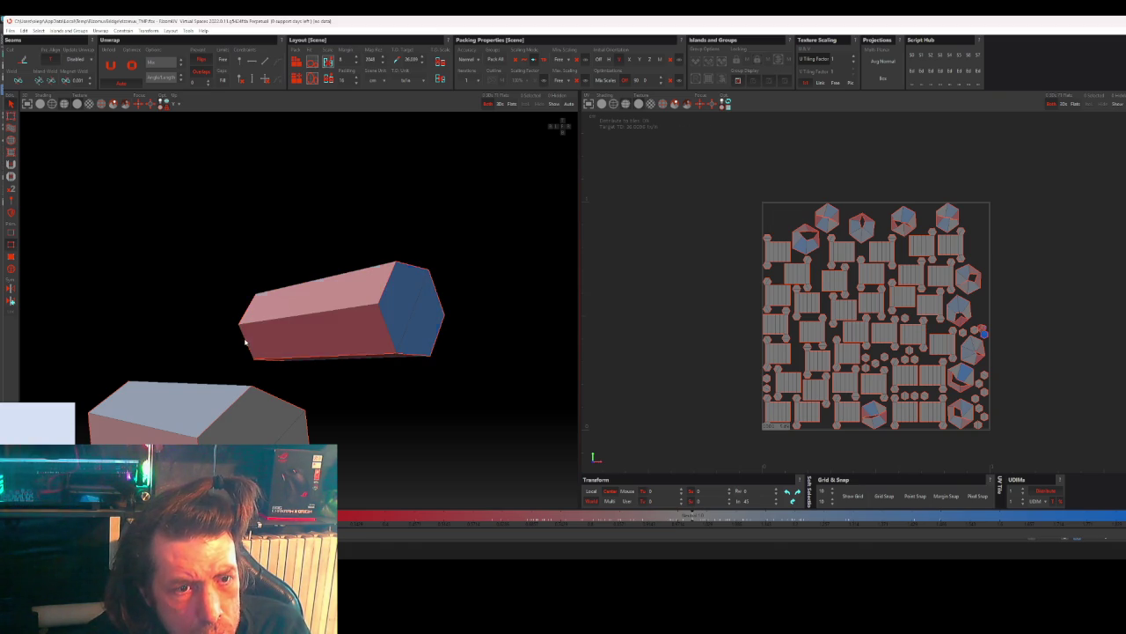
- Inspect the faces where the two prisms meet, then repack all UV islands
scroll(348, 394, up, 3)
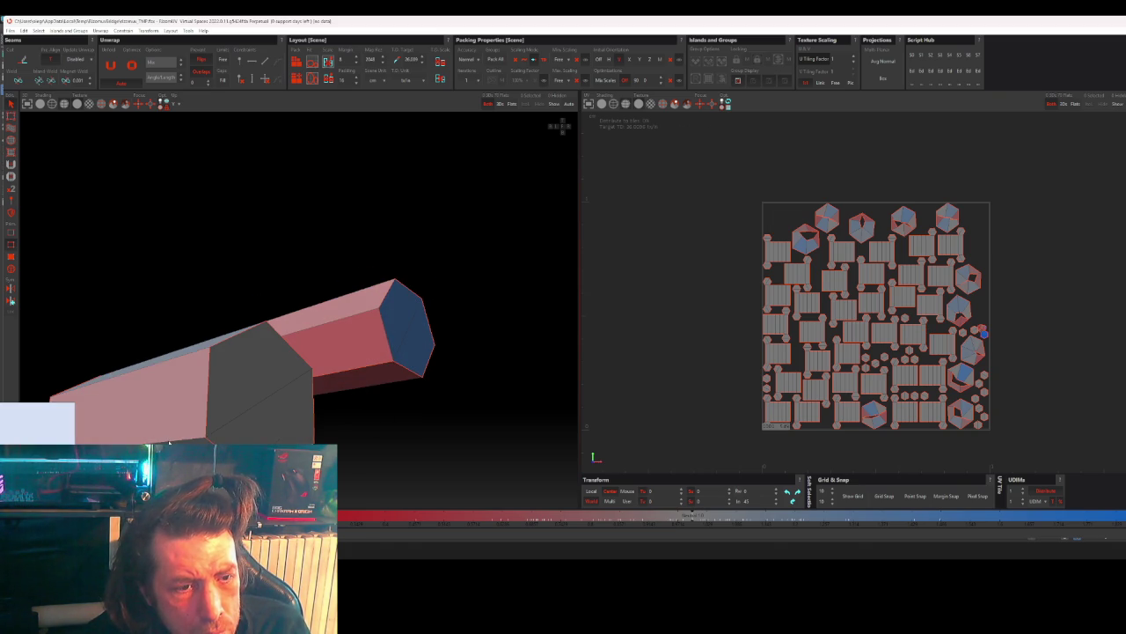
click(214, 403)
mouse_move(214, 405)
alt+mouse_down()
mouse_move(198, 420)
mouse_move(246, 410)
alt+mouse_up()
click(165, 425)
scroll(276, 359, up, 3)
scroll(229, 305, down, 3)
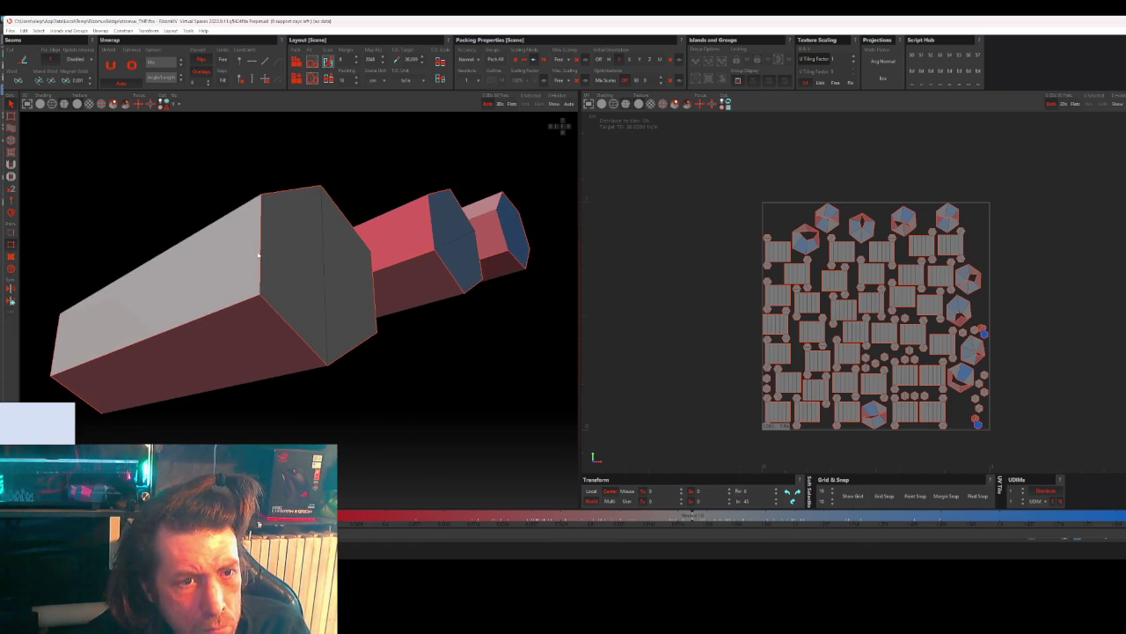
click(161, 292)
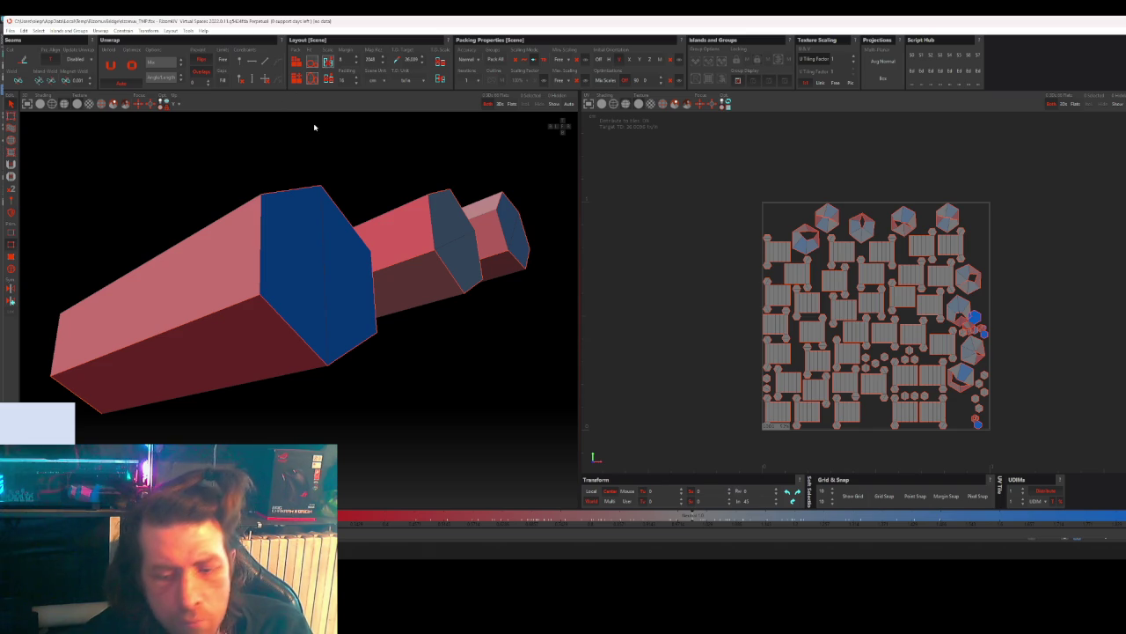
click(301, 67)
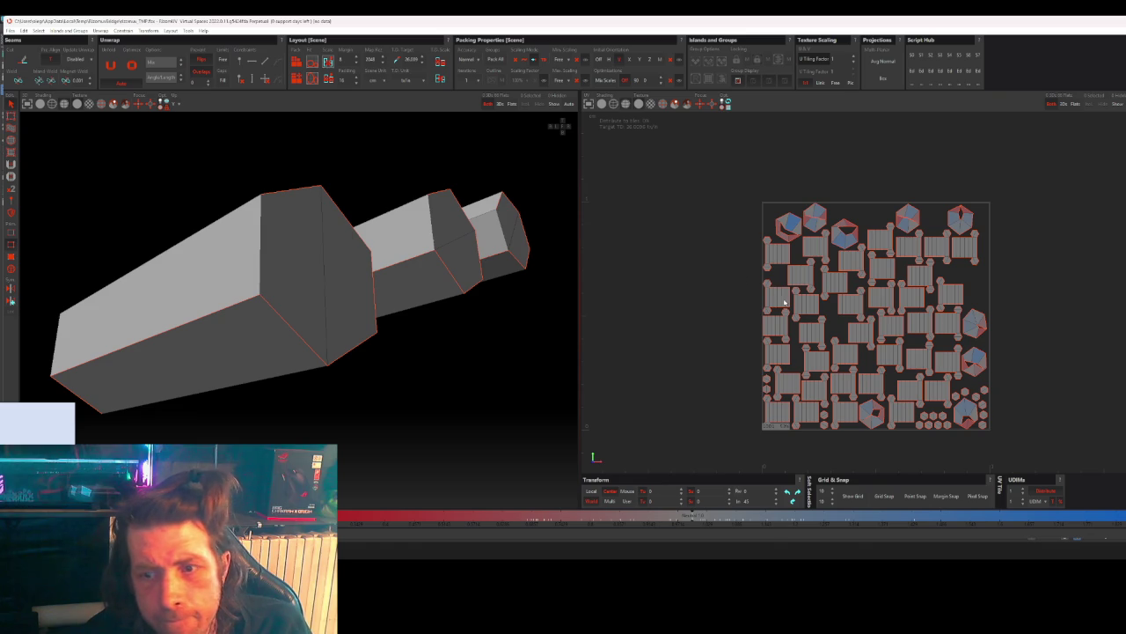
click(786, 227)
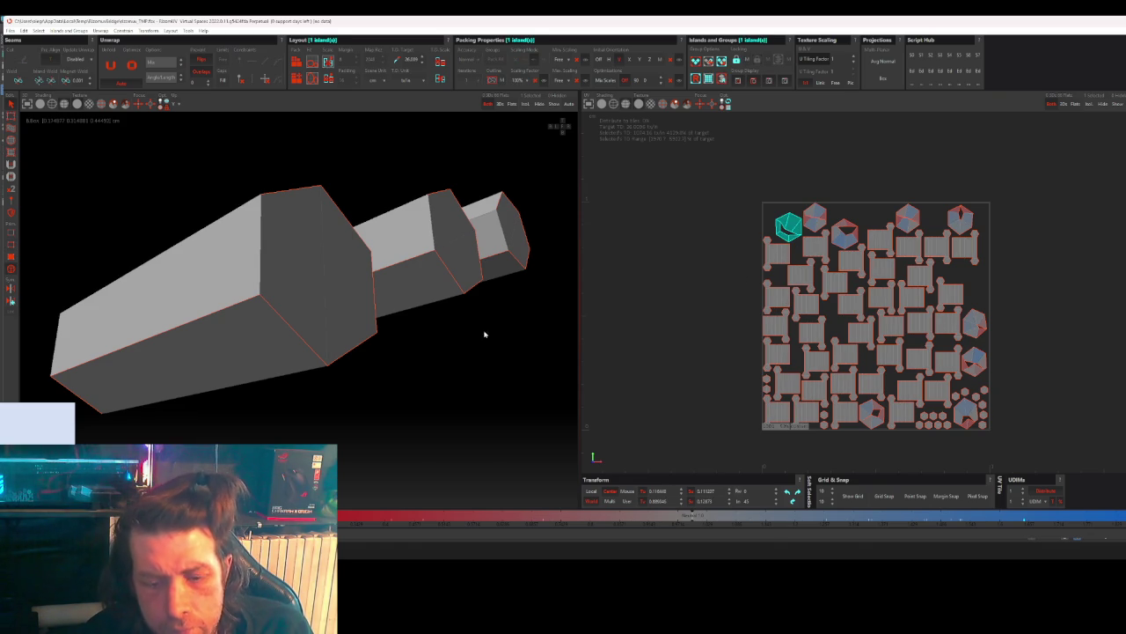
- Frame the selected hexagonal island's prism in 3D, then deselect it
key(f)
mouse_move(393, 340)
middle_down()
mouse_move(267, 388)
mouse_move(282, 340)
mouse_move(410, 312)
mouse_move(353, 264)
middle_up()
scroll(302, 372, down, 3)
scroll(291, 372, down, 2)
scroll(356, 263, up, 3)
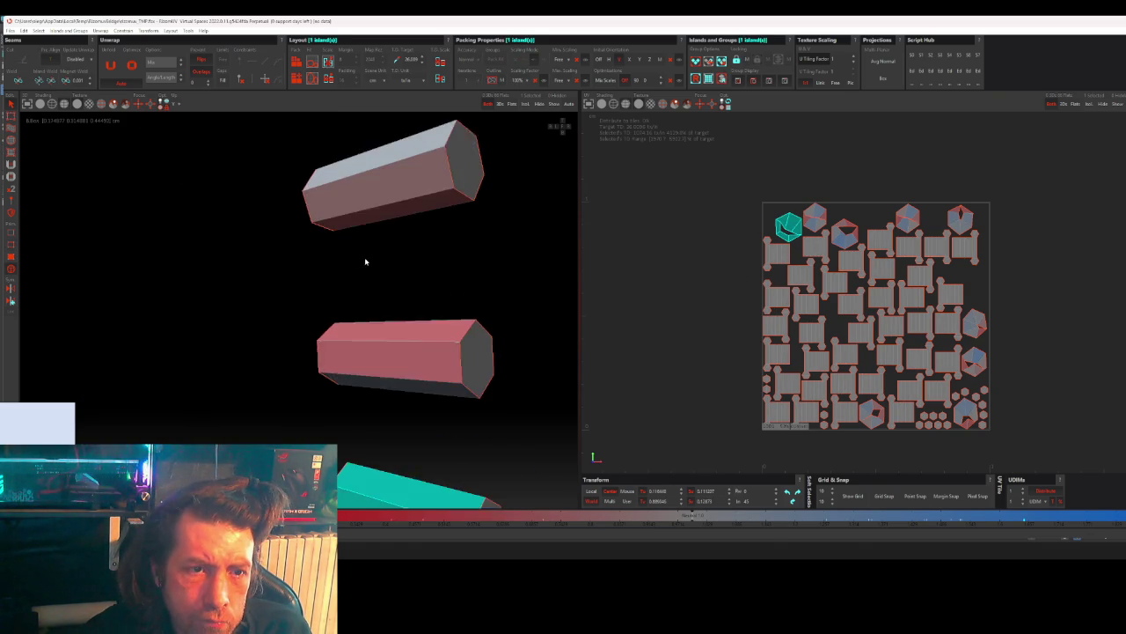
scroll(374, 211, up, 3)
key(F2)
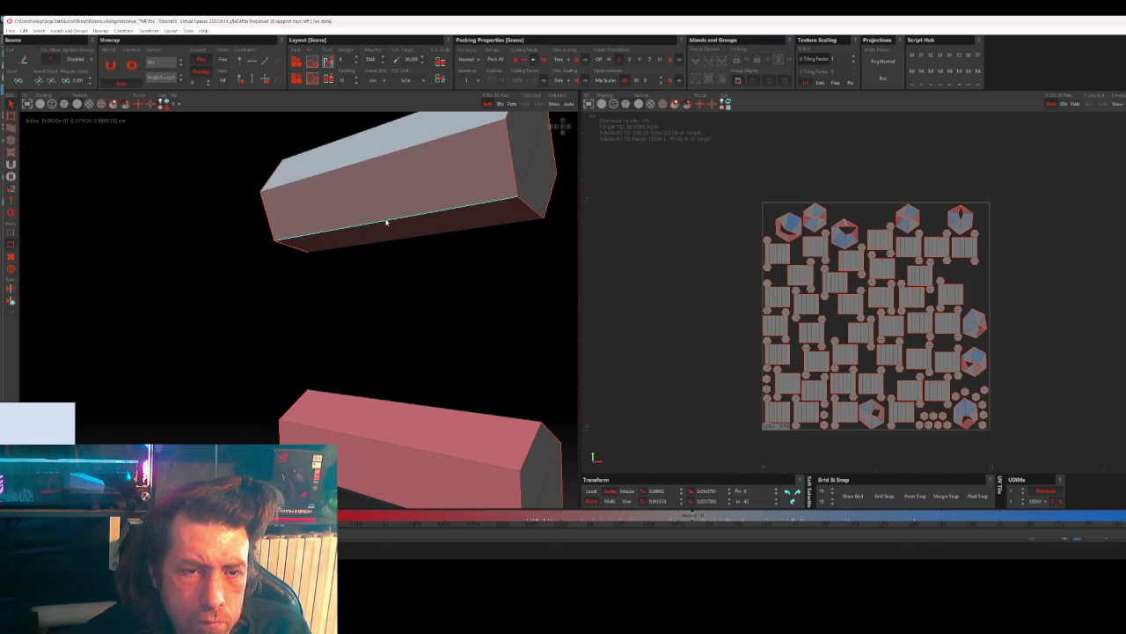
- Select the top prism's hexagonal end cap and move its UV island to the bottom-right
click(480, 204)
click(386, 192)
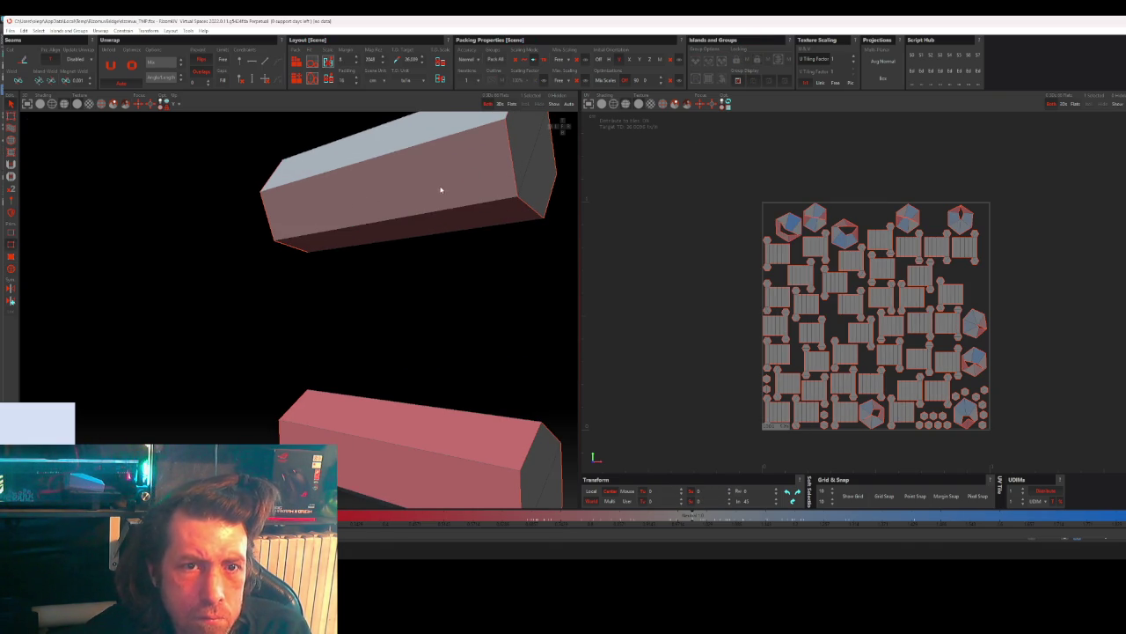
click(455, 213)
click(512, 170)
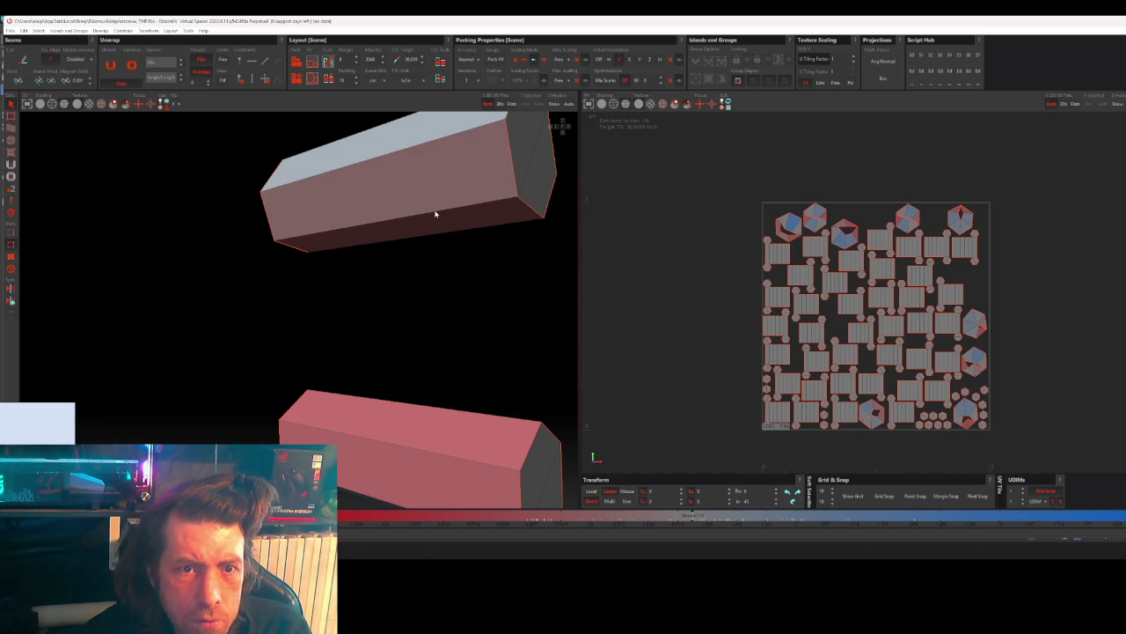
click(511, 163)
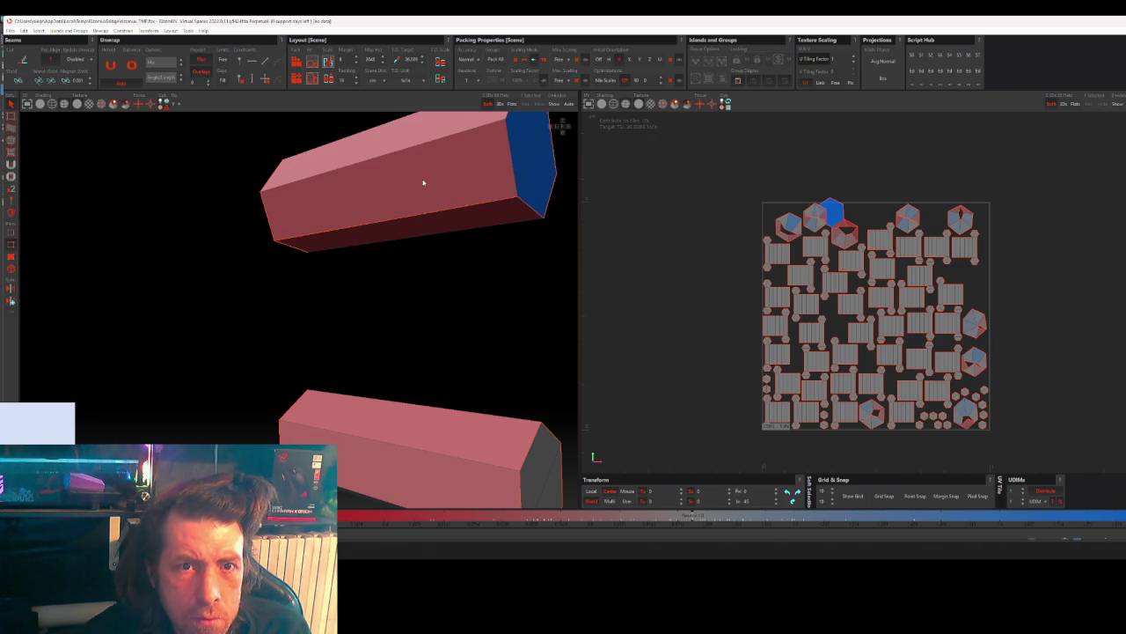
key(u)
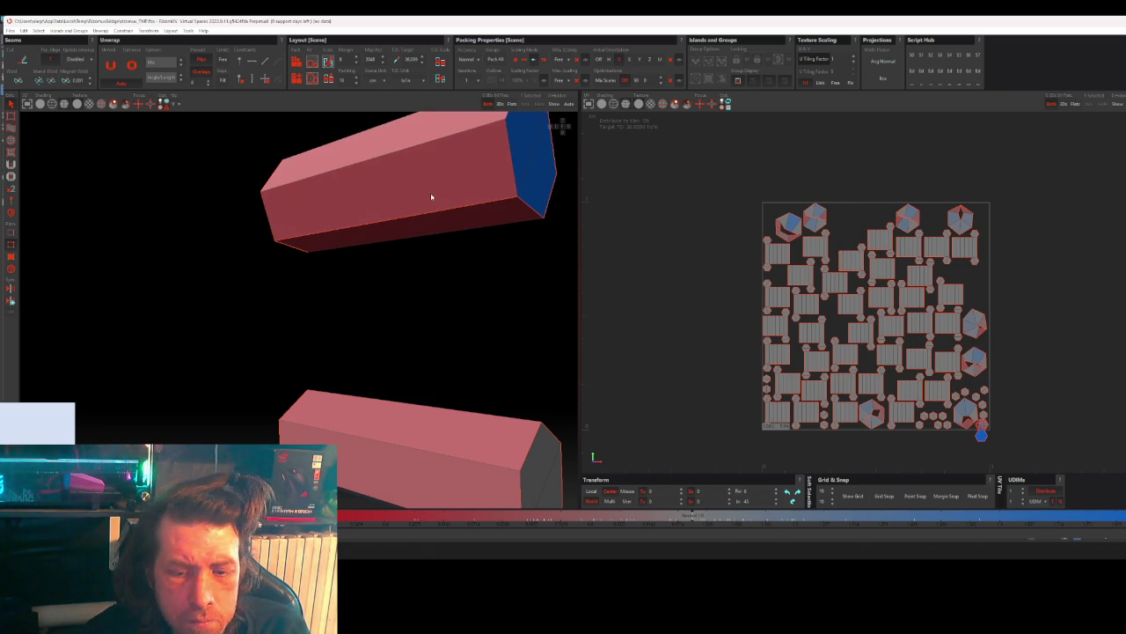
- Select another prism's end cap and move its UV island to the lower left
alt+drag(437, 328, 443, 311)
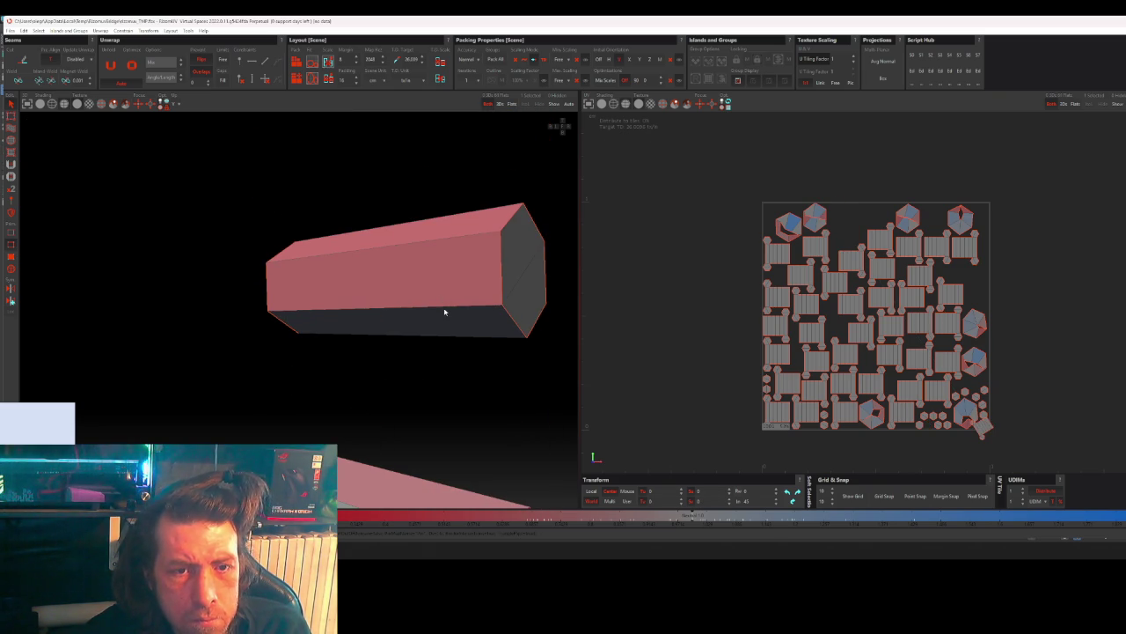
click(503, 280)
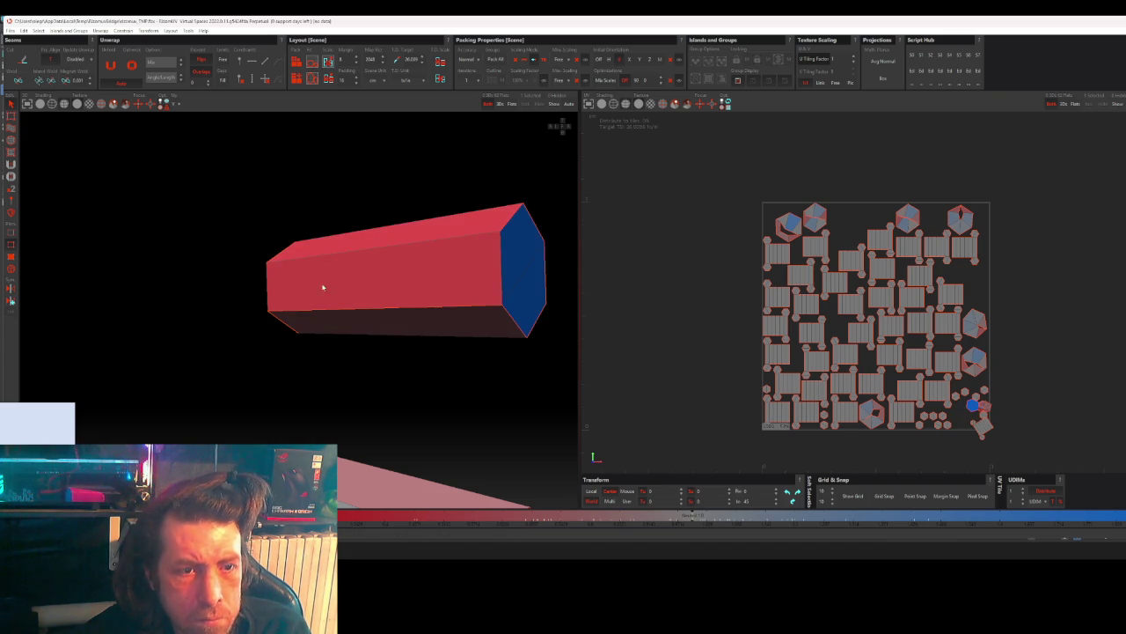
click(423, 388)
mouse_move(423, 387)
alt+mouse_down()
mouse_move(417, 301)
mouse_move(442, 293)
alt+mouse_up()
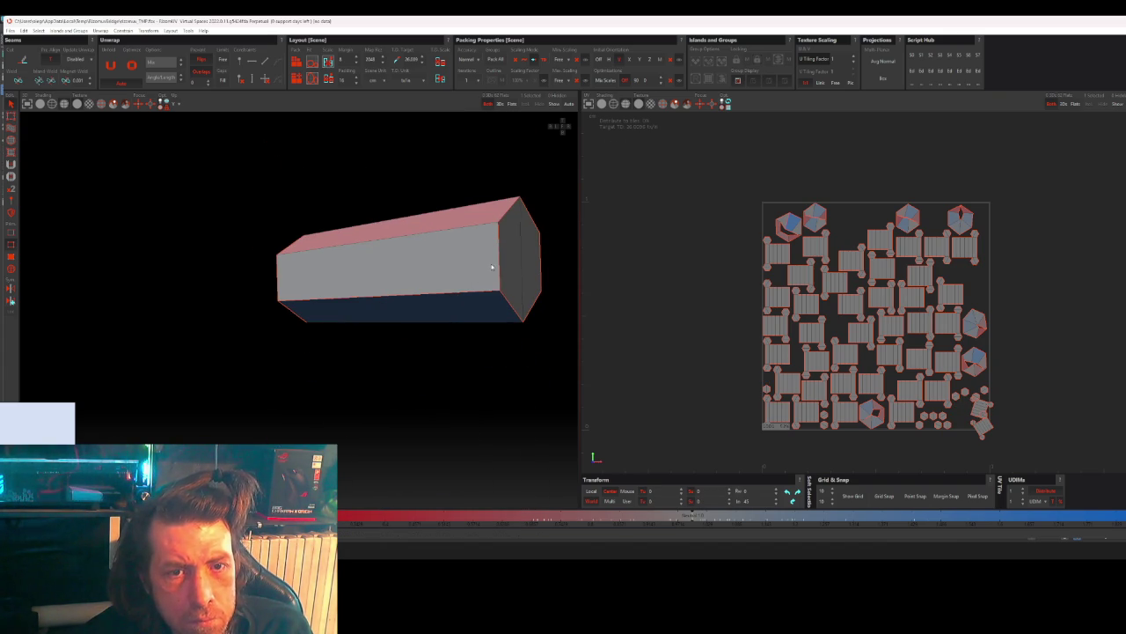
click(406, 280)
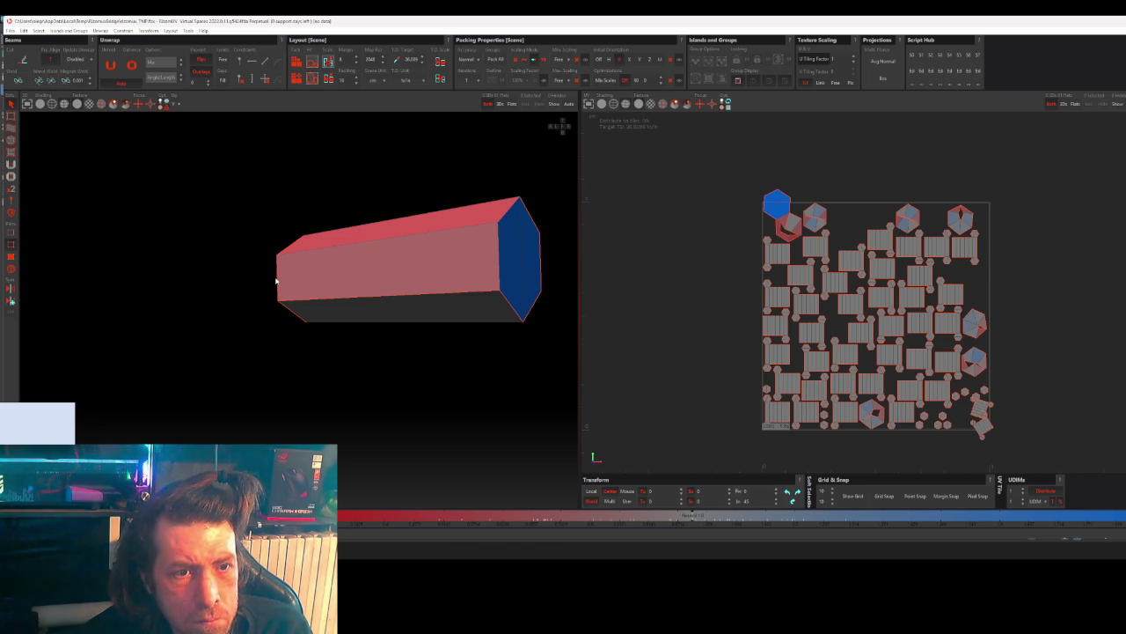
ctrl+click(380, 276)
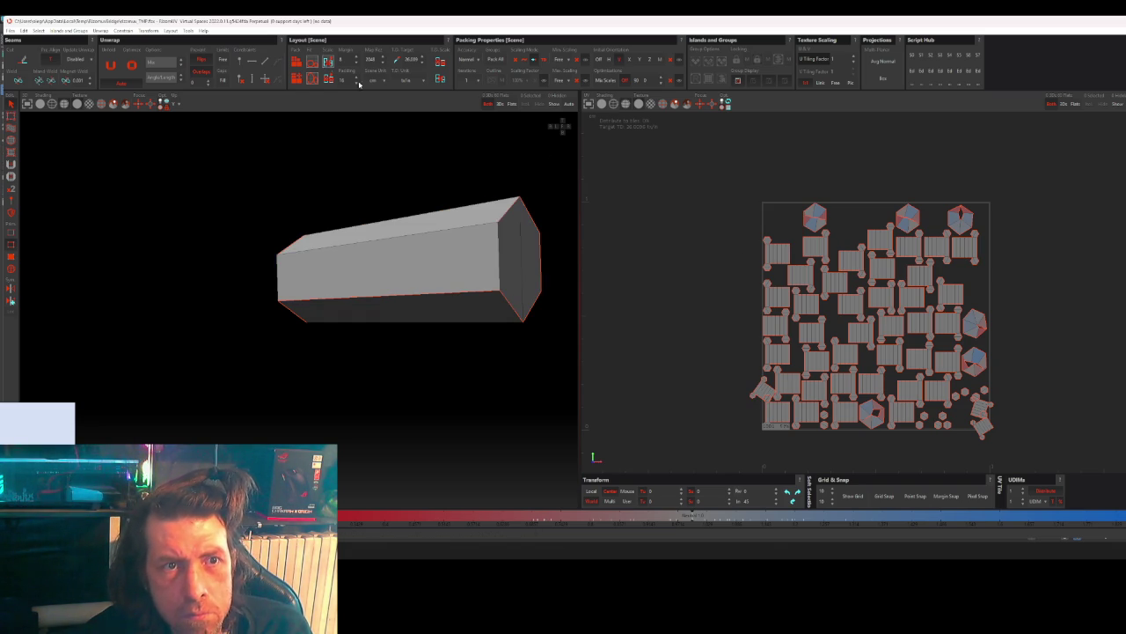
click(814, 215)
- Frame the prisms, clear the selection and repack all UV islands with Pack
key(f)
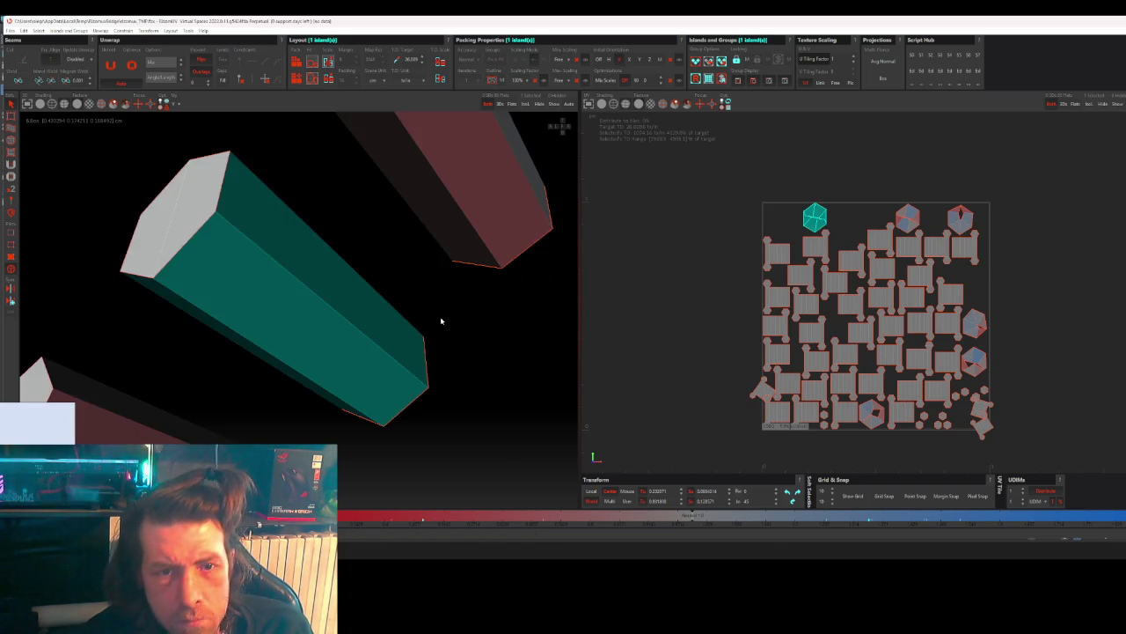
mouse_move(432, 325)
middle_down()
mouse_move(540, 370)
mouse_move(276, 220)
middle_up()
key(Escape)
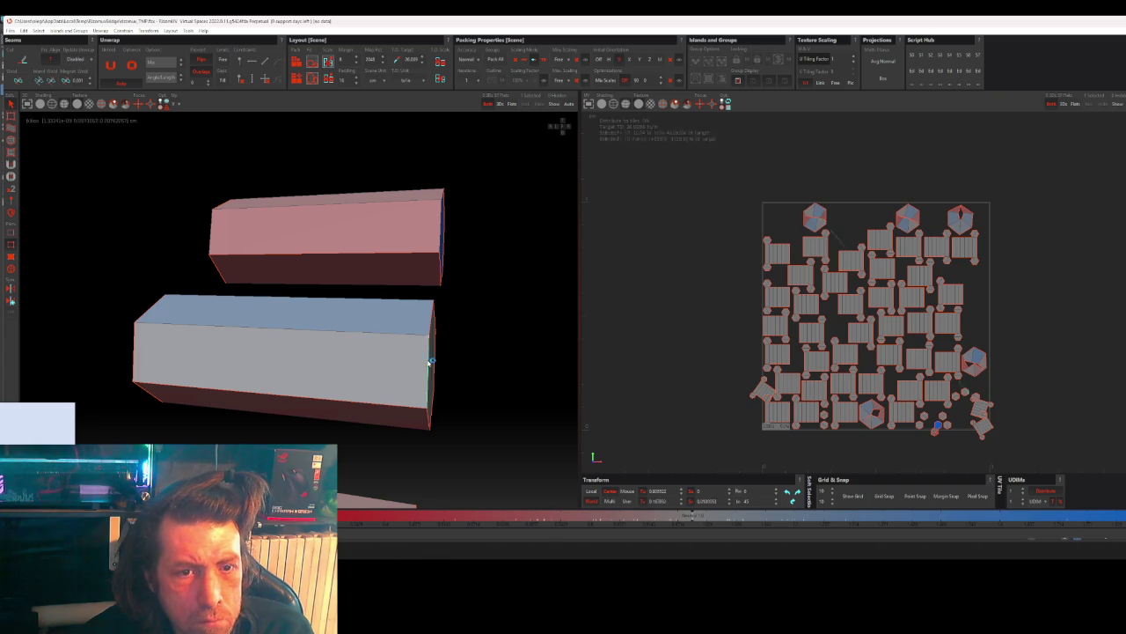
mouse_move(135, 352)
middle_down()
mouse_move(246, 378)
mouse_move(259, 307)
mouse_move(297, 325)
middle_up()
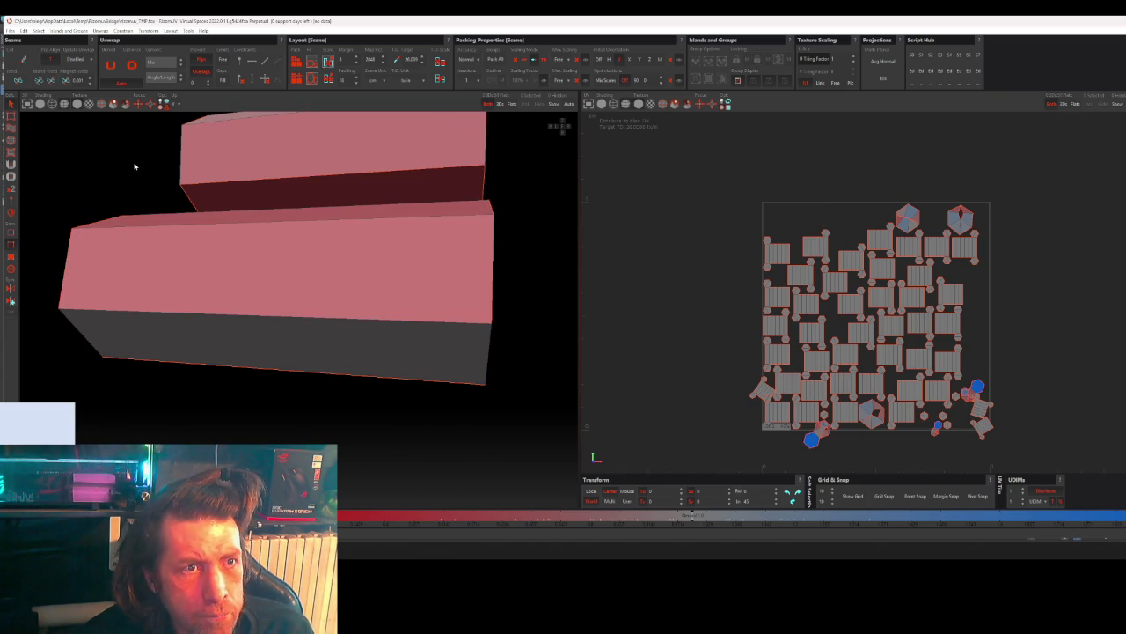
click(293, 63)
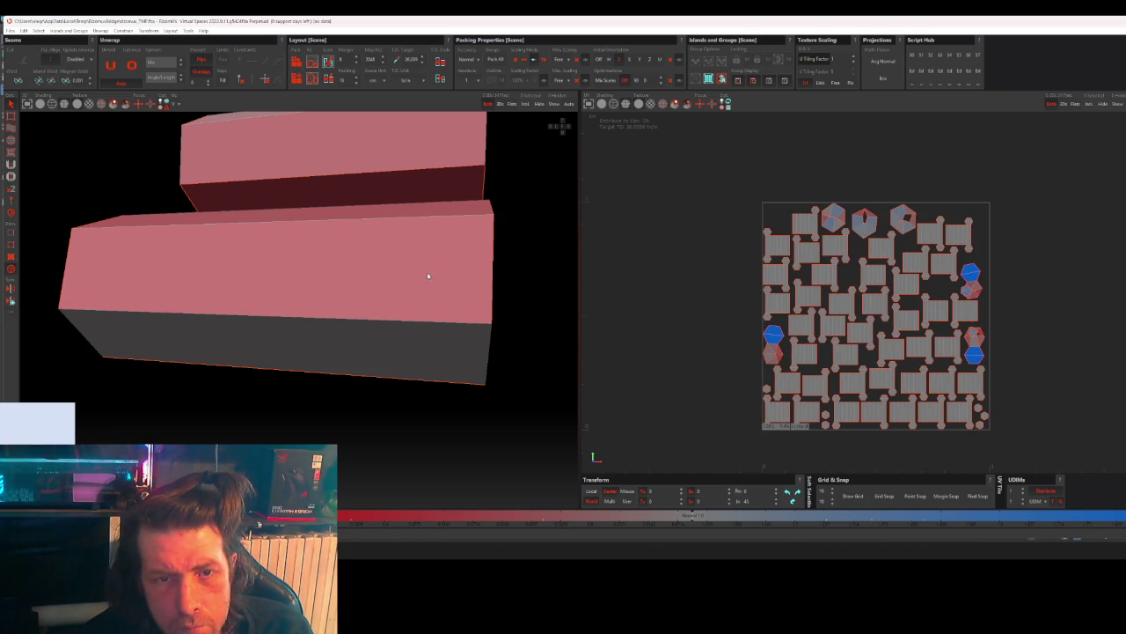
middle_drag(367, 206, 336, 282)
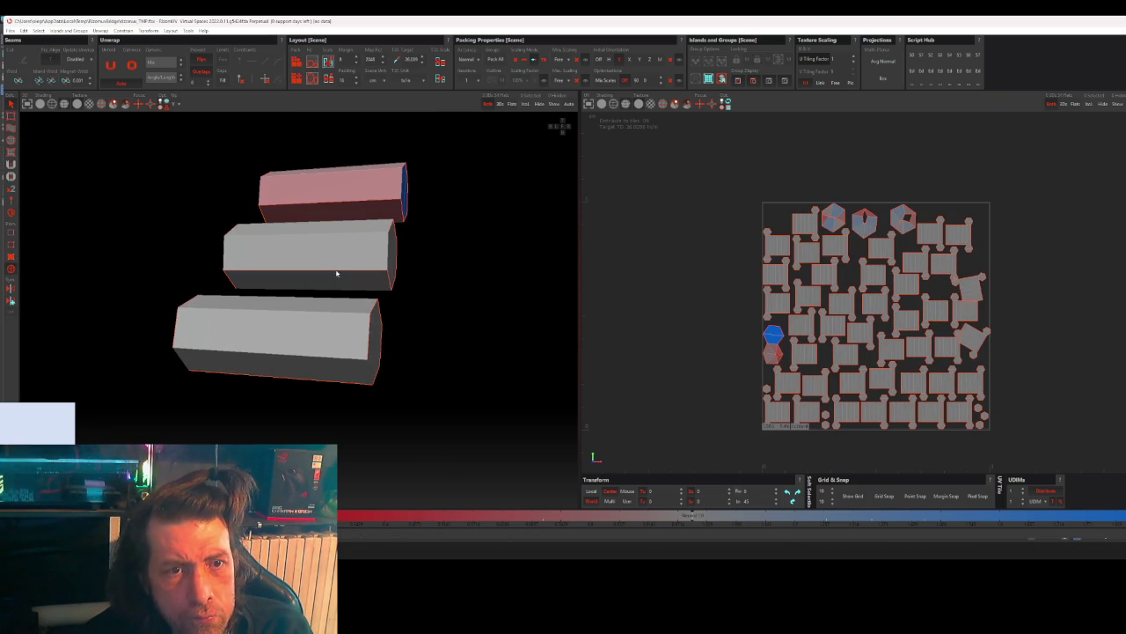
click(475, 216)
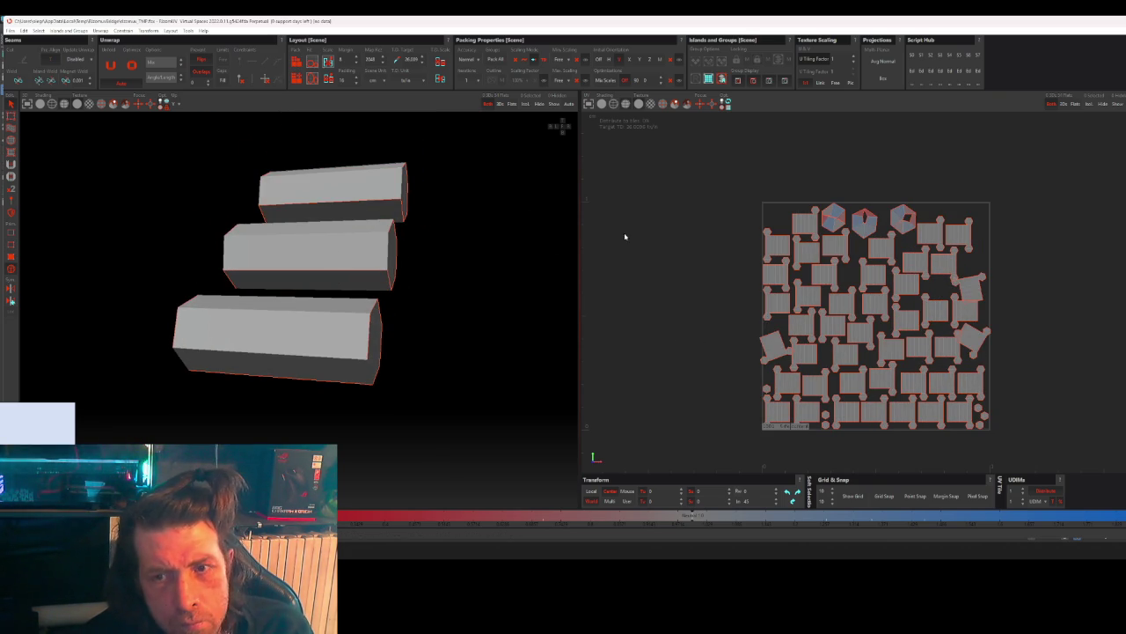
click(841, 217)
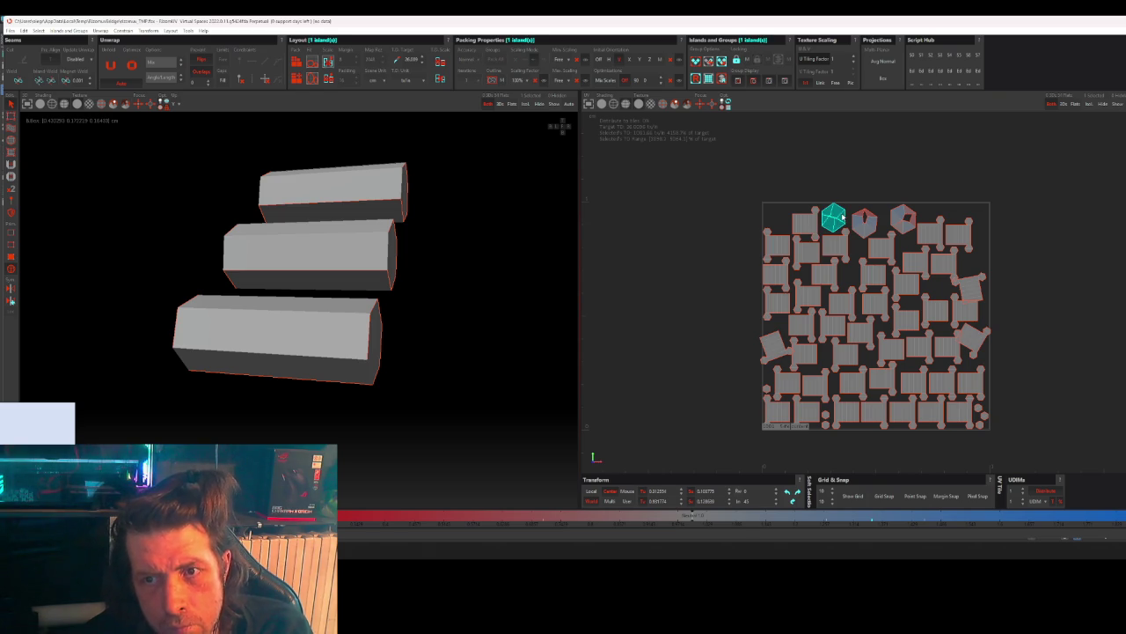
- Frame the boxes and check their near and far hexagonal end faces
key(f)
mouse_move(387, 302)
alt+mouse_down()
mouse_move(314, 281)
mouse_move(261, 244)
alt+mouse_up()
click(432, 378)
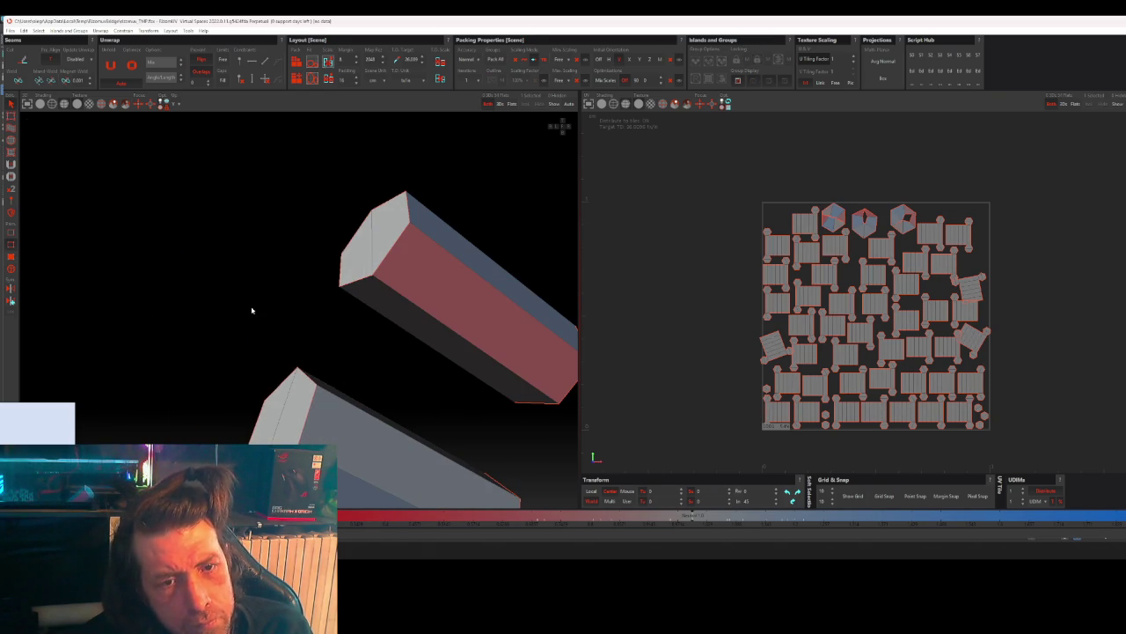
alt+middle_drag(414, 384, 376, 345)
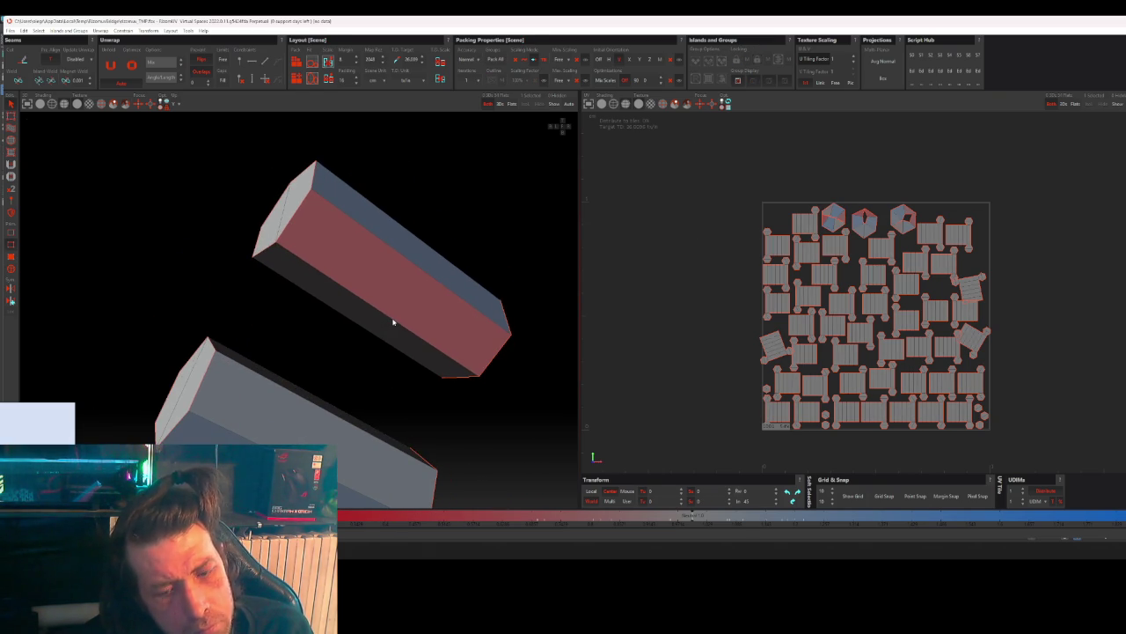
click(293, 219)
click(490, 366)
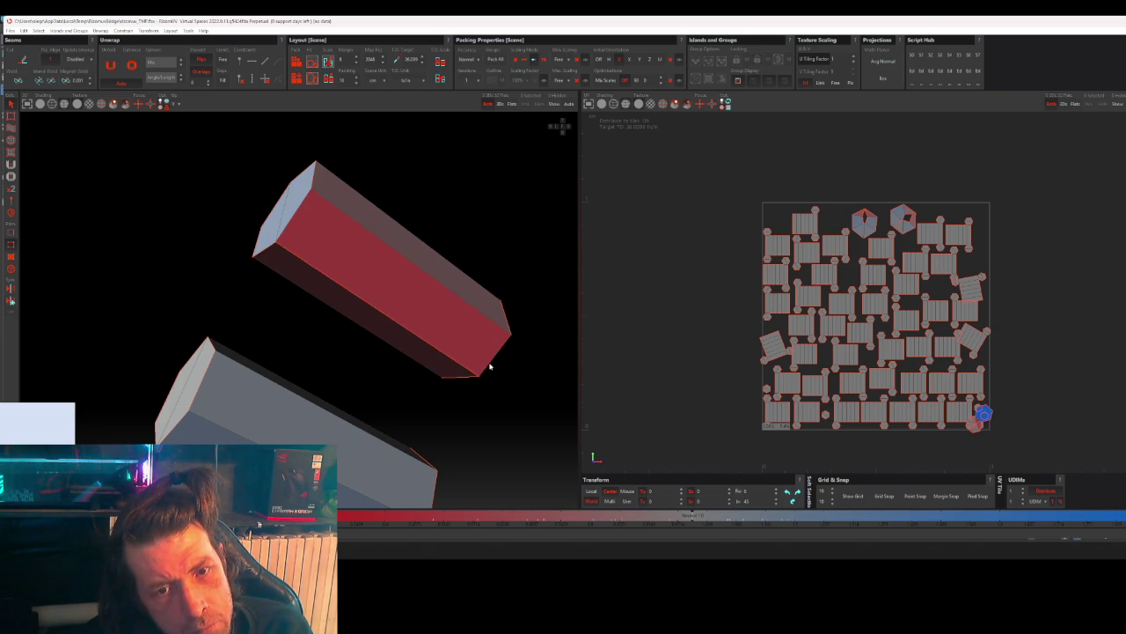
key(Escape)
- Check the middle and lower boxes' end faces, then clear the selection
alt+drag(376, 415, 334, 370)
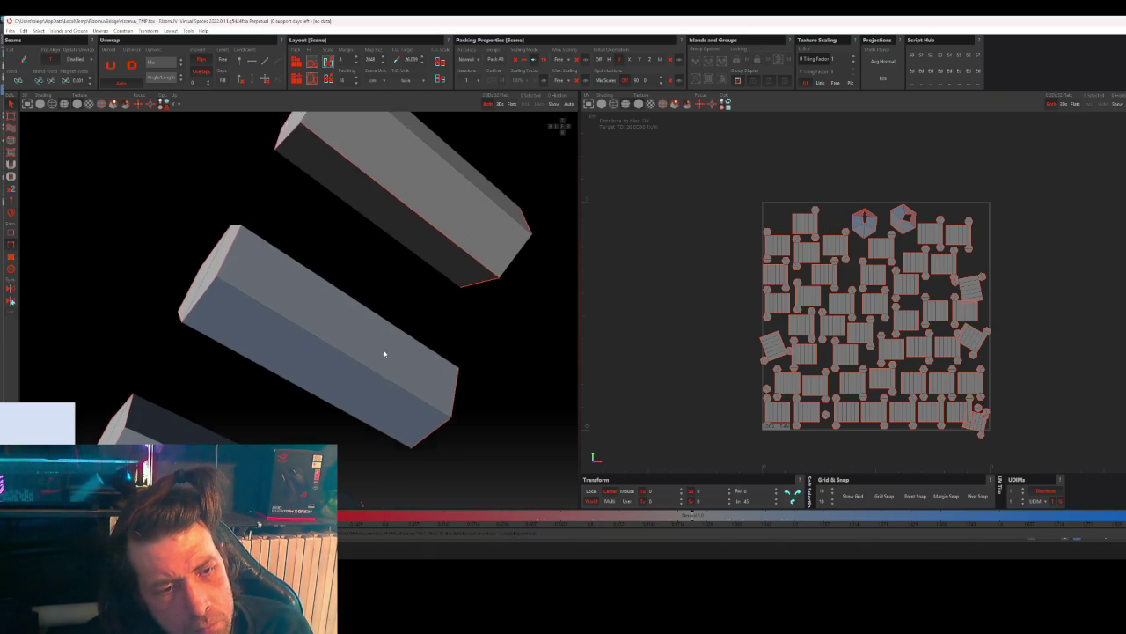
click(212, 276)
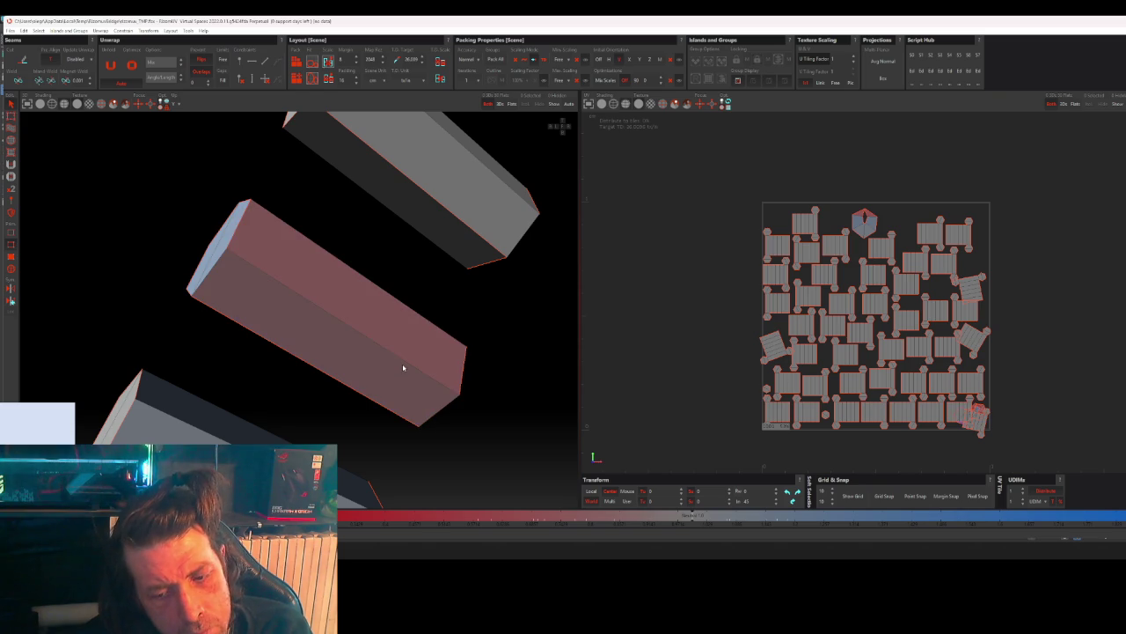
click(373, 432)
mouse_move(372, 433)
alt+mouse_down()
mouse_move(407, 355)
mouse_move(384, 348)
alt+mouse_up()
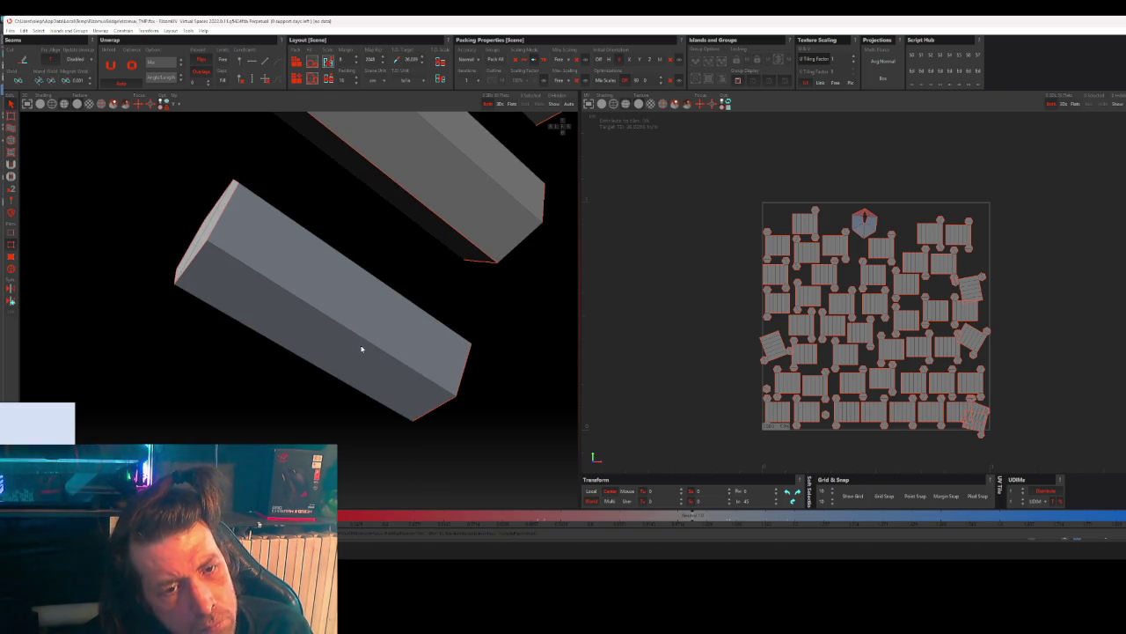
click(189, 265)
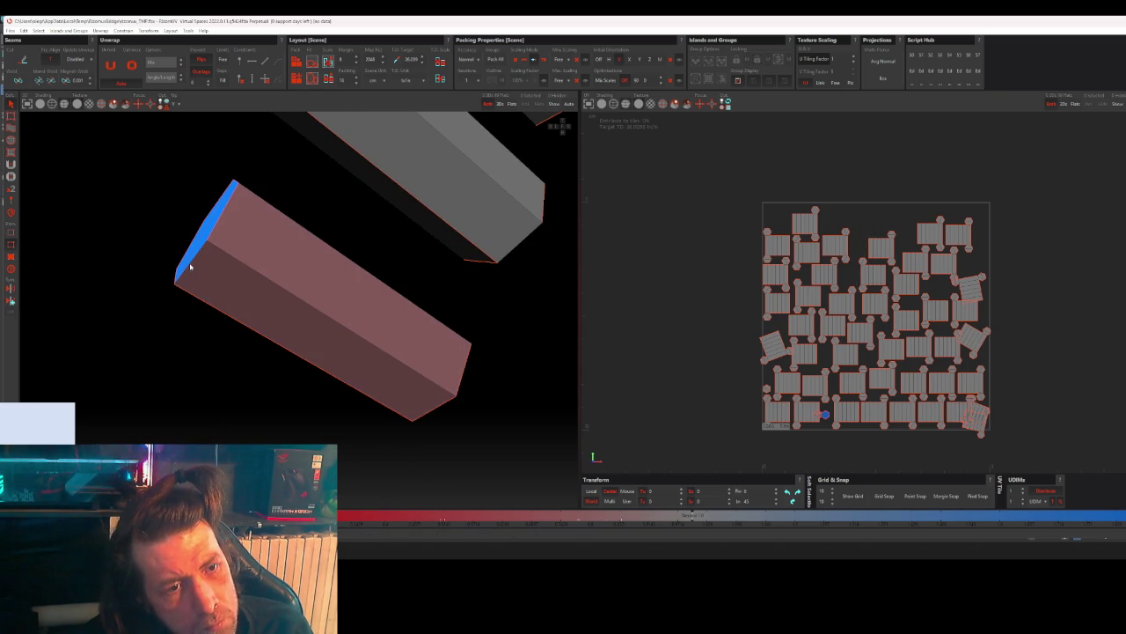
click(414, 382)
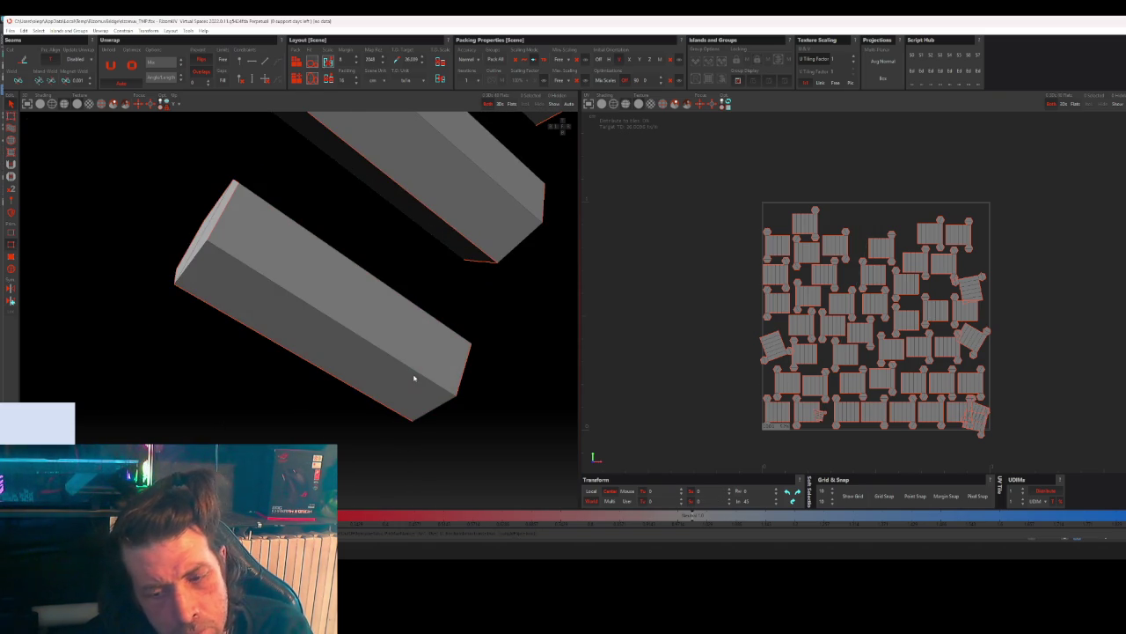
- Repack all UV islands and save the UVs back to 3ds Max
click(297, 62)
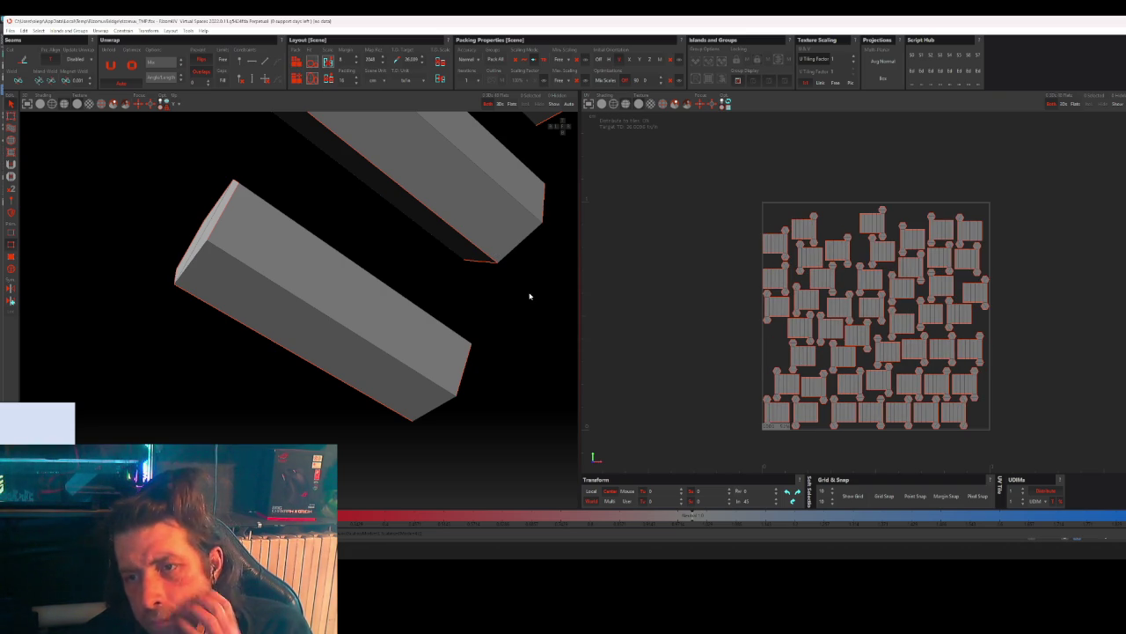
click(10, 30)
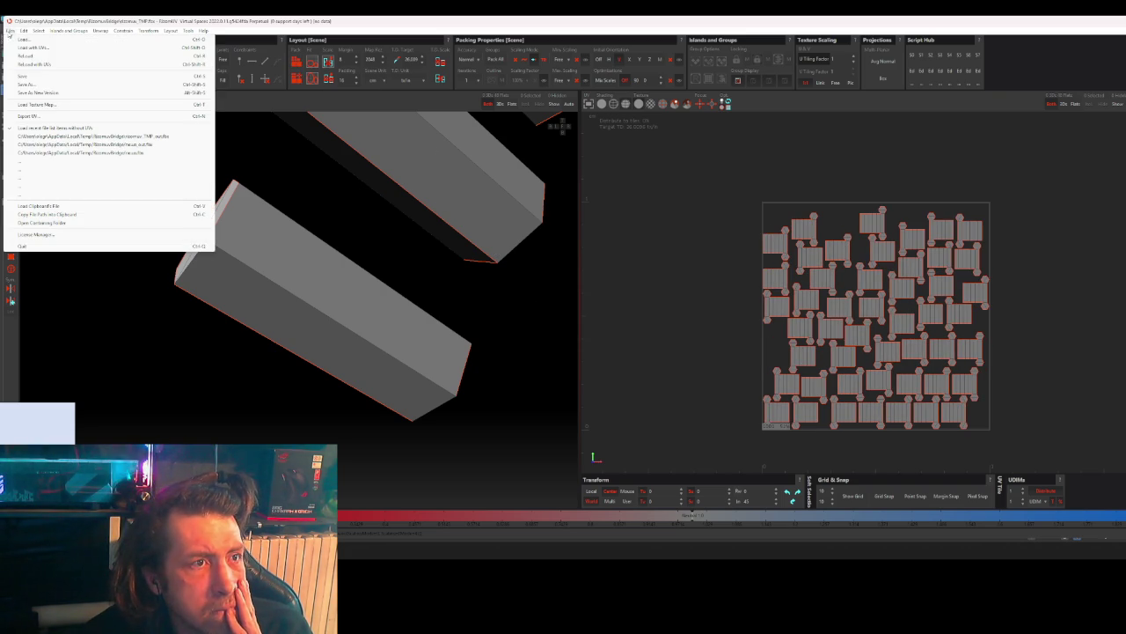
click(33, 78)
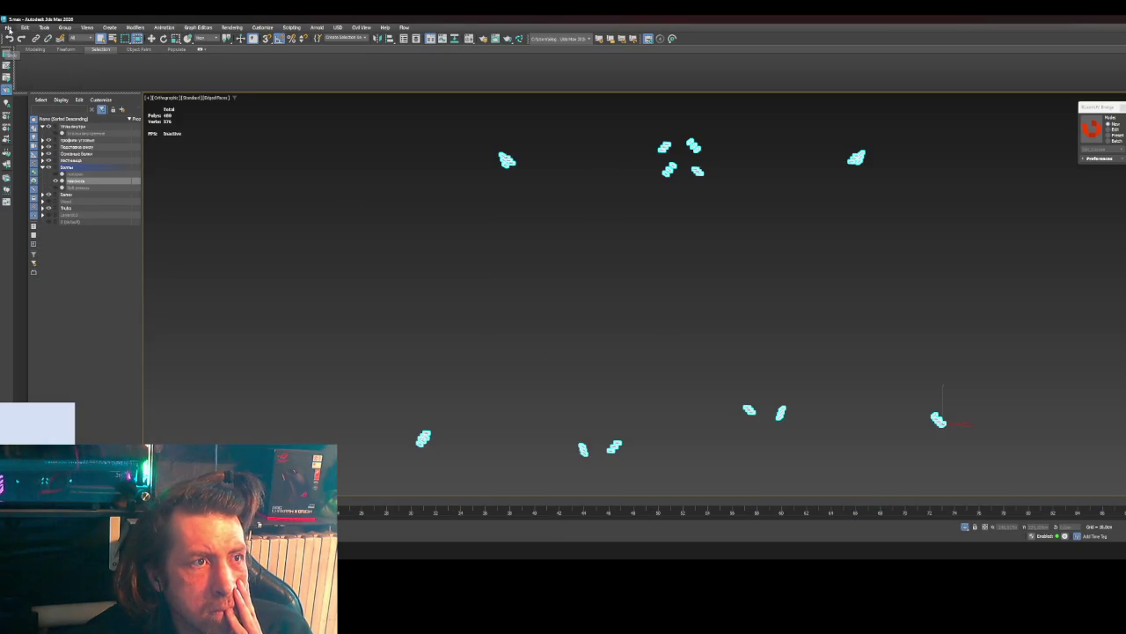
- Save the 3ds Max scene and pick the next six-object group in the scene list
click(8, 28)
click(40, 94)
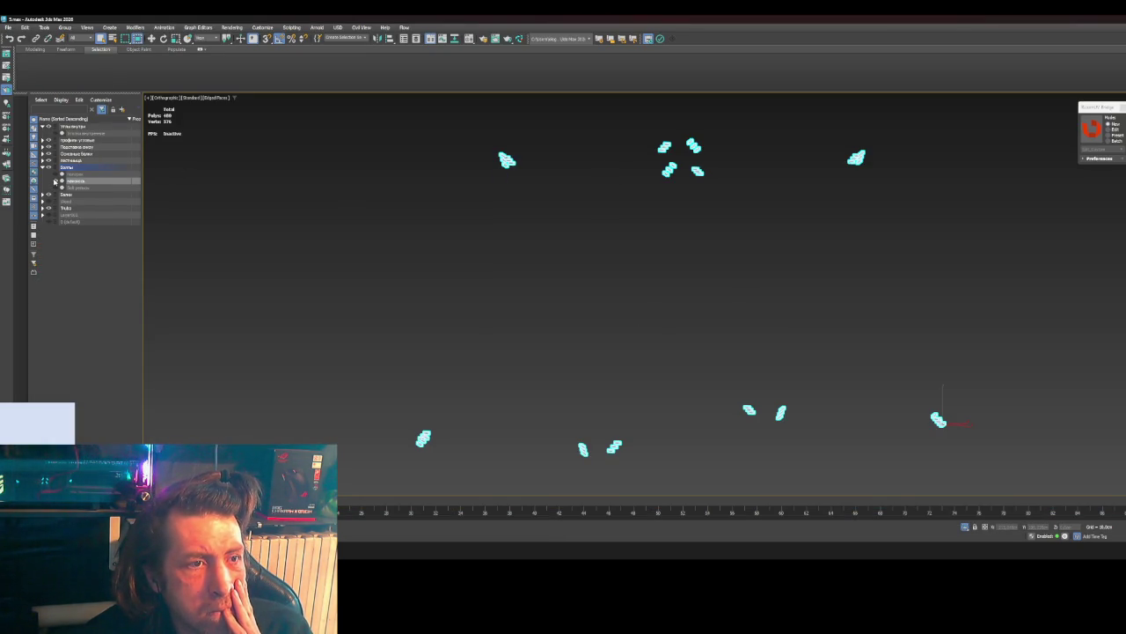
click(55, 180)
click(77, 174)
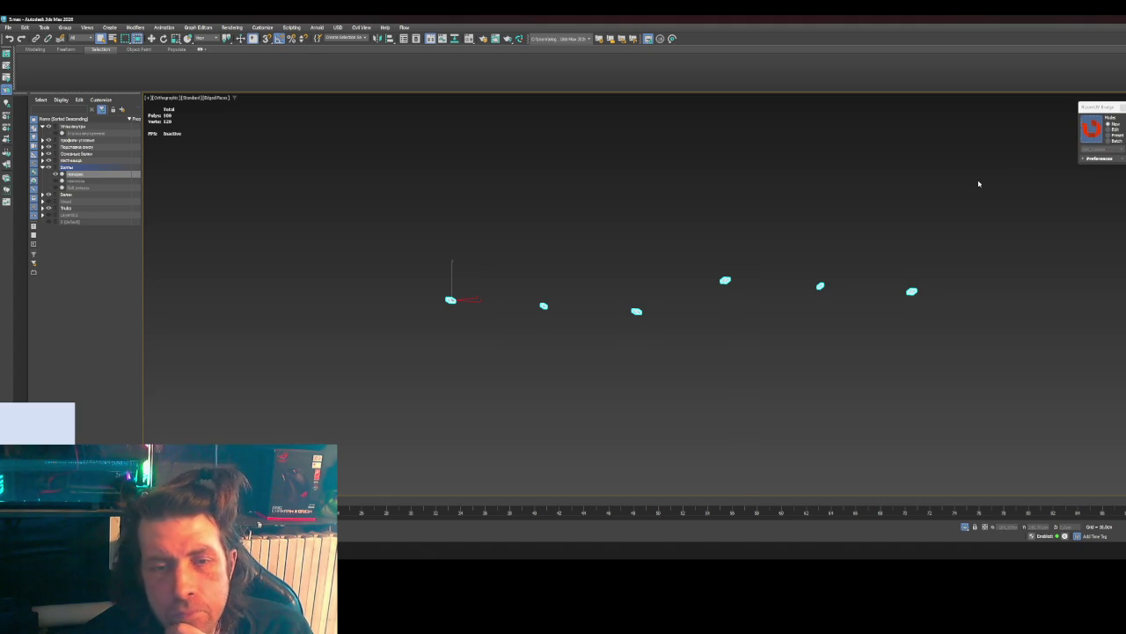
click(803, 258)
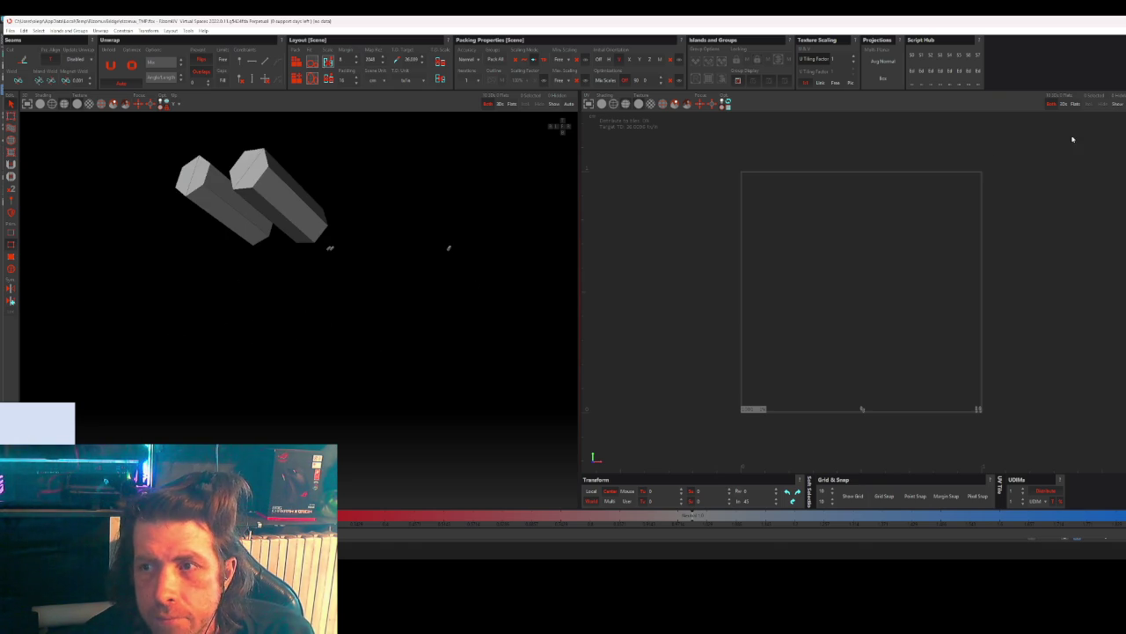
- Select the smoothing group 1 border edges and cut them as seams
click(10, 301)
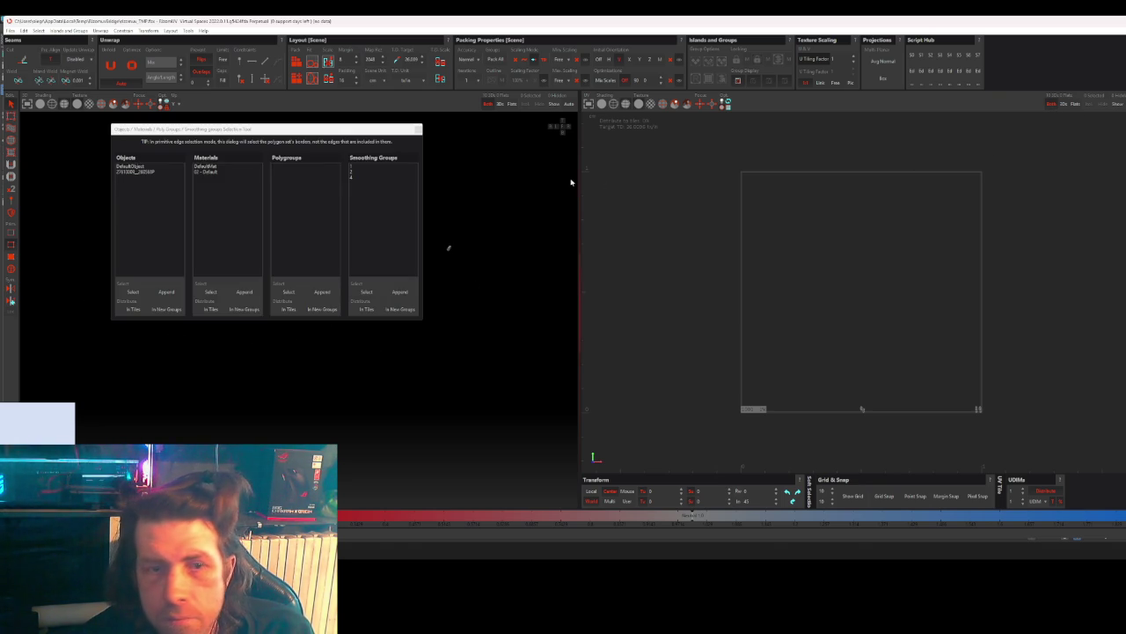
click(351, 165)
click(362, 293)
click(418, 129)
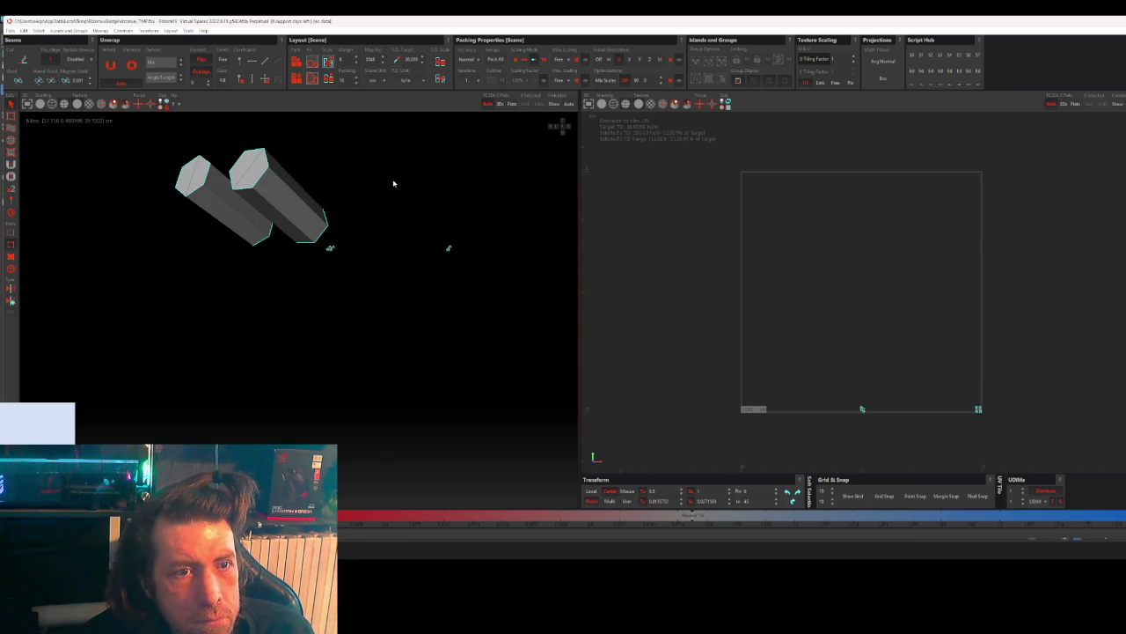
key(h)
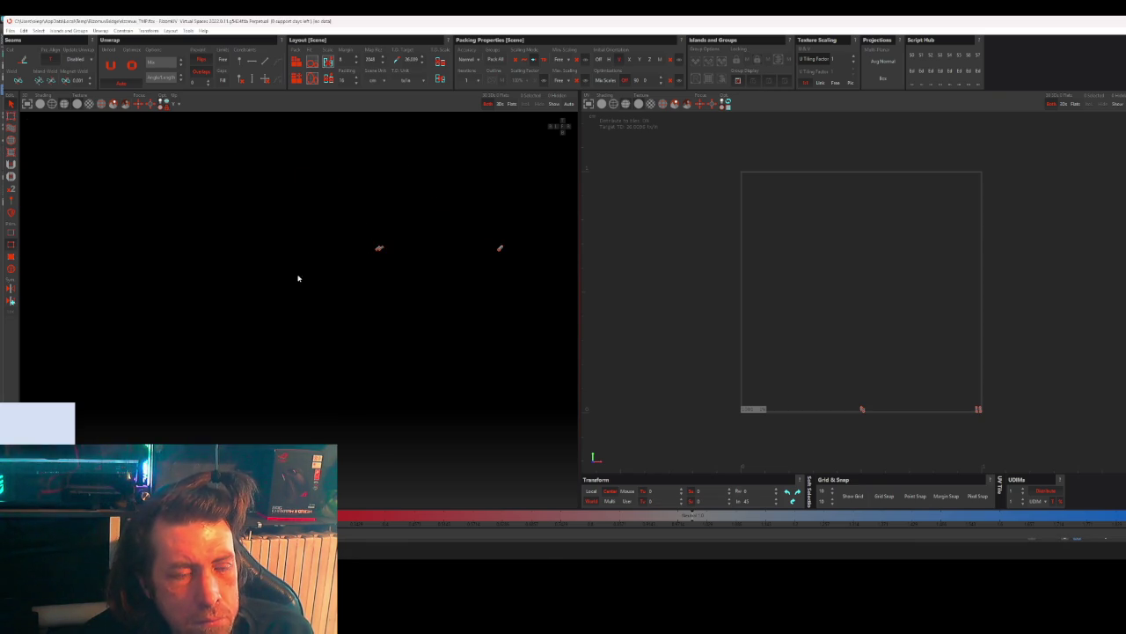
- Zoom in on the hexagonal prisms and select both grey prisms
scroll(294, 292, down, 2)
mouse_move(335, 314)
alt+mouse_down()
mouse_move(229, 302)
mouse_move(329, 304)
alt+mouse_up()
scroll(329, 305, up, 5)
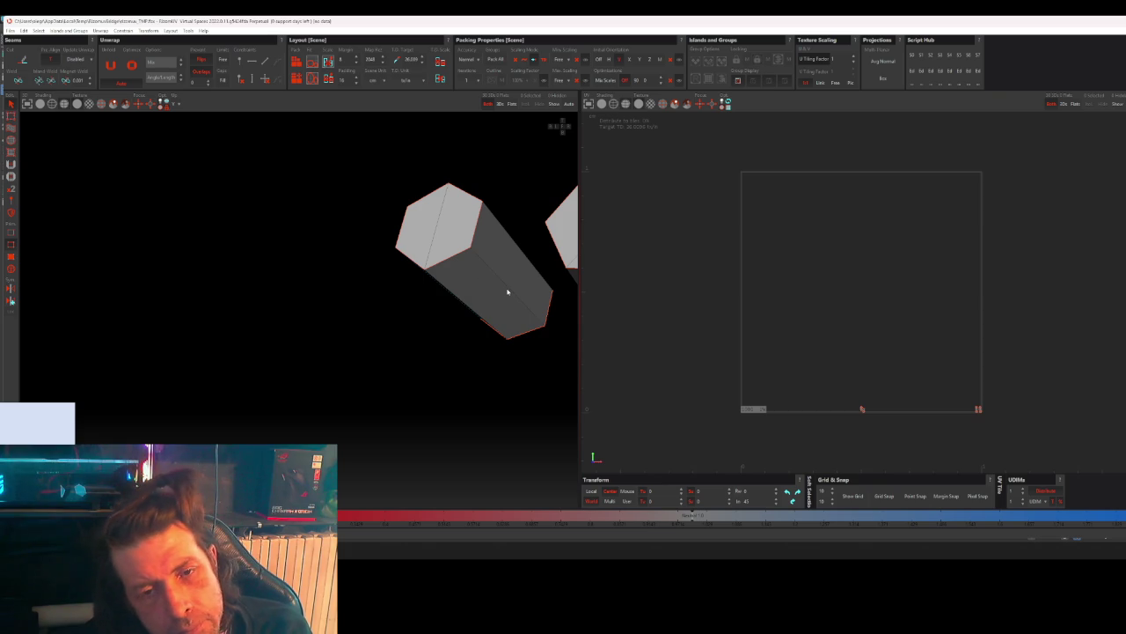
click(476, 230)
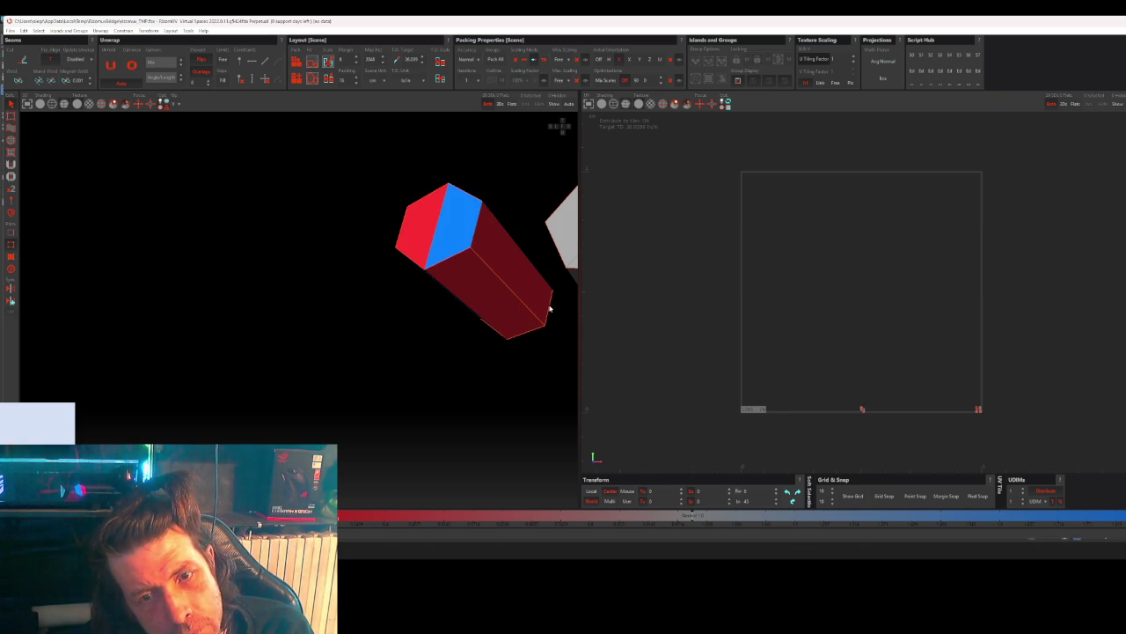
scroll(543, 327, down, 10)
scroll(493, 330, down, 3)
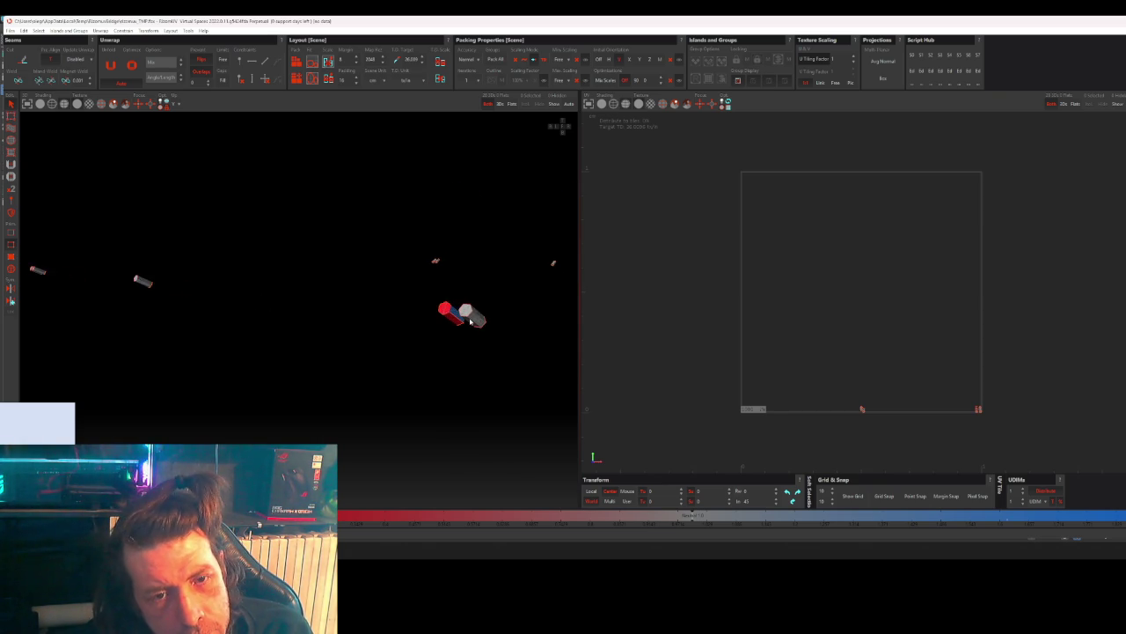
scroll(470, 322, up, 5)
mouse_move(470, 322)
middle_down()
mouse_move(495, 316)
mouse_move(475, 325)
middle_up()
scroll(448, 327, up, 3)
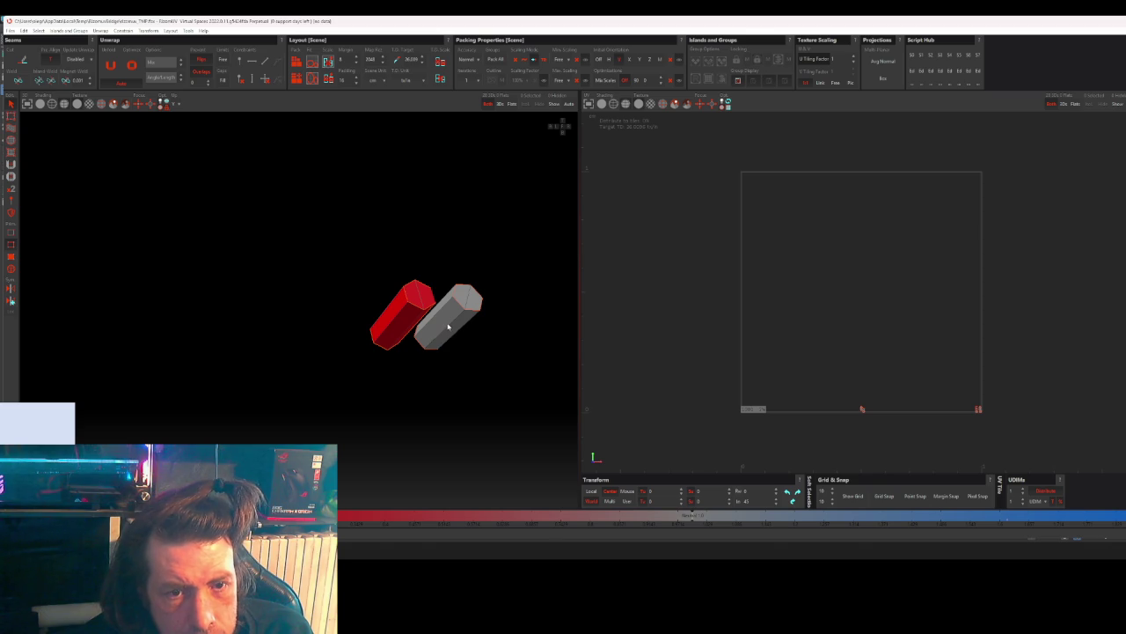
scroll(448, 328, up, 2)
scroll(467, 303, up, 2)
click(491, 276)
- Orbit to view the grey prism upright from above and select it
scroll(500, 266, down, 2)
scroll(493, 272, down, 3)
scroll(458, 295, down, 3)
scroll(425, 320, down, 2)
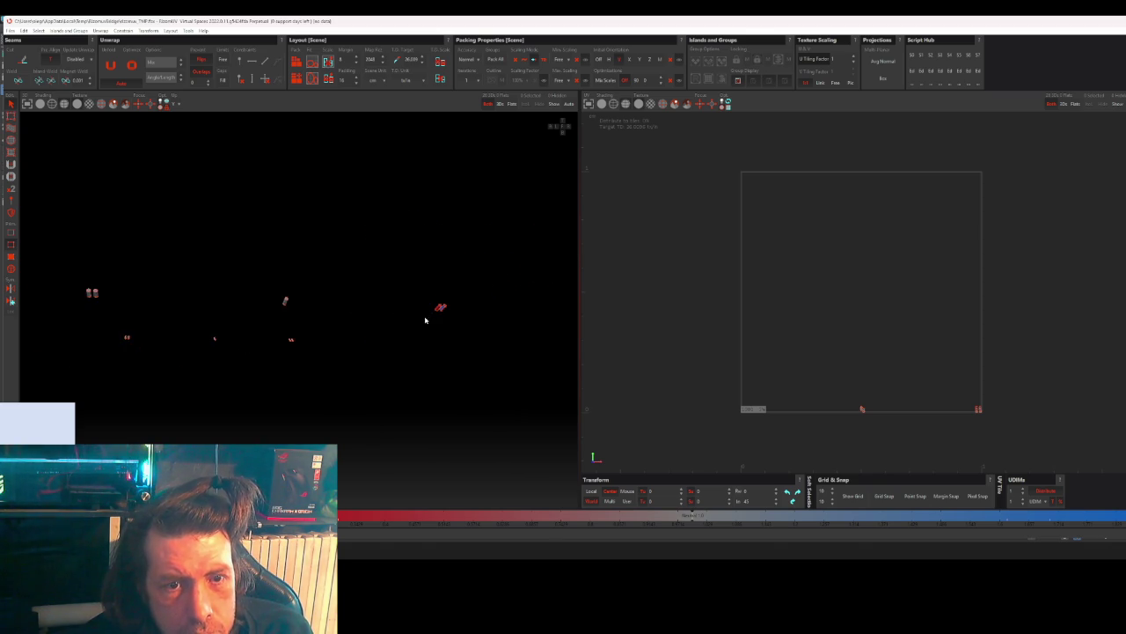
scroll(421, 306, up, 1)
scroll(431, 304, up, 2)
scroll(440, 307, up, 2)
scroll(498, 276, up, 2)
alt+drag(498, 276, 571, 257)
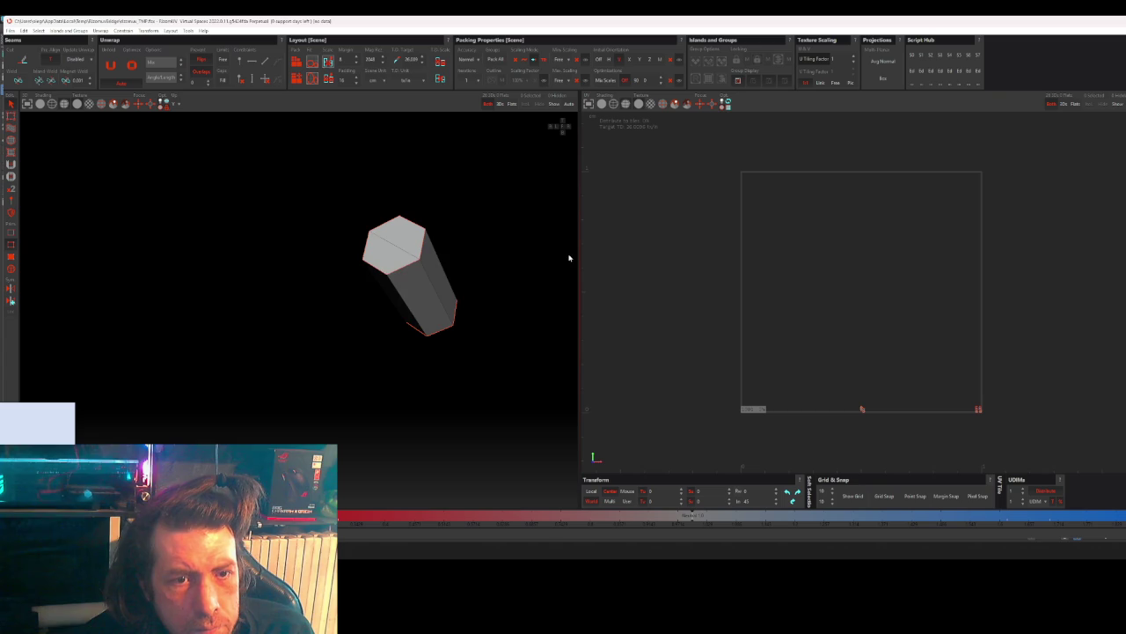
alt+drag(461, 294, 440, 331)
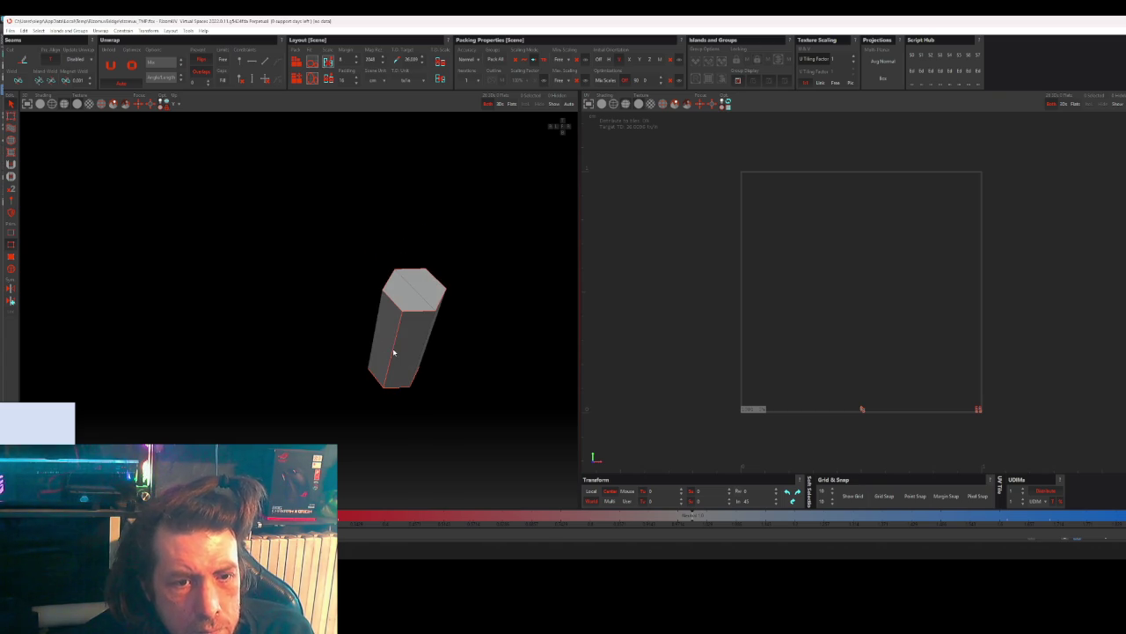
click(398, 307)
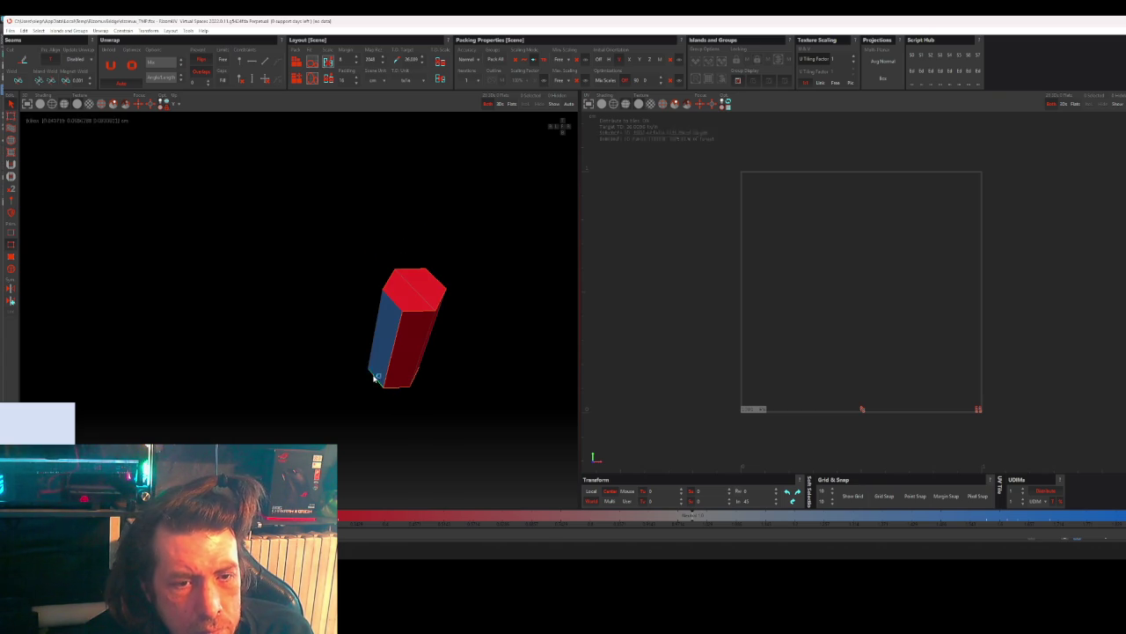
- Recentre the view on the two objects and select the grey object
scroll(365, 380, down, 2)
scroll(369, 377, down, 2)
scroll(360, 357, down, 3)
scroll(312, 357, down, 3)
alt+middle_drag(395, 347, 476, 346)
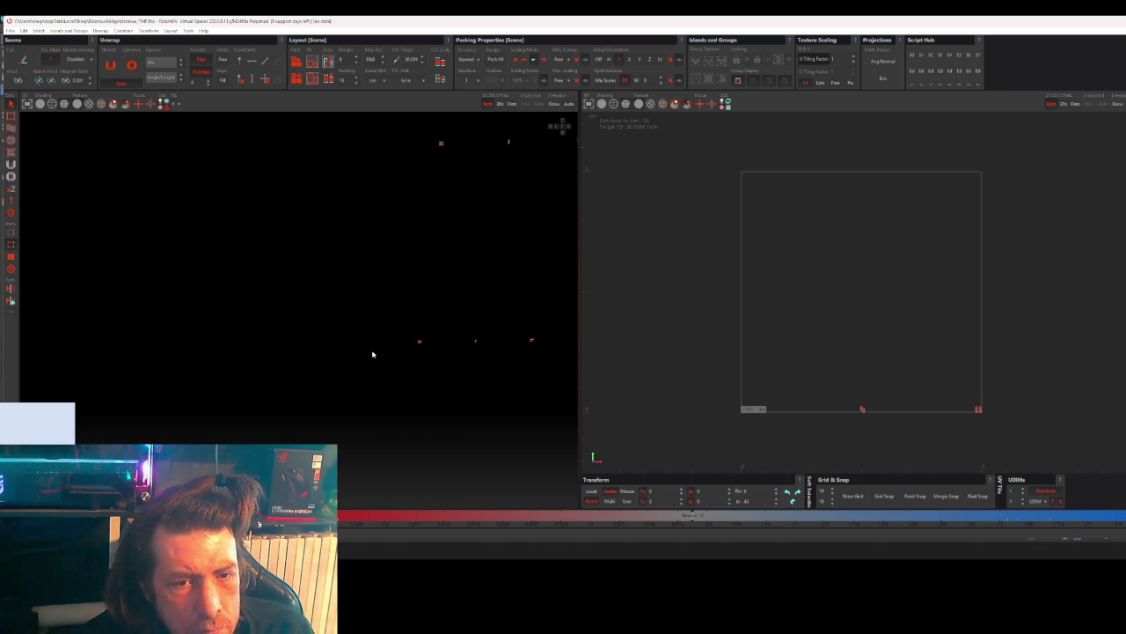
mouse_move(397, 325)
alt+mouse_down()
mouse_move(493, 269)
mouse_move(484, 297)
mouse_move(438, 334)
mouse_move(200, 408)
mouse_move(255, 419)
mouse_move(292, 406)
alt+mouse_up()
click(374, 381)
alt+drag(448, 390, 369, 407)
mouse_move(256, 374)
alt+mouse_down()
mouse_move(294, 372)
mouse_move(329, 219)
mouse_move(323, 251)
mouse_move(291, 272)
mouse_move(323, 302)
mouse_move(337, 352)
mouse_move(320, 346)
mouse_move(342, 332)
mouse_move(377, 358)
mouse_move(360, 350)
mouse_move(365, 341)
mouse_move(331, 341)
alt+mouse_up()
scroll(366, 340, up, 3)
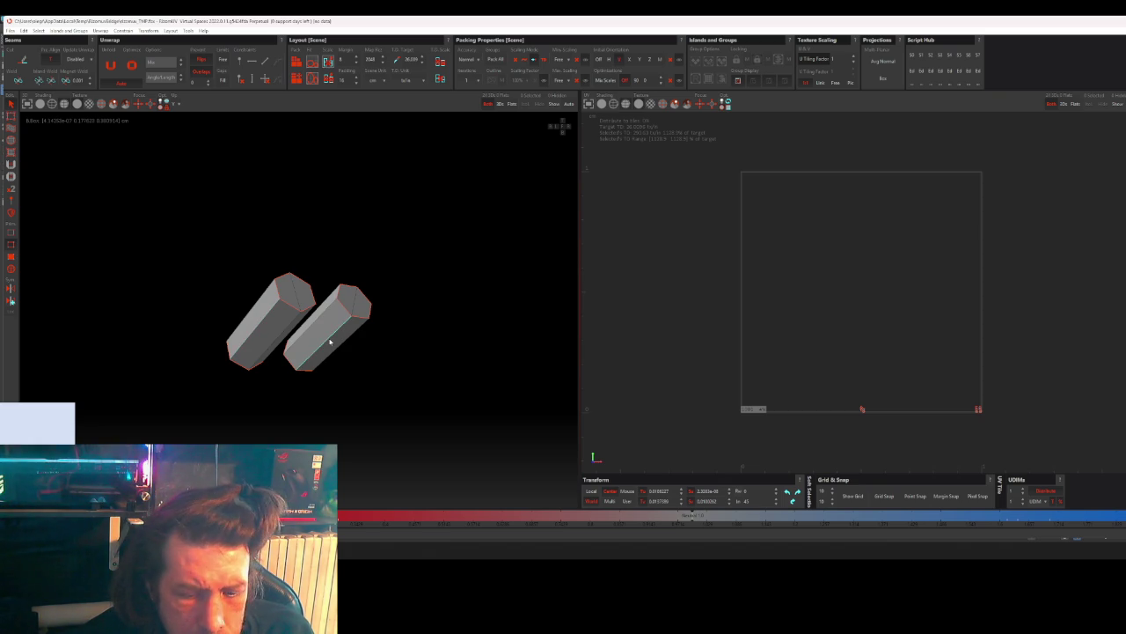
- Select the right hex prism's sides and top cap plus the left prism, then unfold with U
click(319, 332)
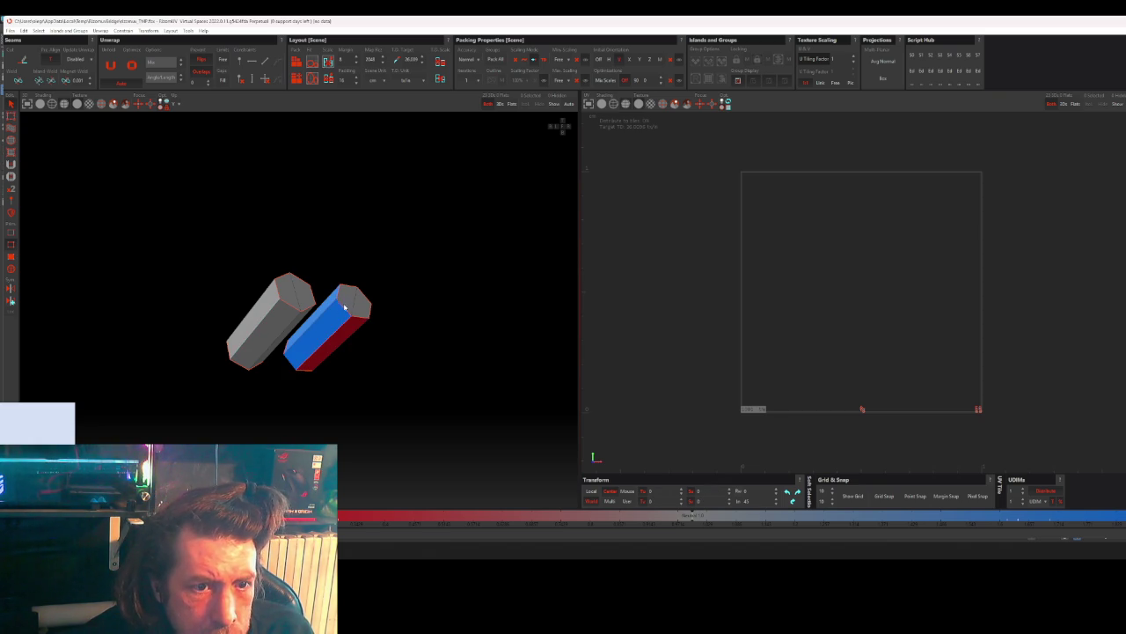
shift+click(344, 305)
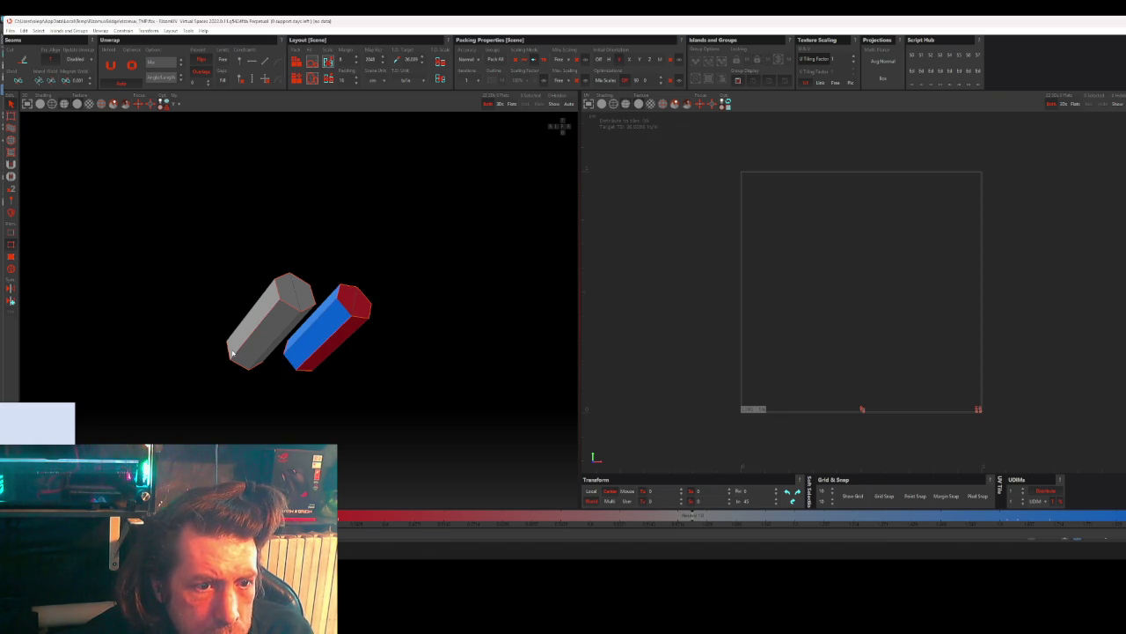
shift+click(229, 354)
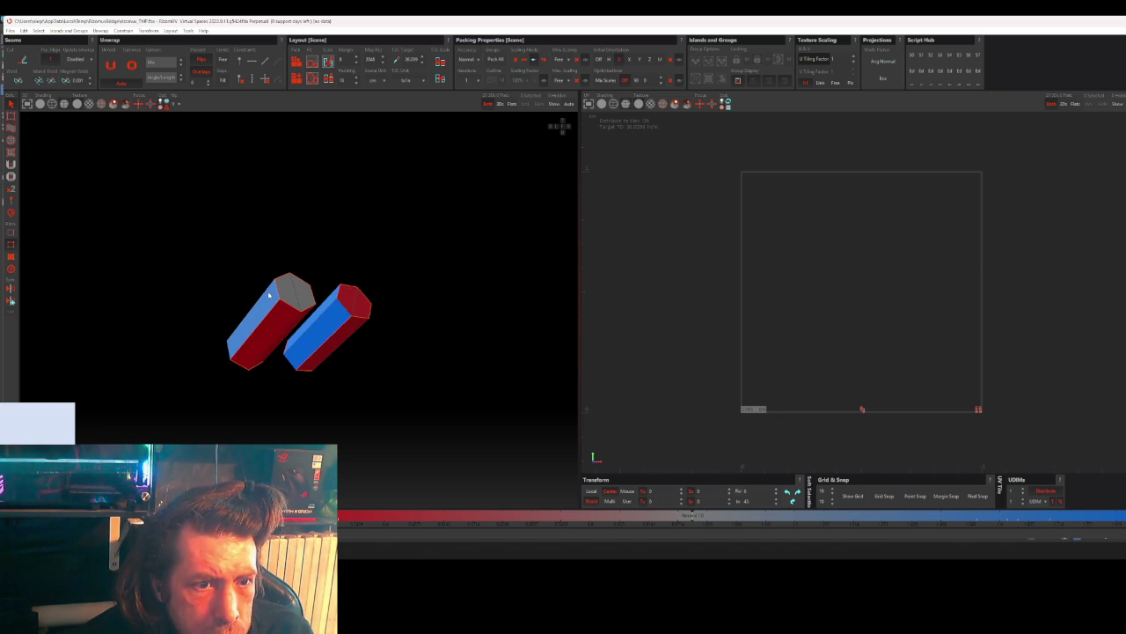
key(u)
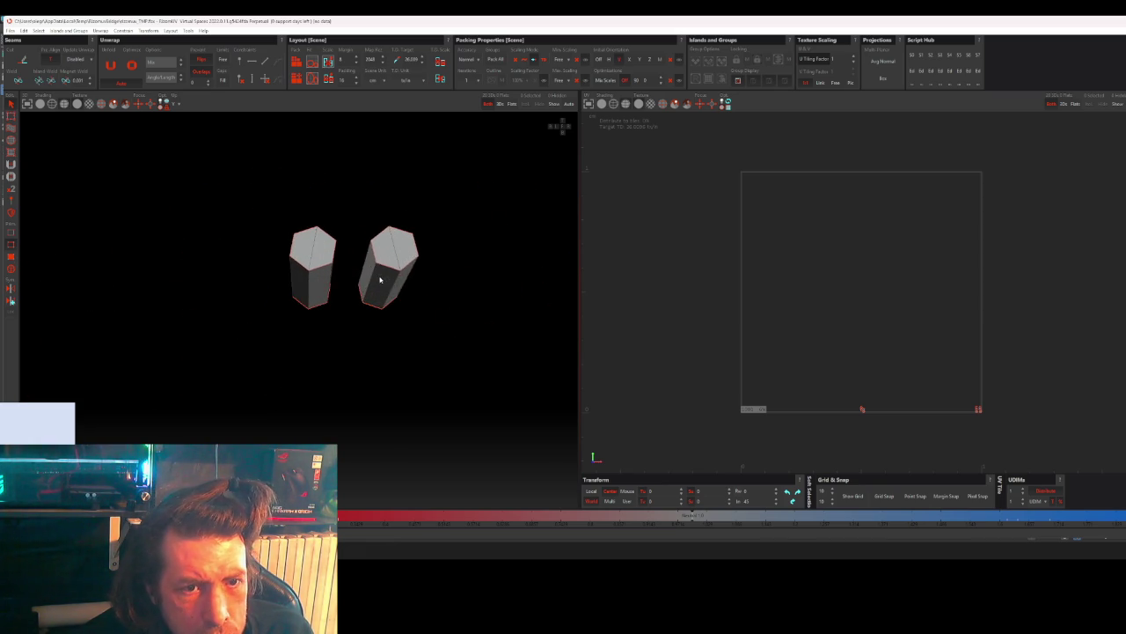
- Reselect the right prism's sides and top, the left prism, and the grey hex prism
scroll(374, 298, up, 3)
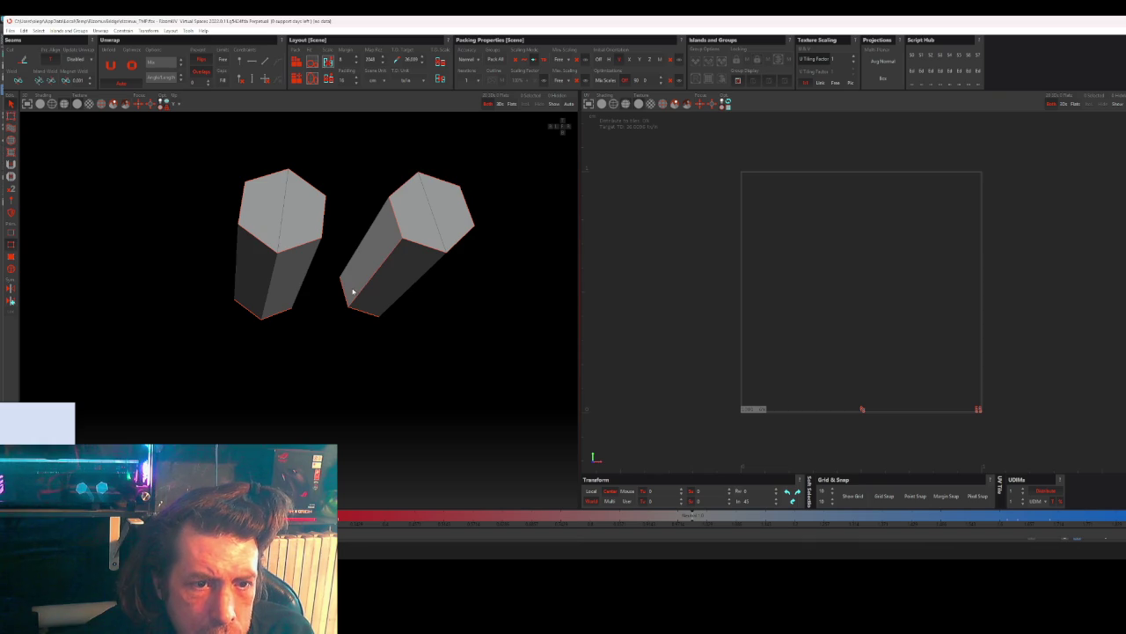
click(380, 243)
click(396, 217)
middle_drag(375, 291, 340, 284)
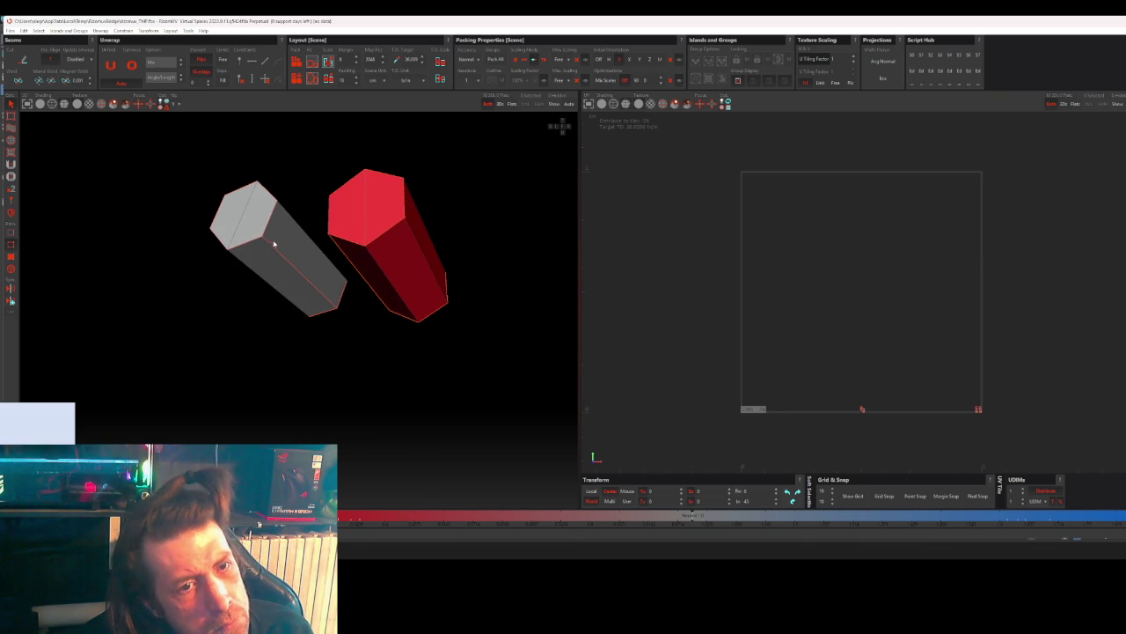
shift+click(308, 273)
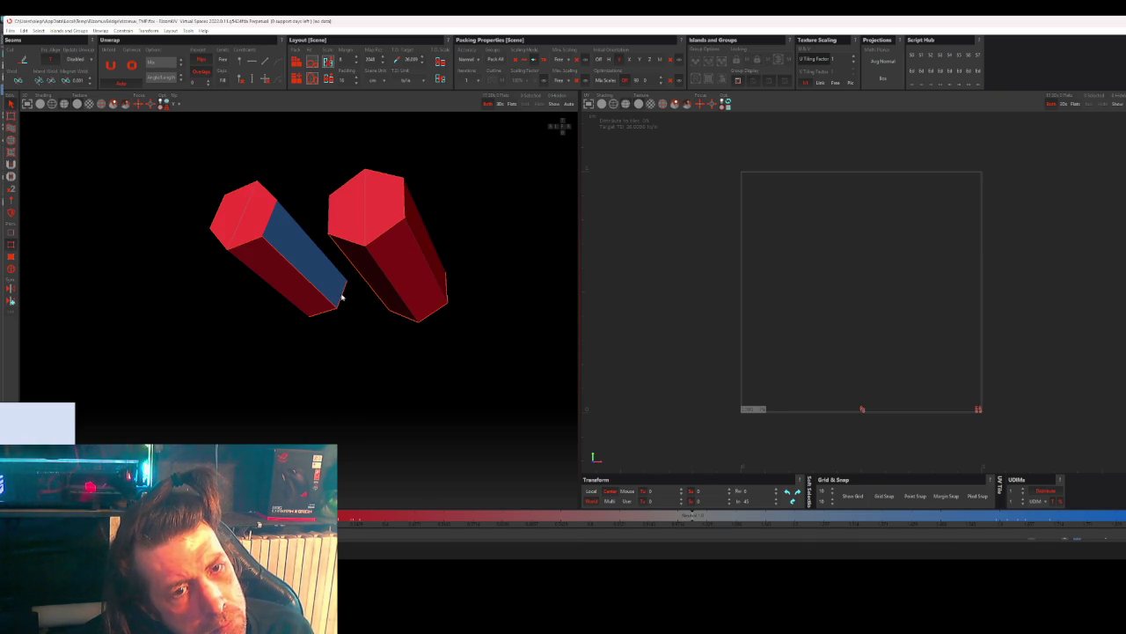
scroll(330, 302, down, 5)
scroll(309, 316, down, 5)
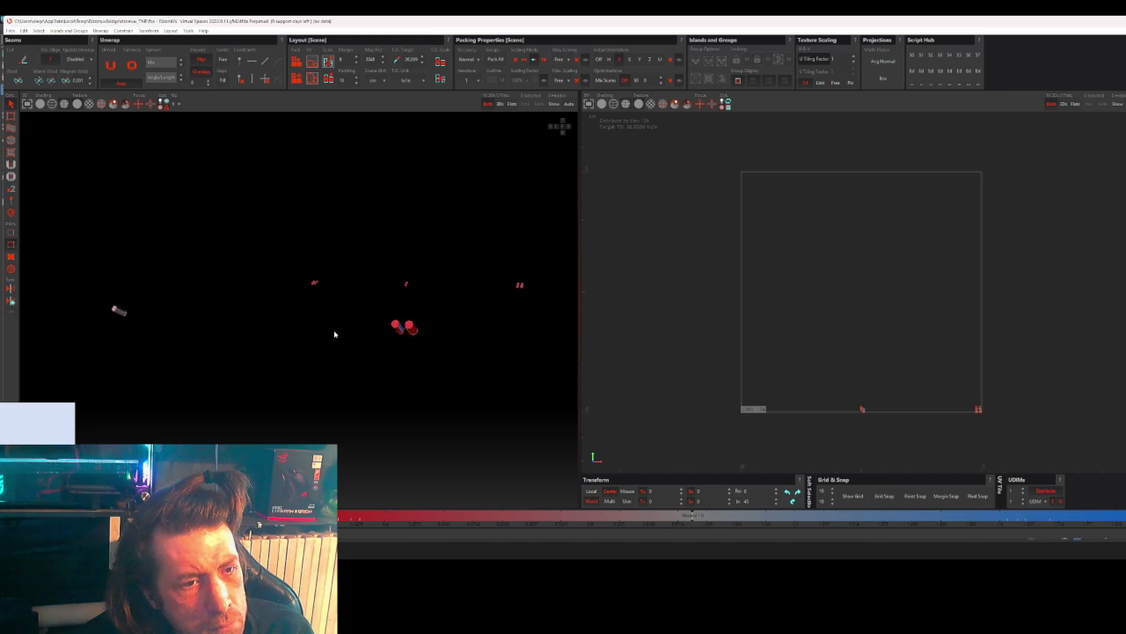
scroll(334, 313, up, 2)
scroll(356, 322, up, 2)
scroll(361, 310, up, 3)
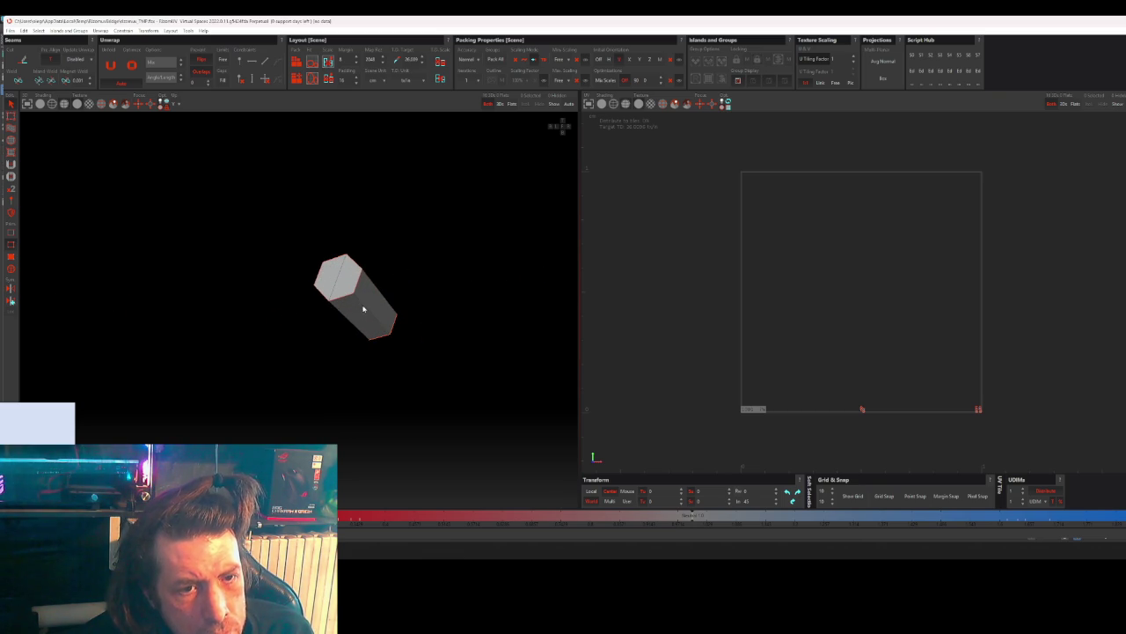
click(383, 304)
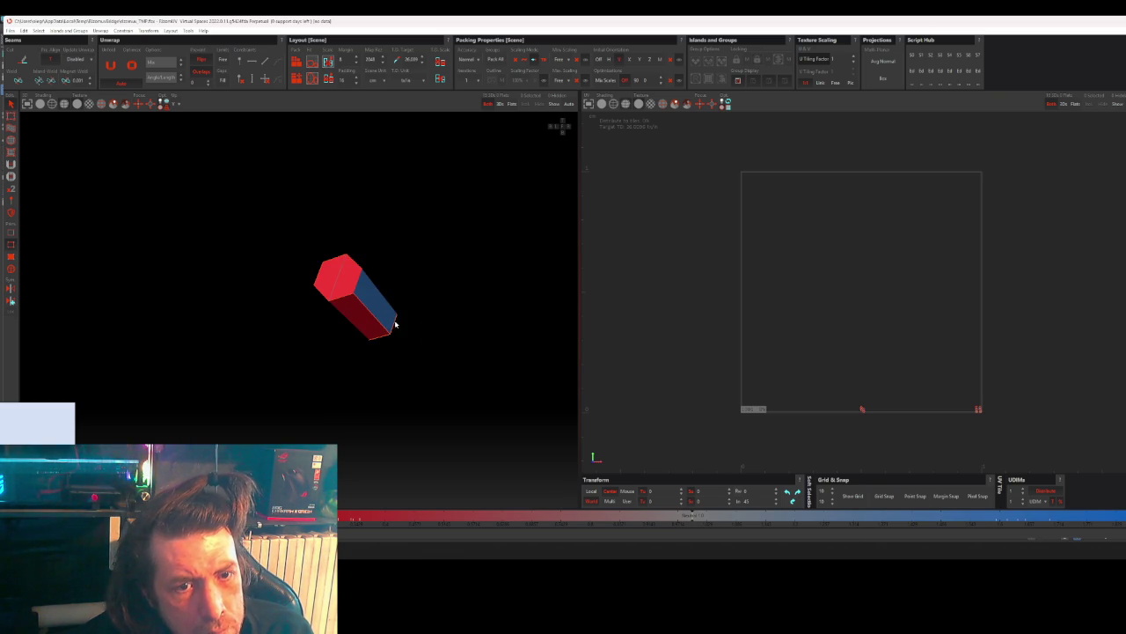
scroll(373, 335, down, 5)
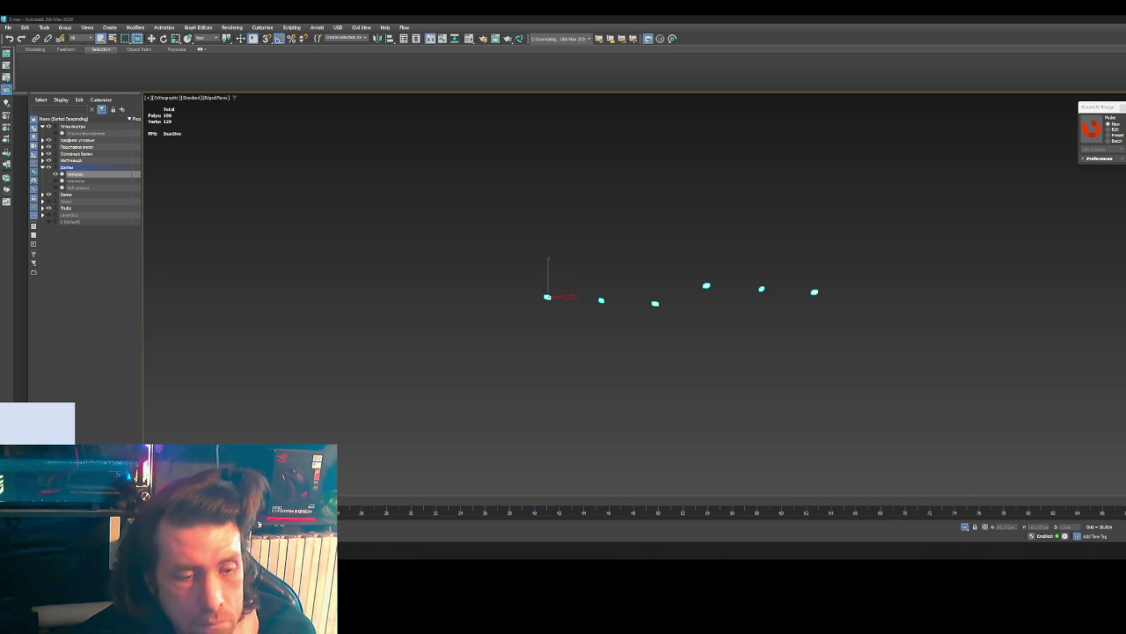
- Raise the streaming app's desktop audio level to -20 dB
key(alt+Tab)
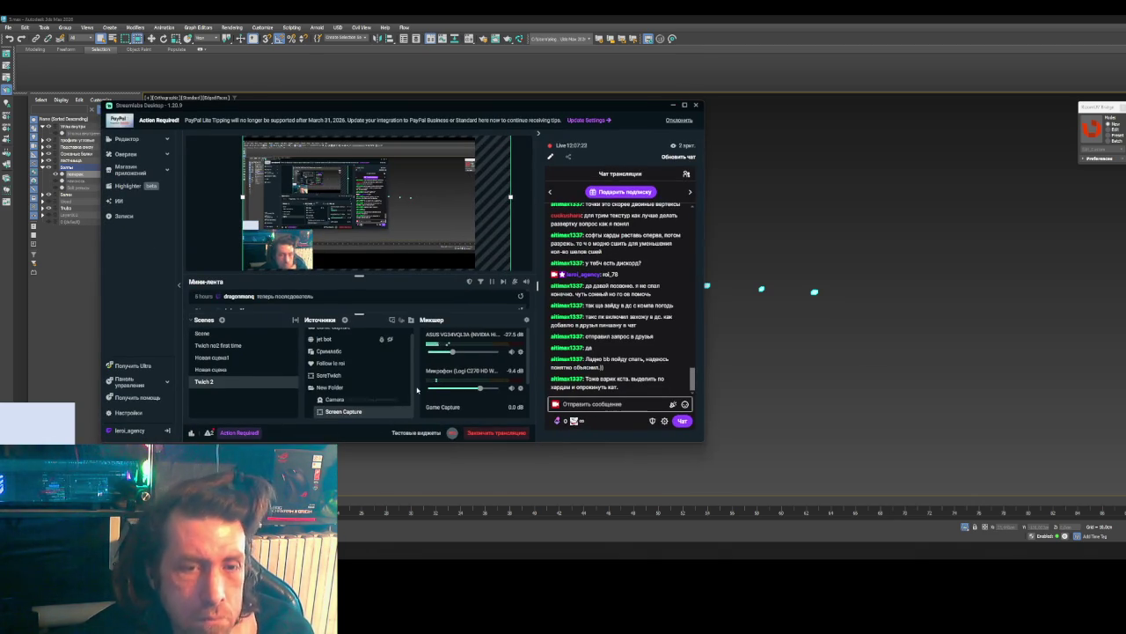
click(464, 353)
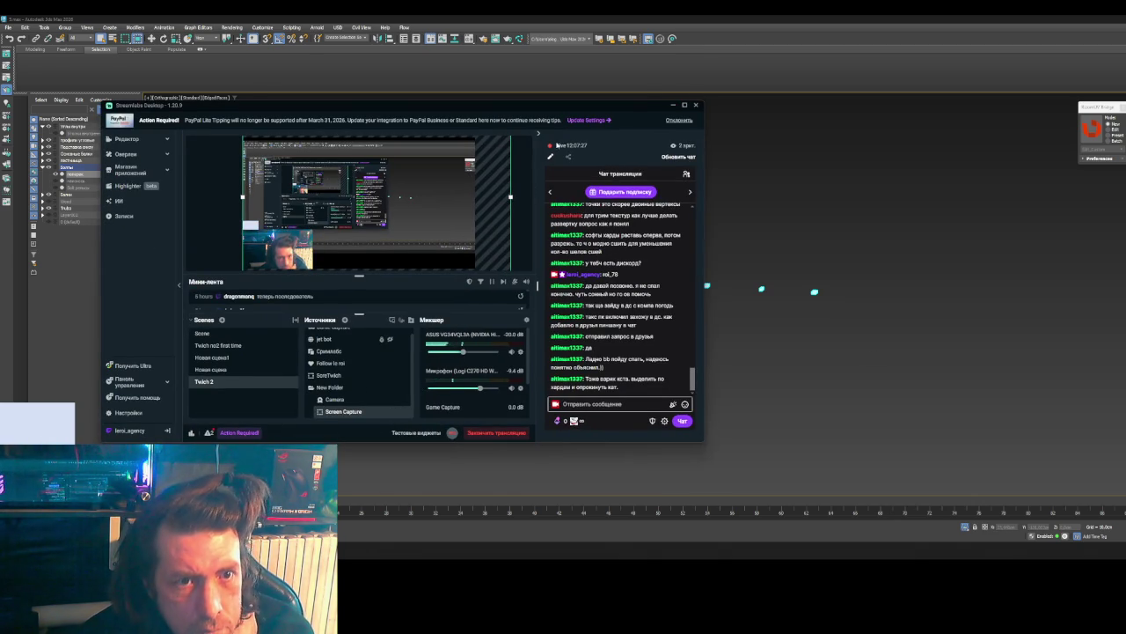
key(alt+Tab)
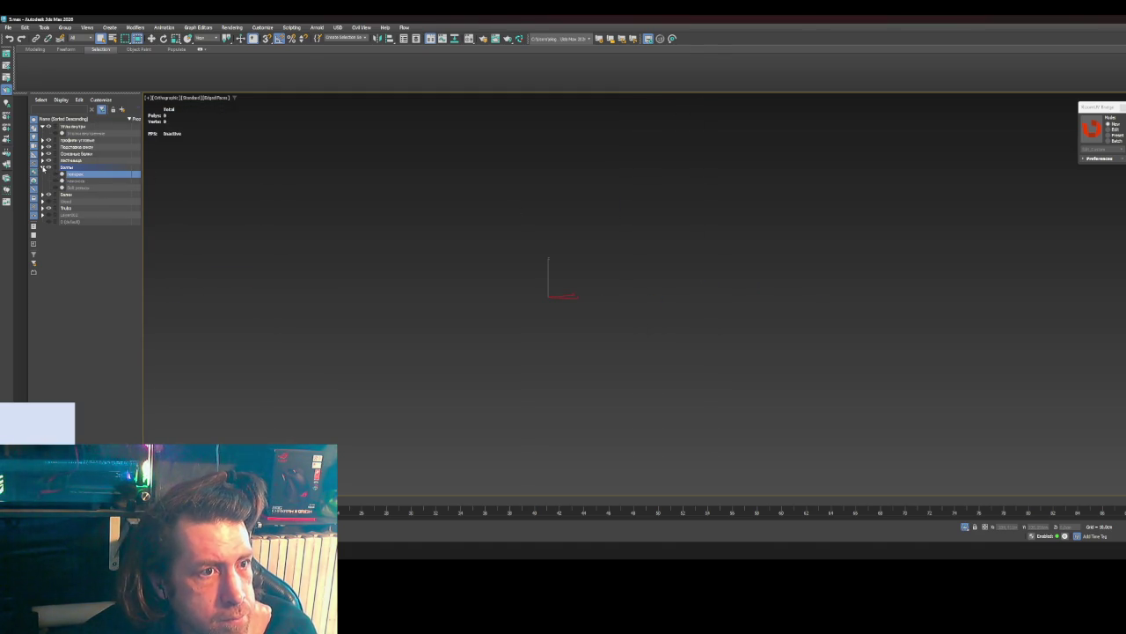
- Collapse Болты, expand Основные балки, unhide its beam object, then deselect it
click(42, 167)
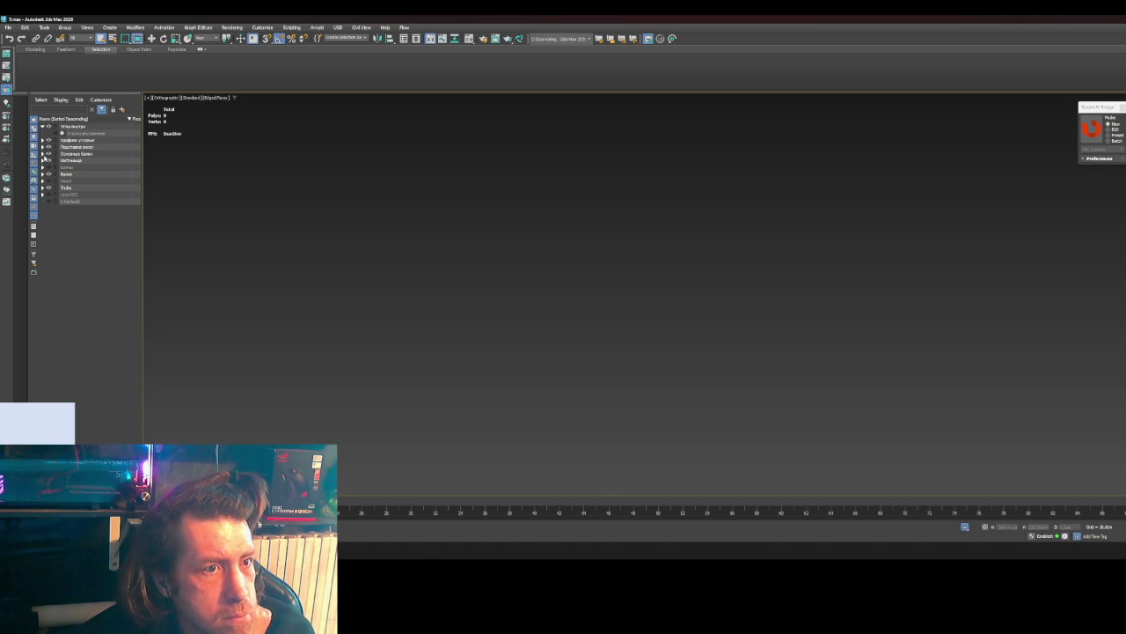
click(42, 154)
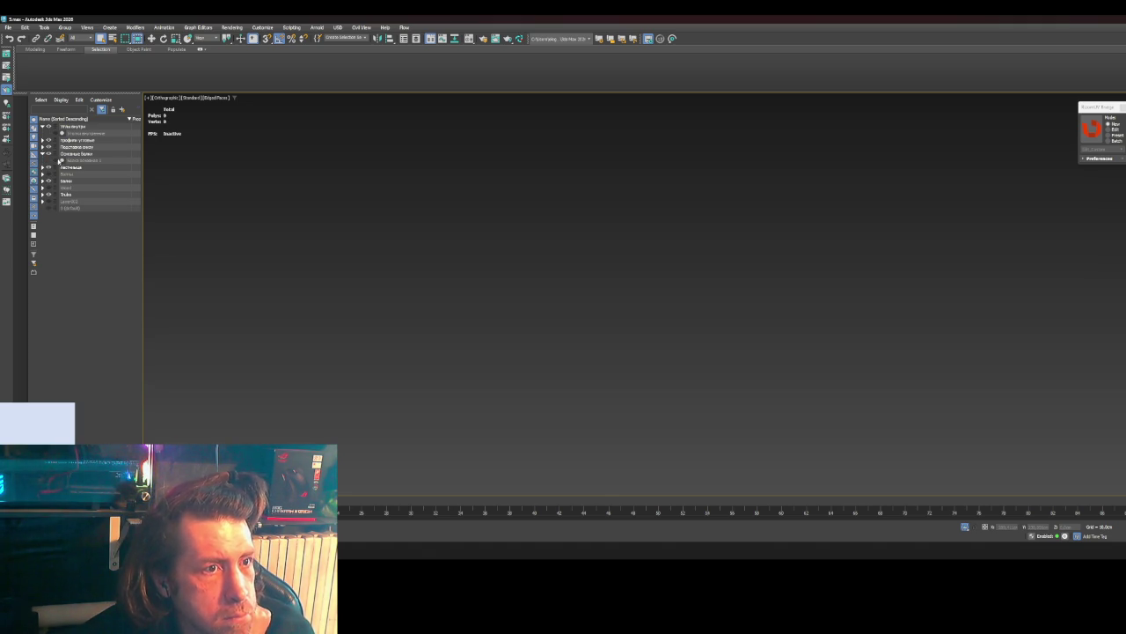
click(71, 161)
click(56, 161)
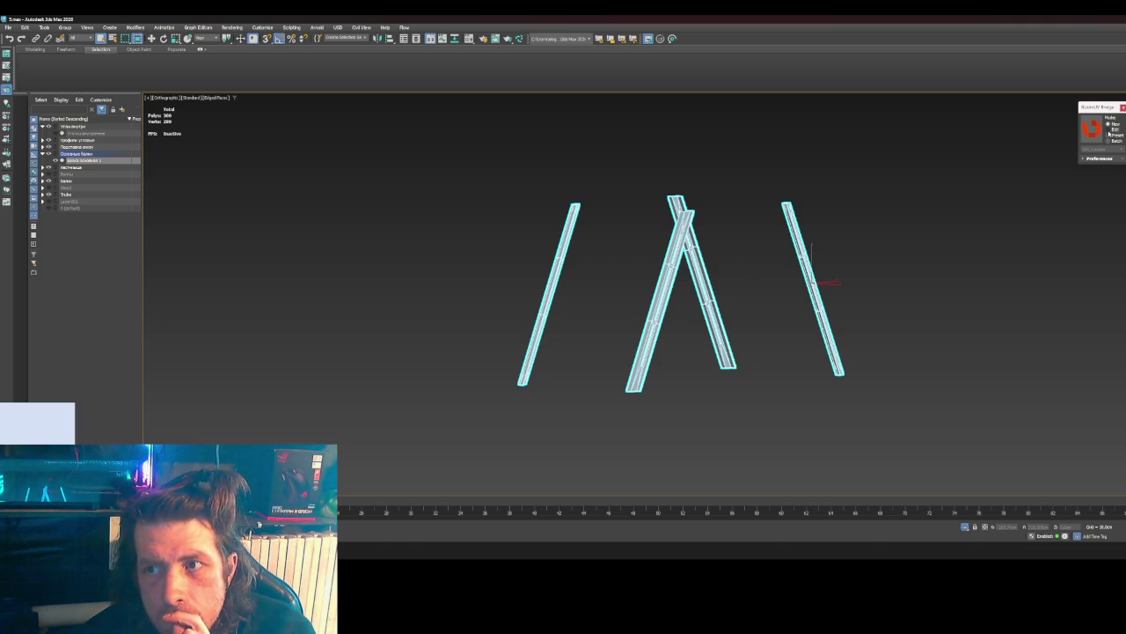
click(811, 256)
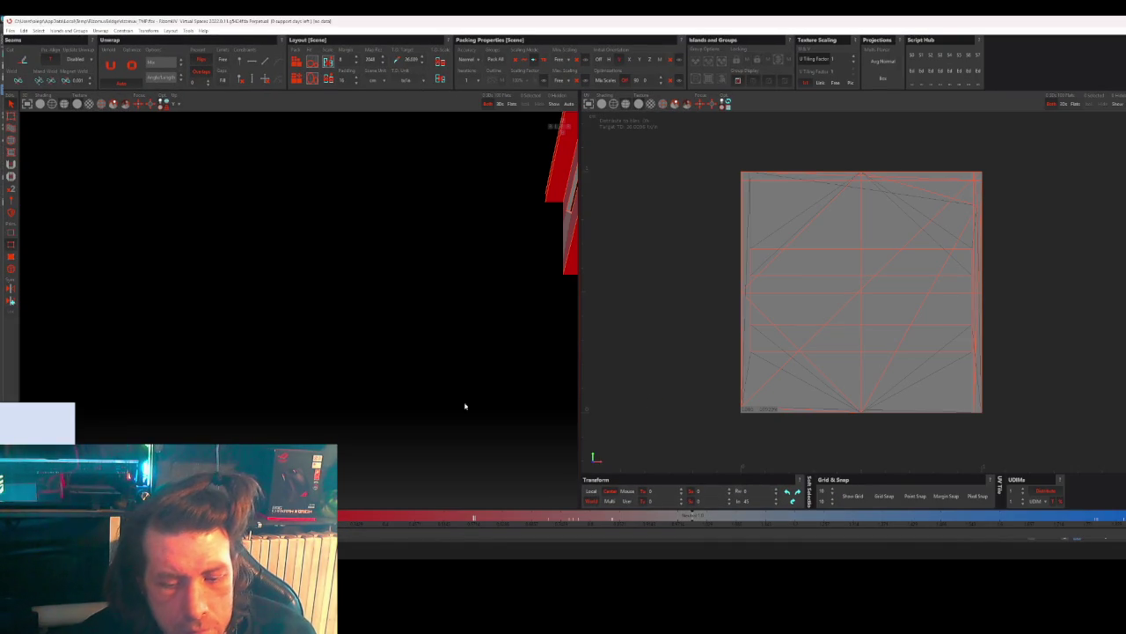
- Quit RizomUV back to 3ds Max, dismiss the bridge warning, and deselect the four beams
mouse_move(377, 349)
alt+mouse_down()
mouse_move(396, 337)
mouse_move(441, 346)
alt+mouse_up()
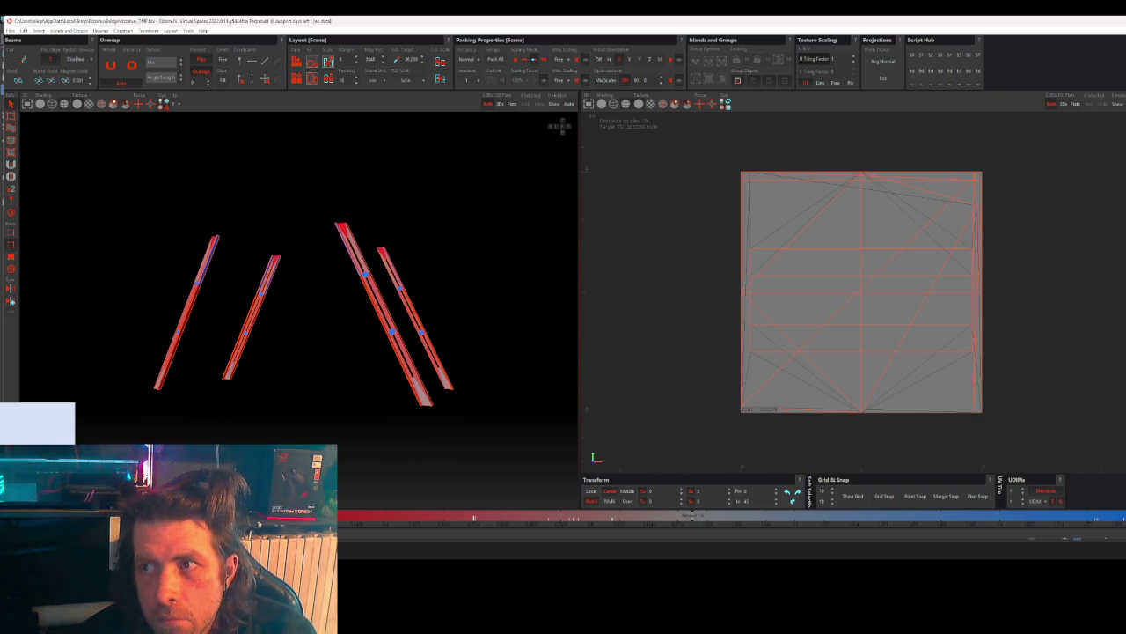
key(alt+F4)
click(661, 280)
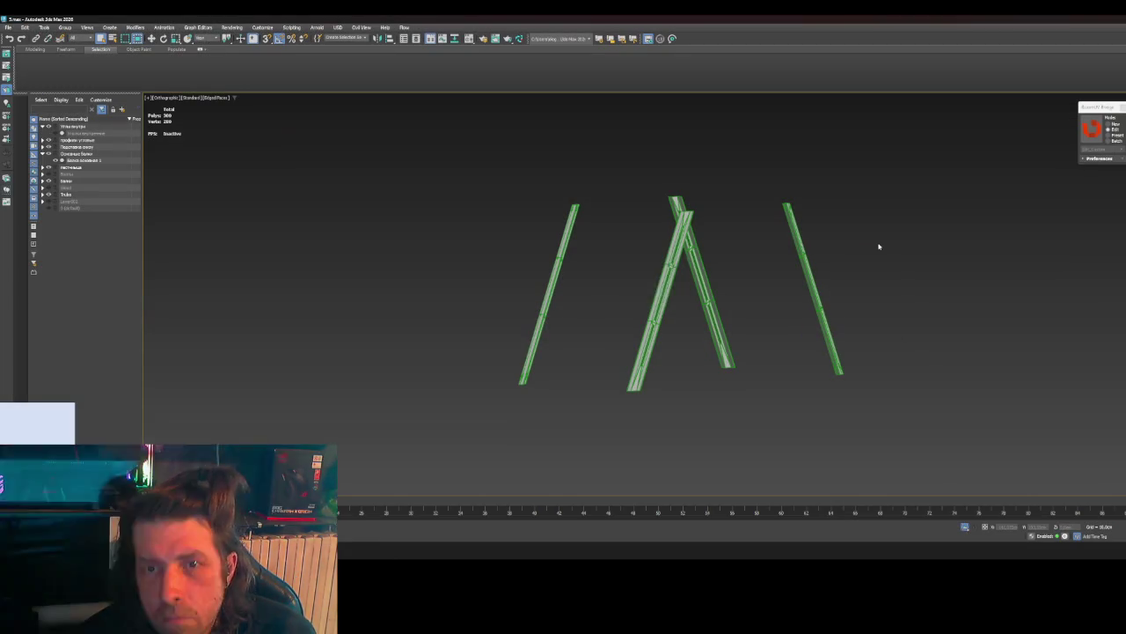
click(654, 286)
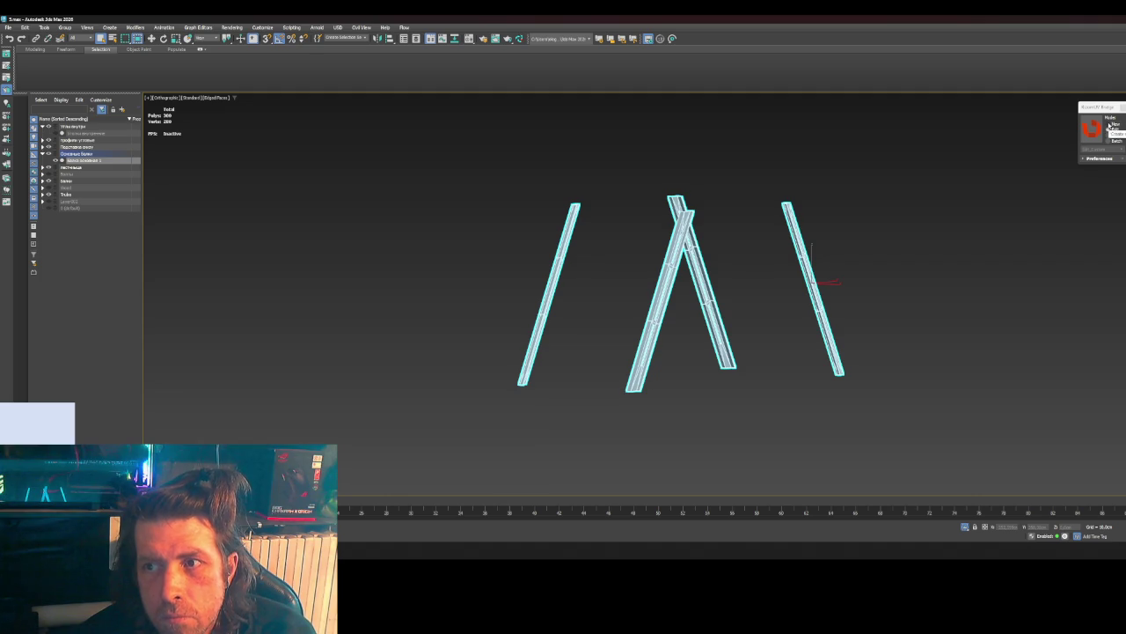
click(827, 249)
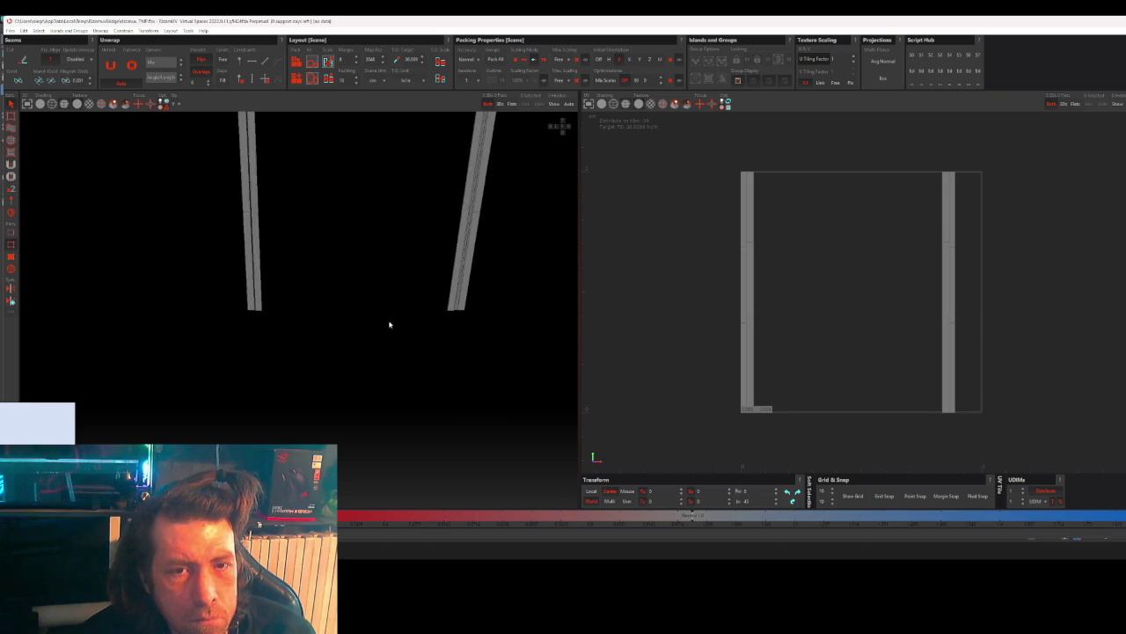
- Zoom in on the beam and cut seams along the first hole's long and left inner edges
middle_drag(390, 324, 379, 332)
mouse_move(377, 333)
alt+mouse_down()
mouse_move(397, 208)
mouse_move(439, 235)
mouse_move(390, 222)
mouse_move(411, 219)
alt+mouse_up()
scroll(377, 233, up, 2)
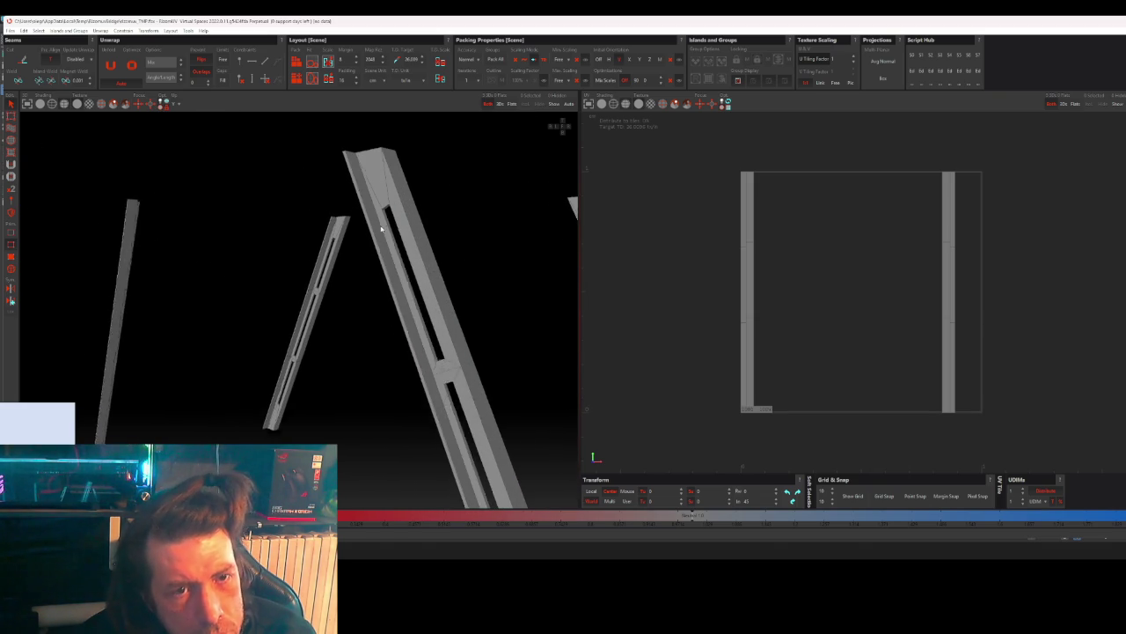
scroll(380, 227, up, 1)
scroll(387, 218, up, 1)
scroll(387, 218, up, 1)
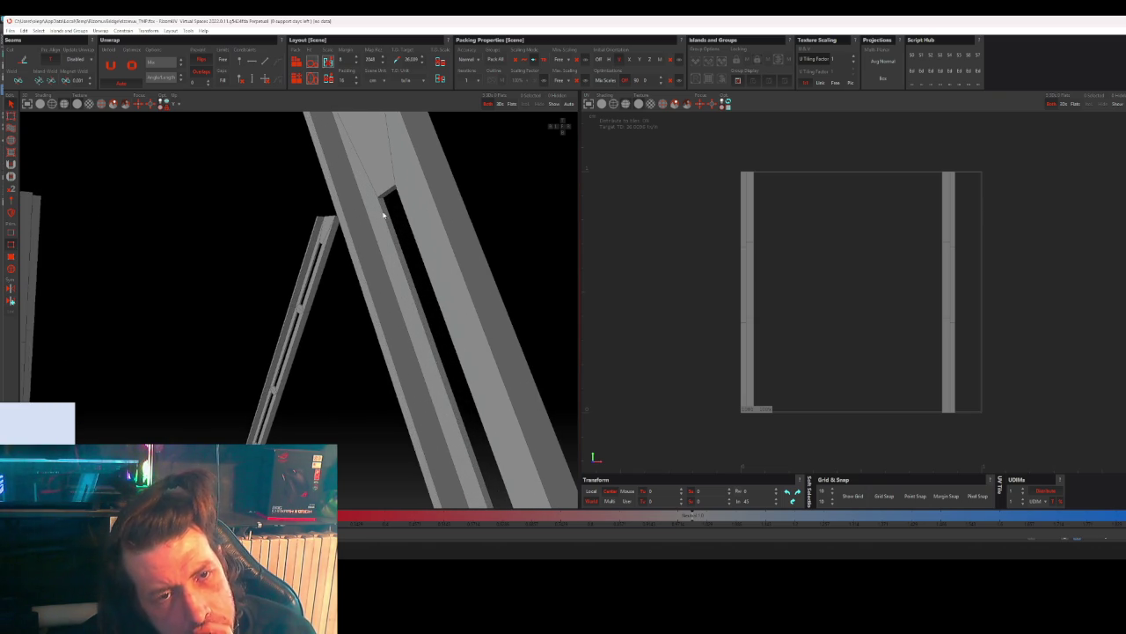
scroll(383, 213, down, 2)
alt+drag(384, 213, 393, 255)
scroll(385, 251, down, 2)
scroll(392, 251, up, 2)
scroll(395, 248, up, 1)
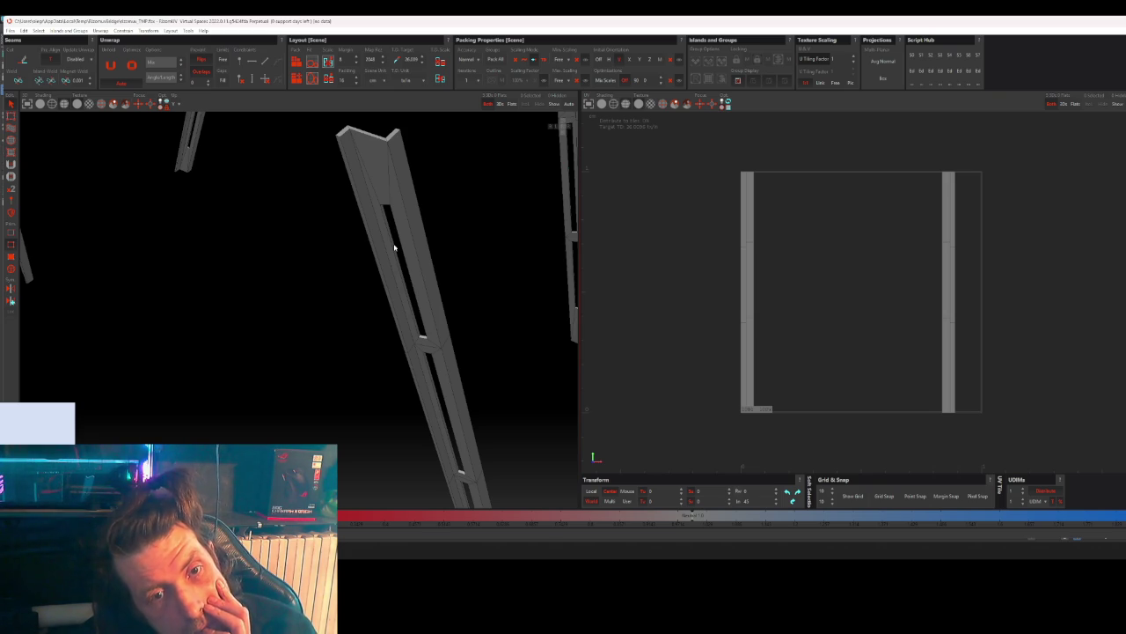
scroll(412, 310, up, 3)
scroll(423, 344, up, 3)
click(425, 346)
ctrl+click(423, 344)
click(418, 339)
key(c)
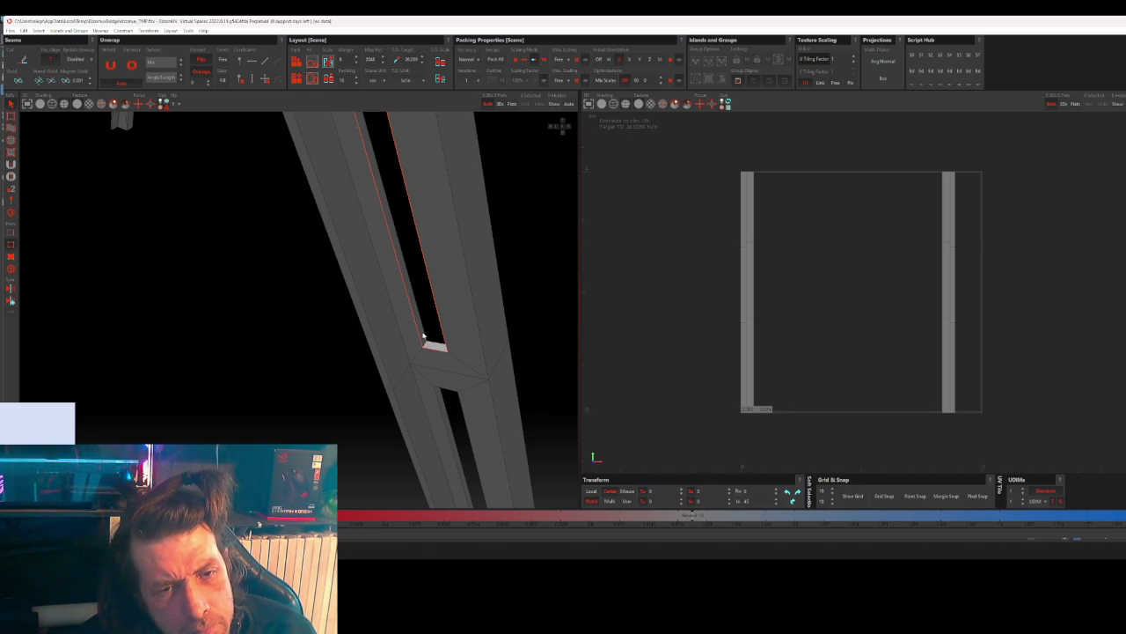
click(424, 335)
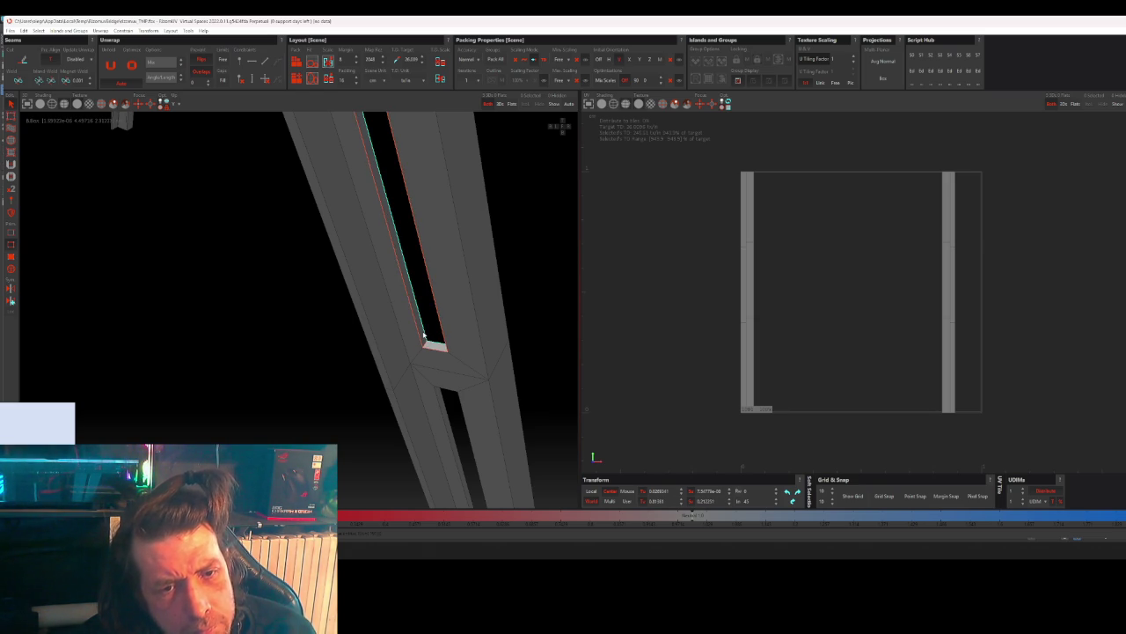
key(c)
- Cut seams on the edge loops around the first hole and the second hole
scroll(413, 326, down, 3)
scroll(413, 343, up, 2)
scroll(436, 396, up, 2)
scroll(444, 408, up, 2)
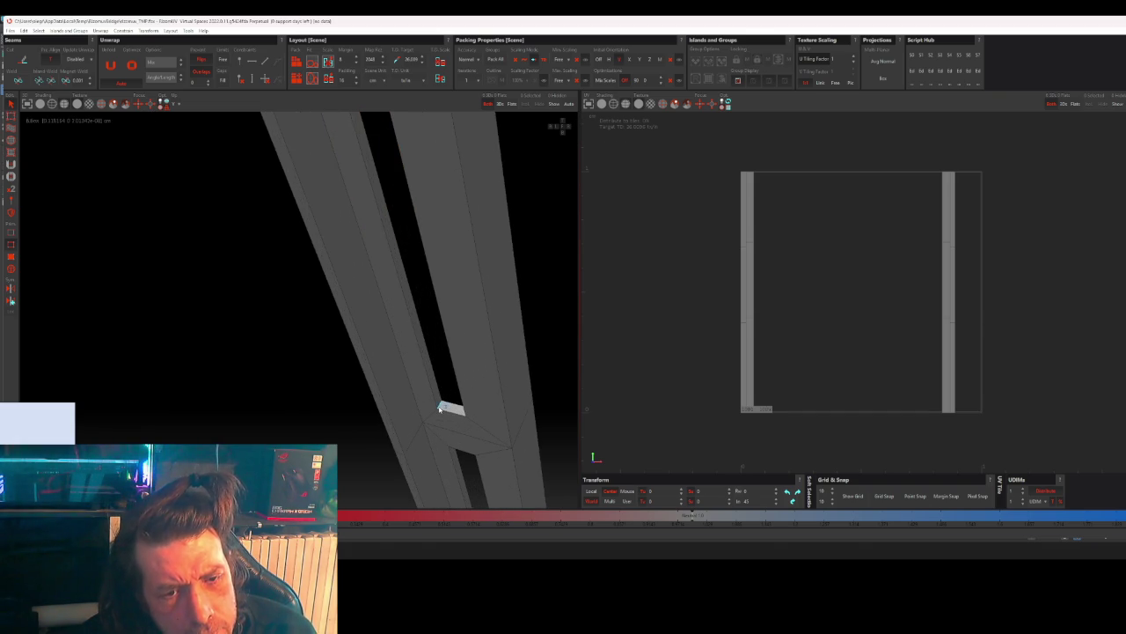
double_click(433, 391)
key(c)
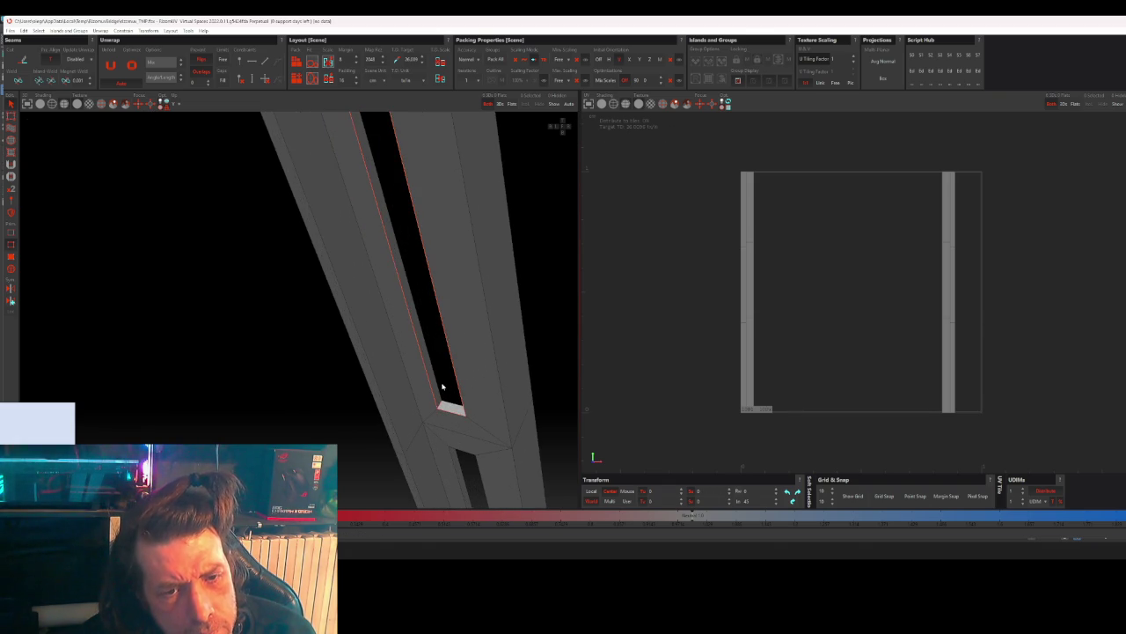
double_click(439, 389)
key(c)
mouse_move(452, 454)
middle_down()
mouse_move(407, 307)
mouse_move(442, 422)
middle_up()
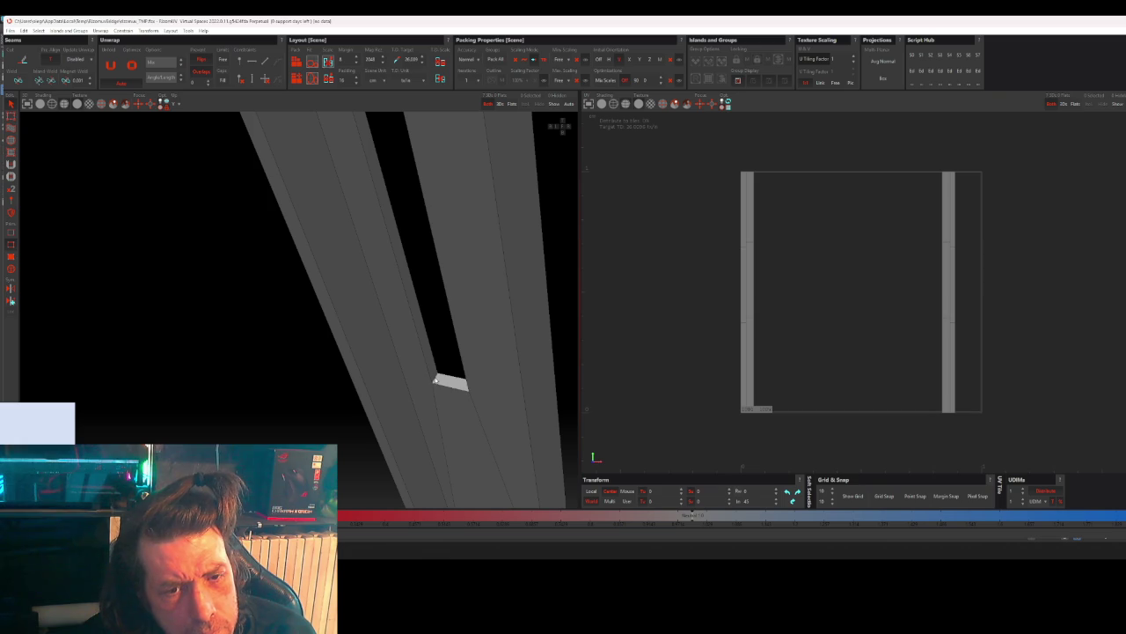
double_click(429, 364)
key(c)
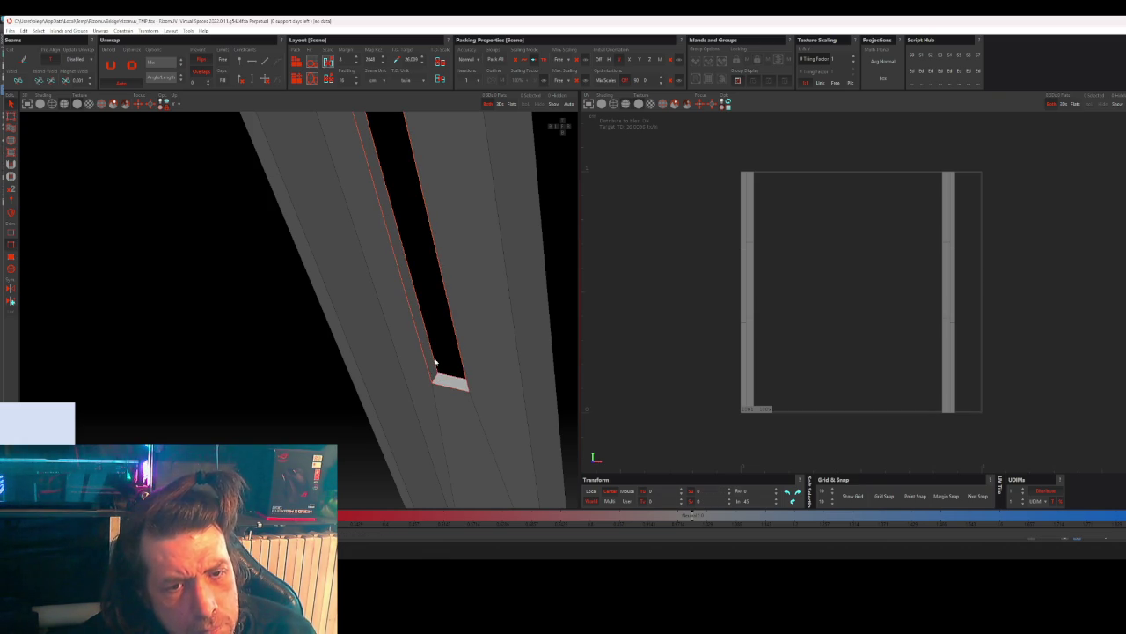
- Cut a seam along the upper and lower corner edges at the beam's end
scroll(435, 361, down, 3)
scroll(435, 364, down, 2)
scroll(435, 364, down, 2)
mouse_move(435, 365)
alt+mouse_down()
mouse_move(432, 327)
mouse_move(458, 457)
mouse_move(402, 370)
alt+mouse_up()
scroll(359, 317, up, 3)
scroll(359, 316, up, 2)
click(357, 327)
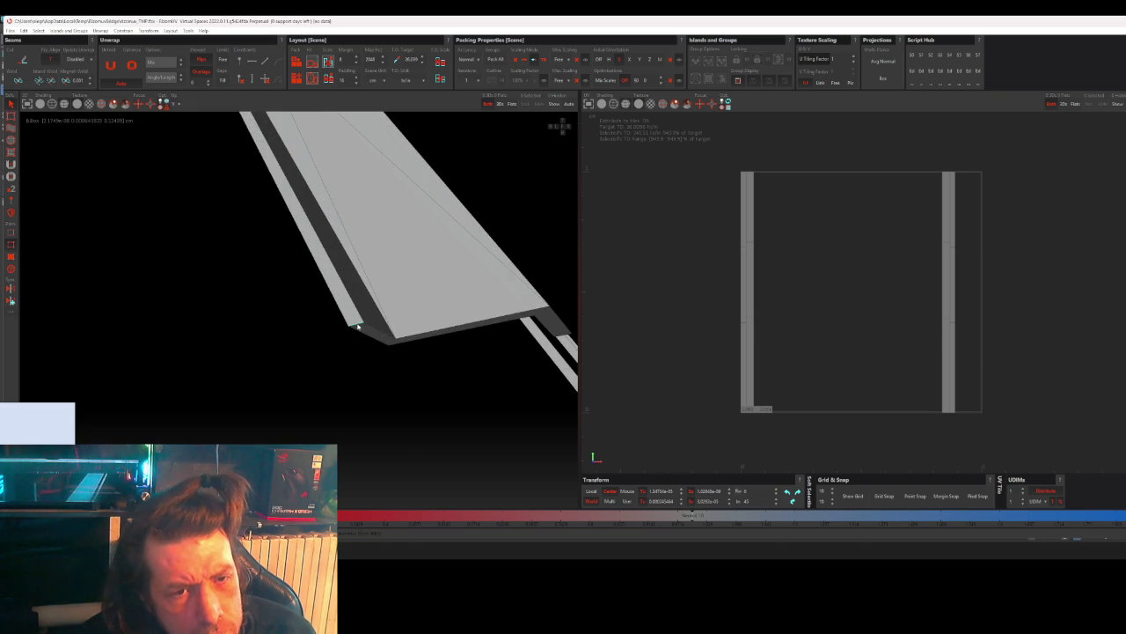
mouse_move(453, 329)
alt+mouse_down()
mouse_move(493, 360)
mouse_move(432, 374)
mouse_move(415, 322)
alt+mouse_up()
click(432, 327)
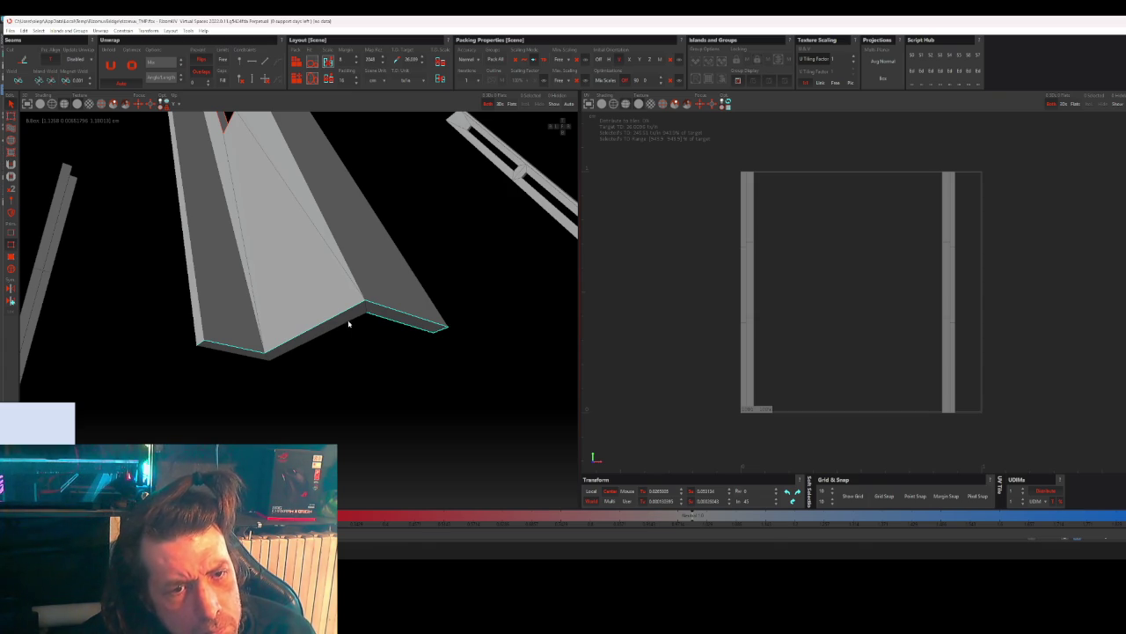
key(c)
- Select the whole beam mesh after trying the edge loop at its end
mouse_move(250, 360)
alt+mouse_down()
mouse_move(391, 351)
mouse_move(431, 462)
mouse_move(331, 363)
alt+mouse_up()
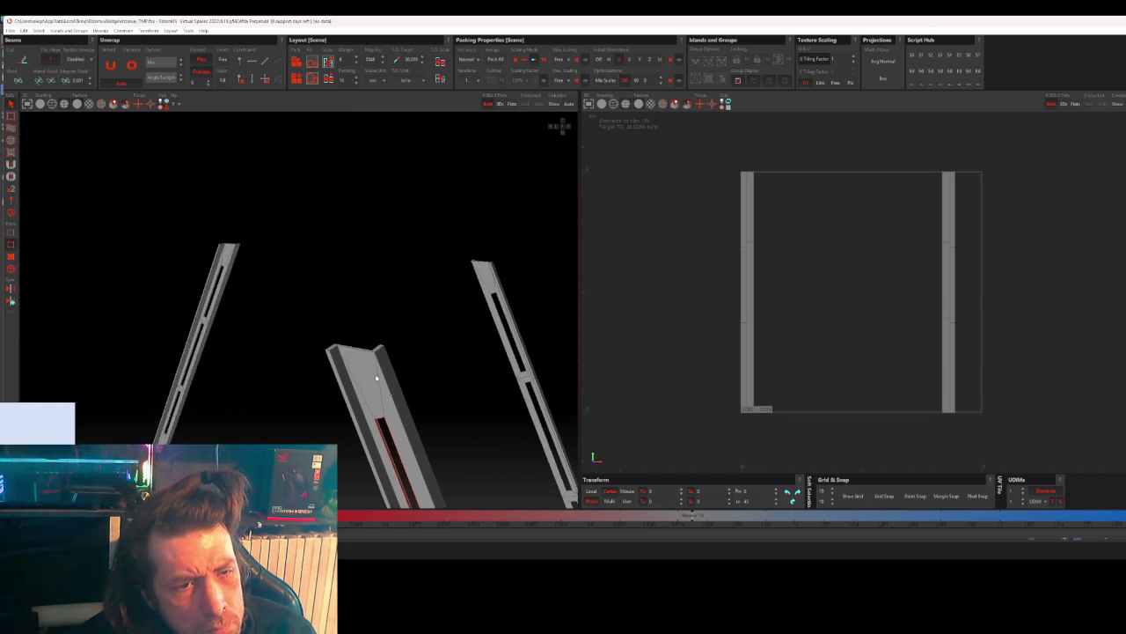
double_click(332, 359)
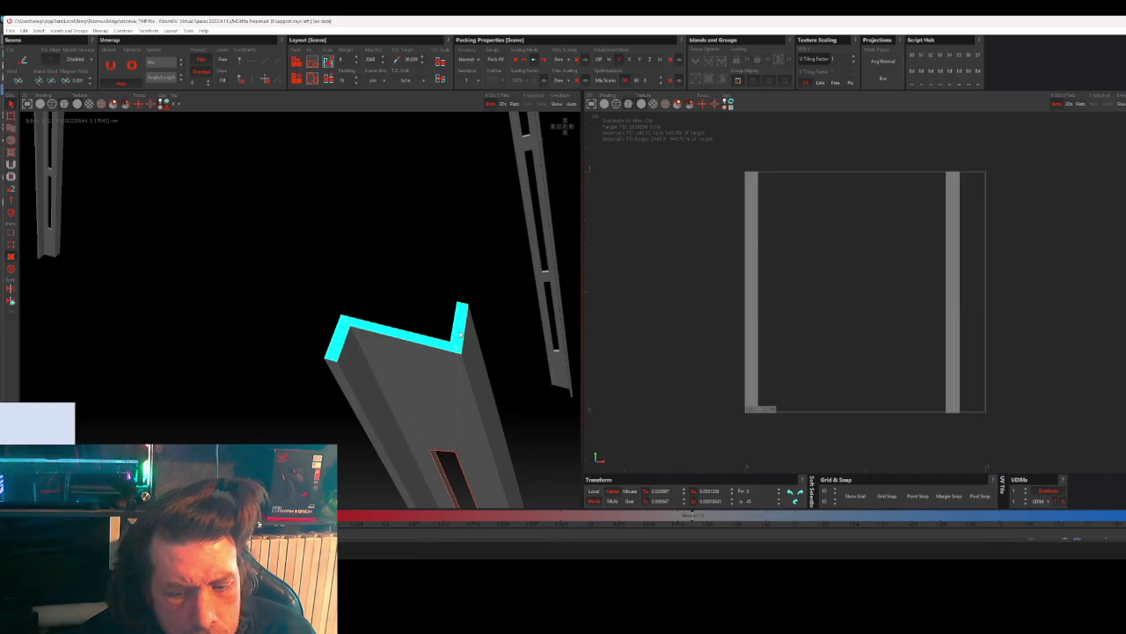
click(427, 302)
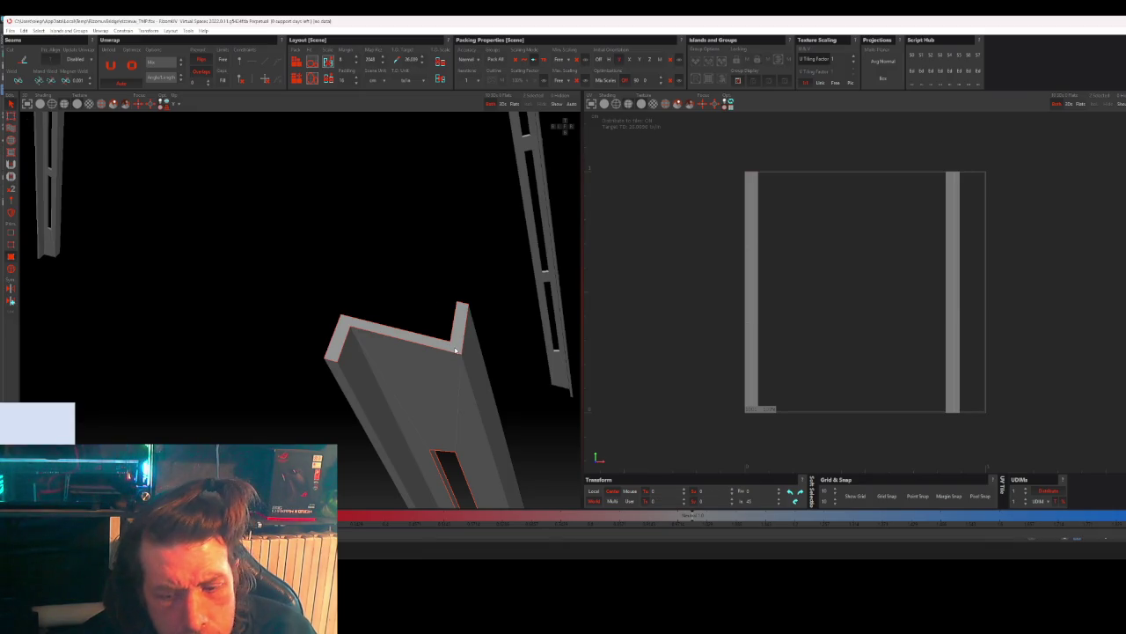
mouse_move(458, 390)
alt+mouse_down()
mouse_move(496, 398)
mouse_move(566, 380)
mouse_move(452, 398)
alt+mouse_up()
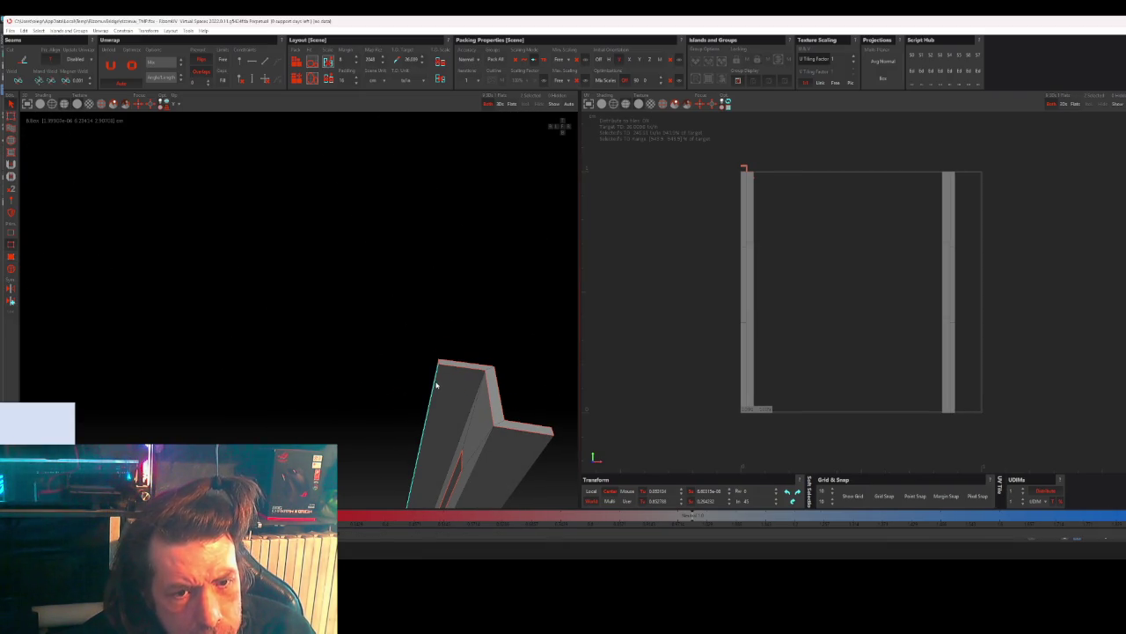
click(455, 400)
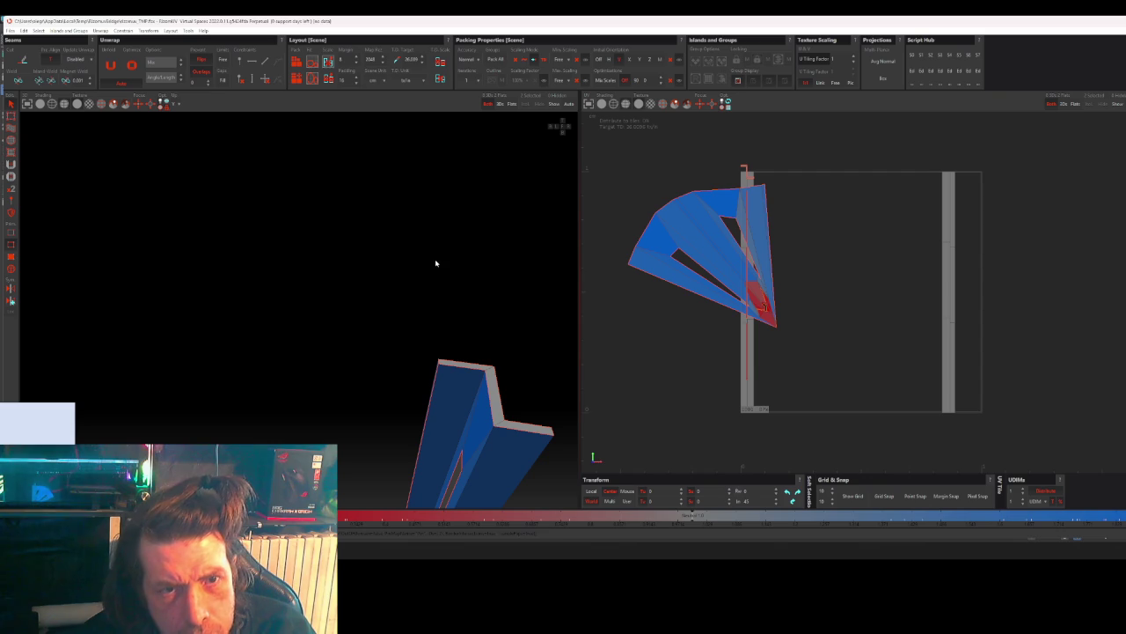
- Pack the beam island, then unfold the beam into a flat UV strip
click(297, 60)
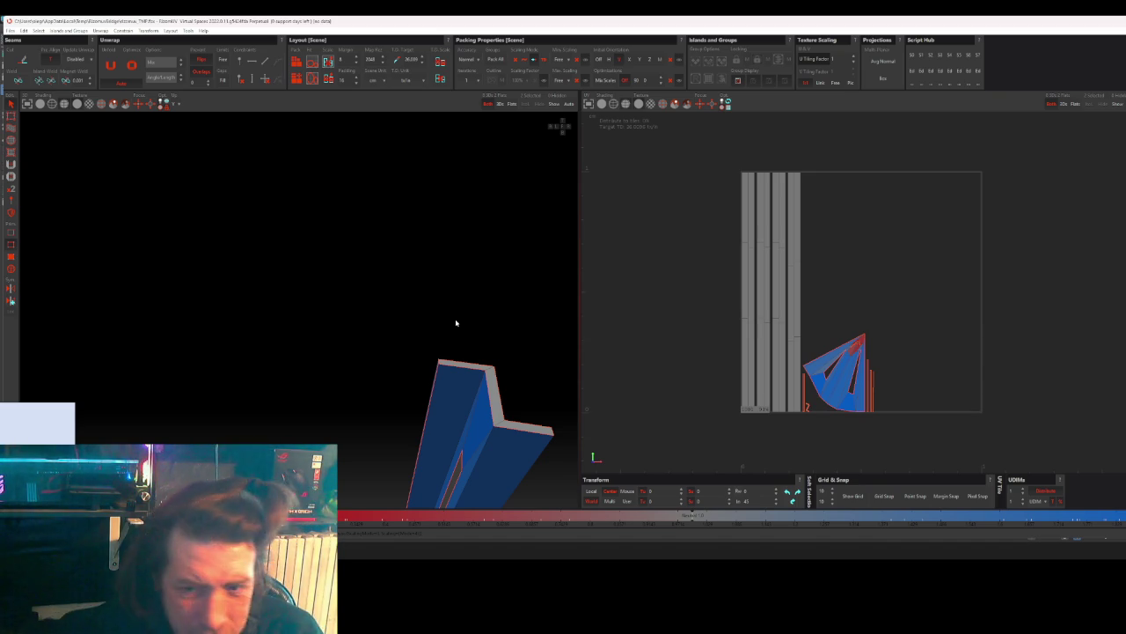
mouse_move(456, 323)
middle_down()
mouse_move(460, 252)
mouse_move(481, 363)
mouse_move(384, 409)
mouse_move(484, 314)
mouse_move(397, 369)
middle_up()
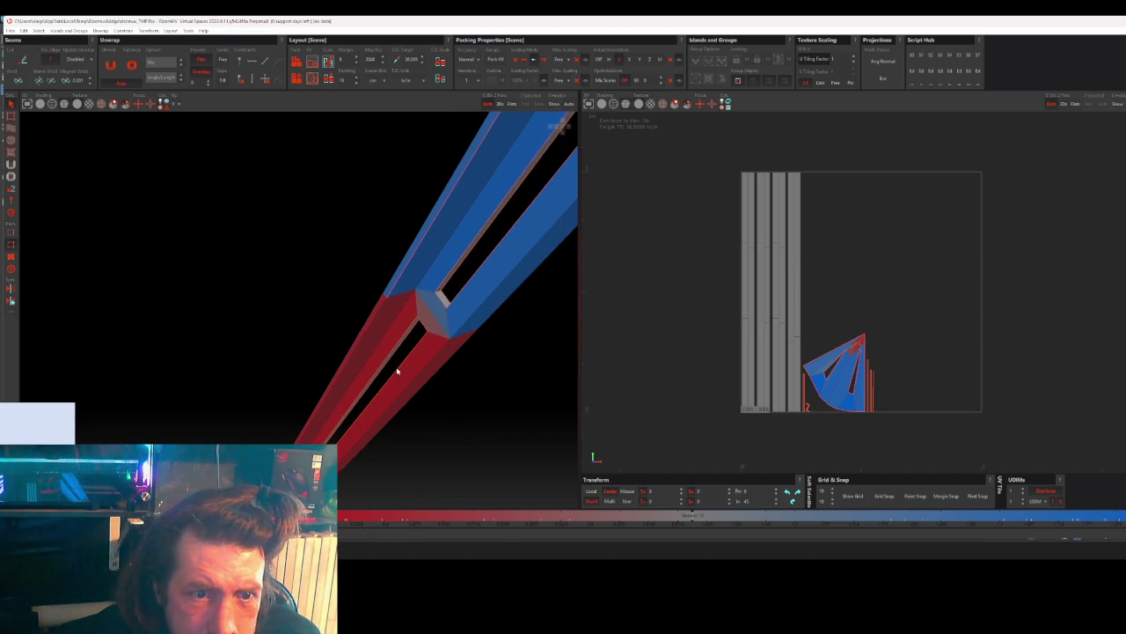
click(363, 341)
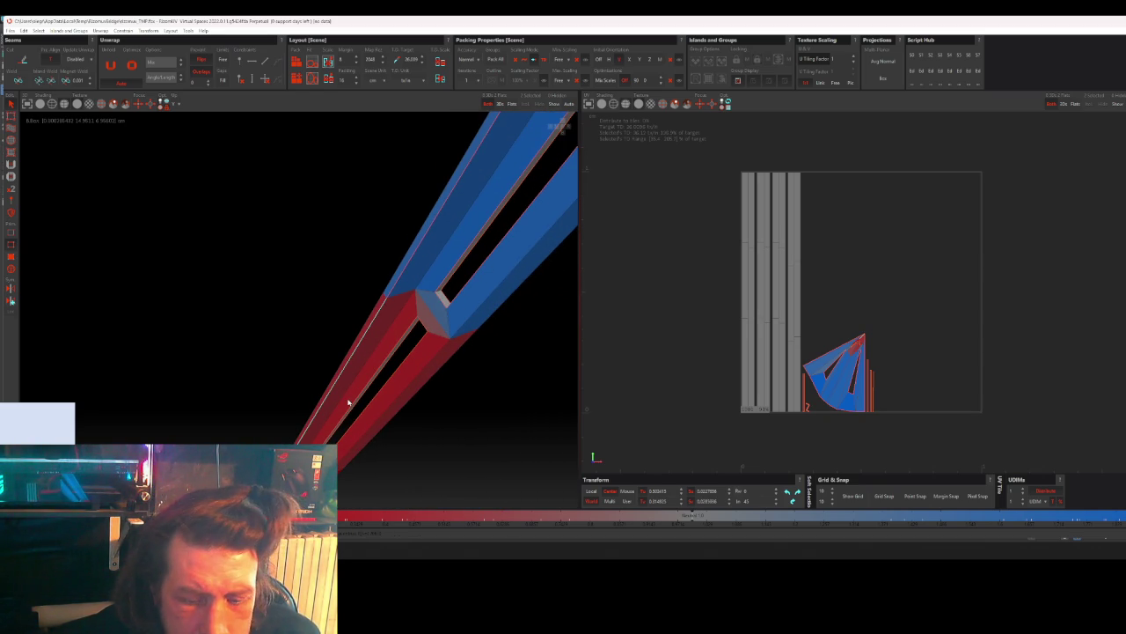
key(u)
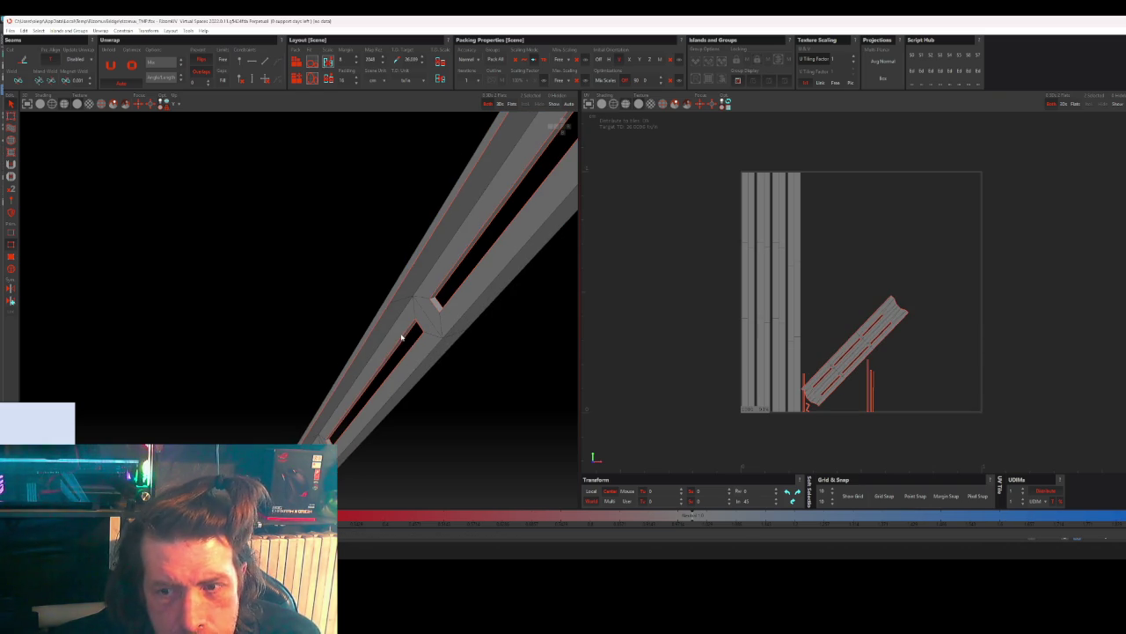
- Select the beam's UV island and pack it upright beside the other strips
click(886, 320)
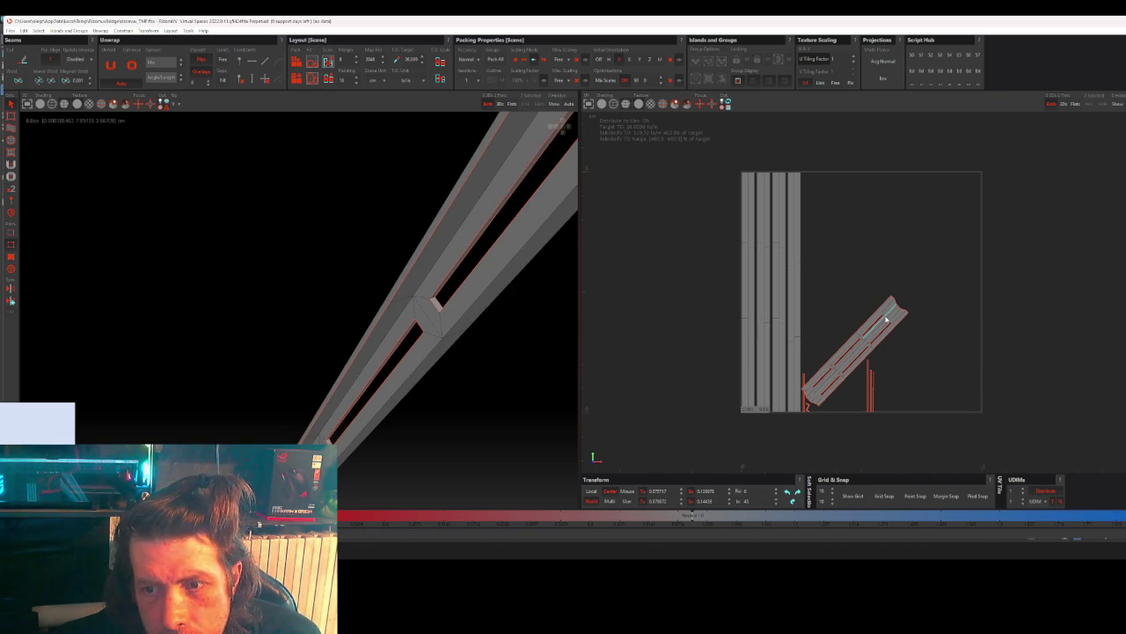
click(891, 319)
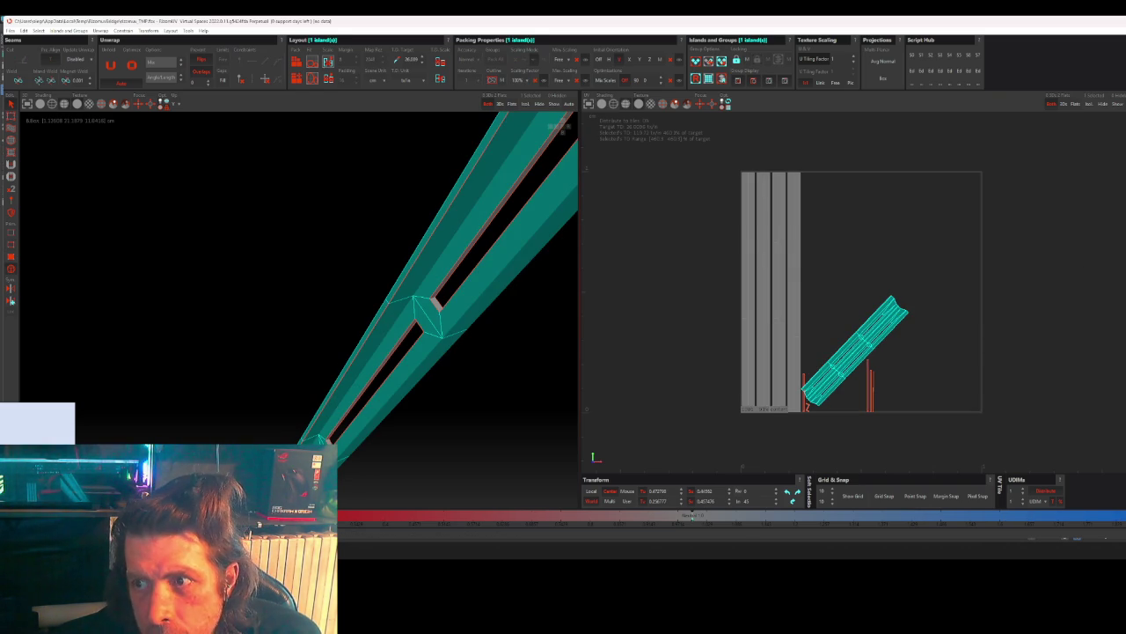
click(11, 301)
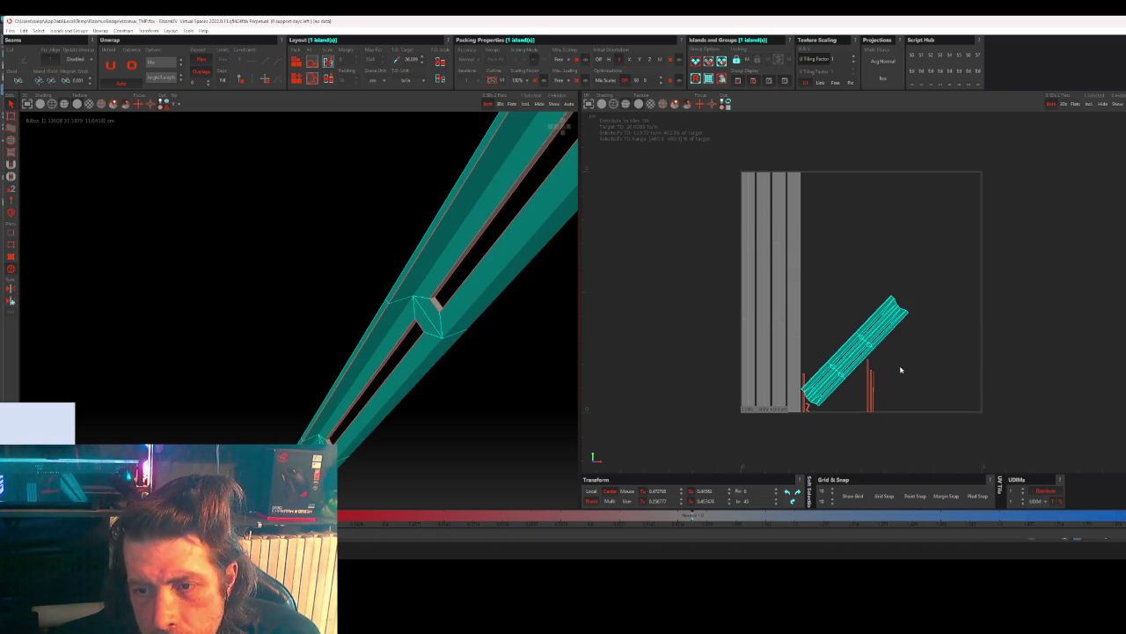
click(1008, 270)
click(298, 61)
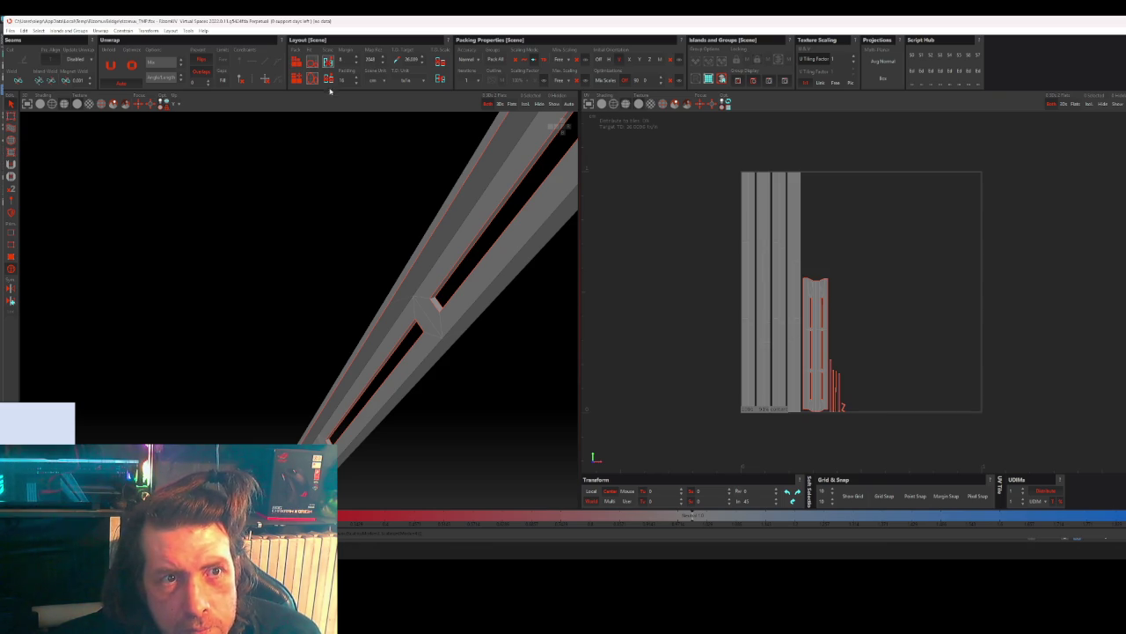
- Box-select and unfold the thin strip islands, then undo that unwanted unfold
scroll(818, 438, up, 5)
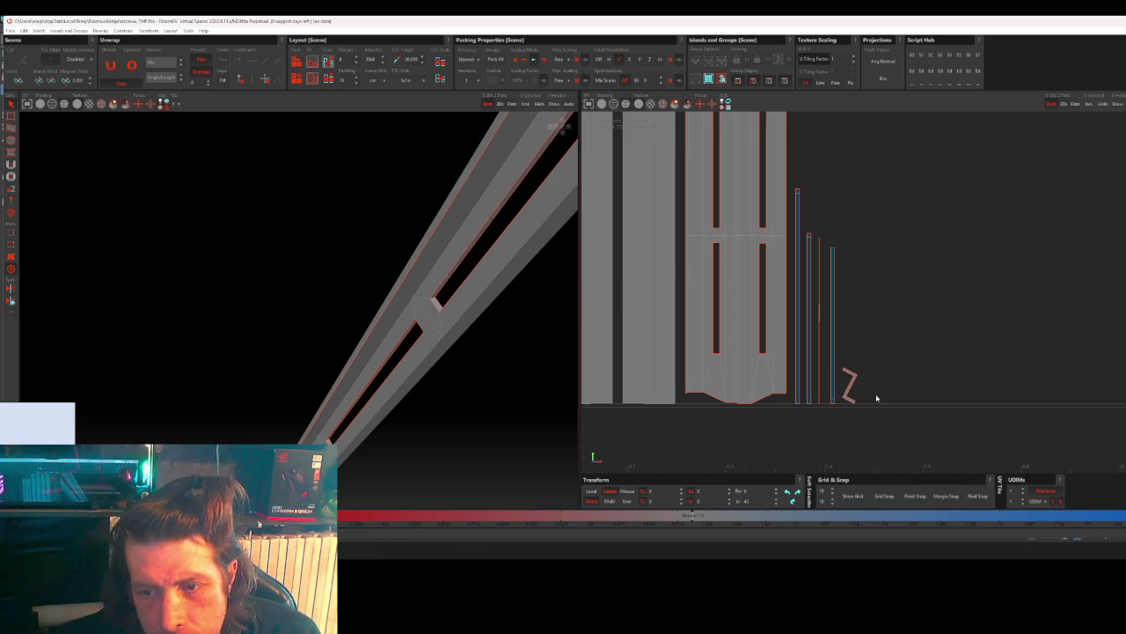
click(850, 385)
drag(880, 308, 805, 433)
key(u)
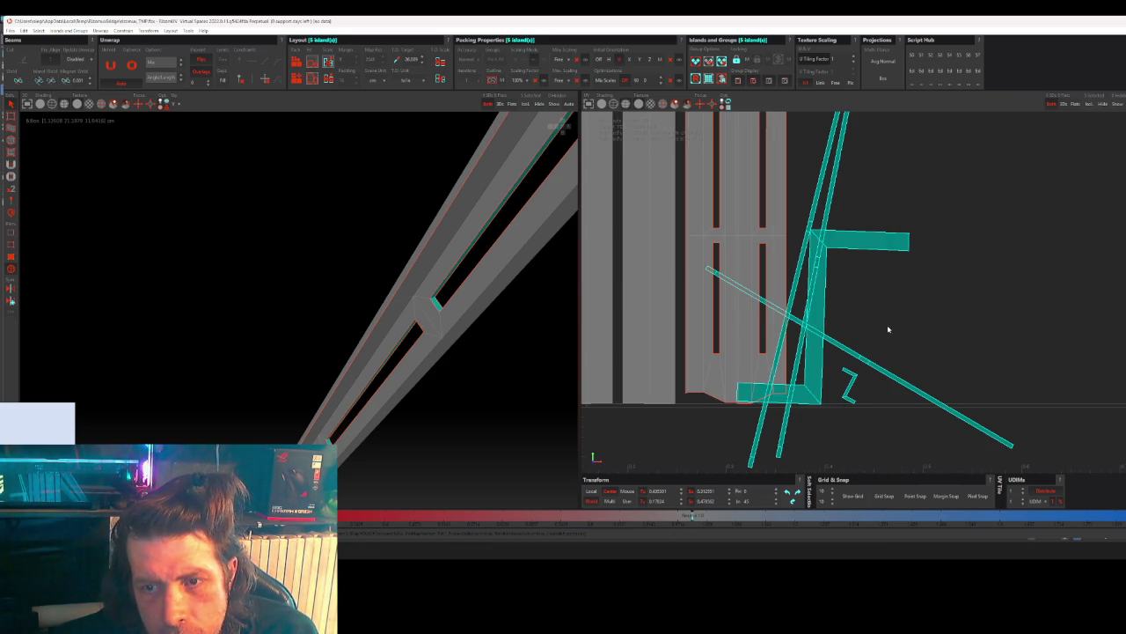
click(888, 329)
key(ctrl+z)
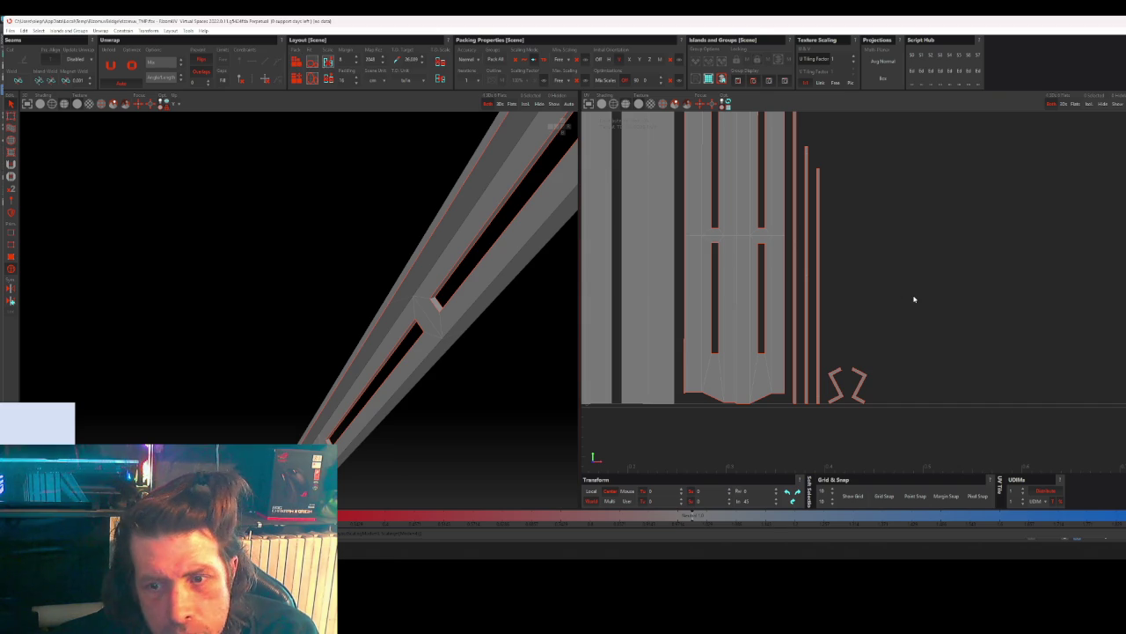
- Select and deselect the Z-shaped island, then orbit the beam to face its end
click(861, 386)
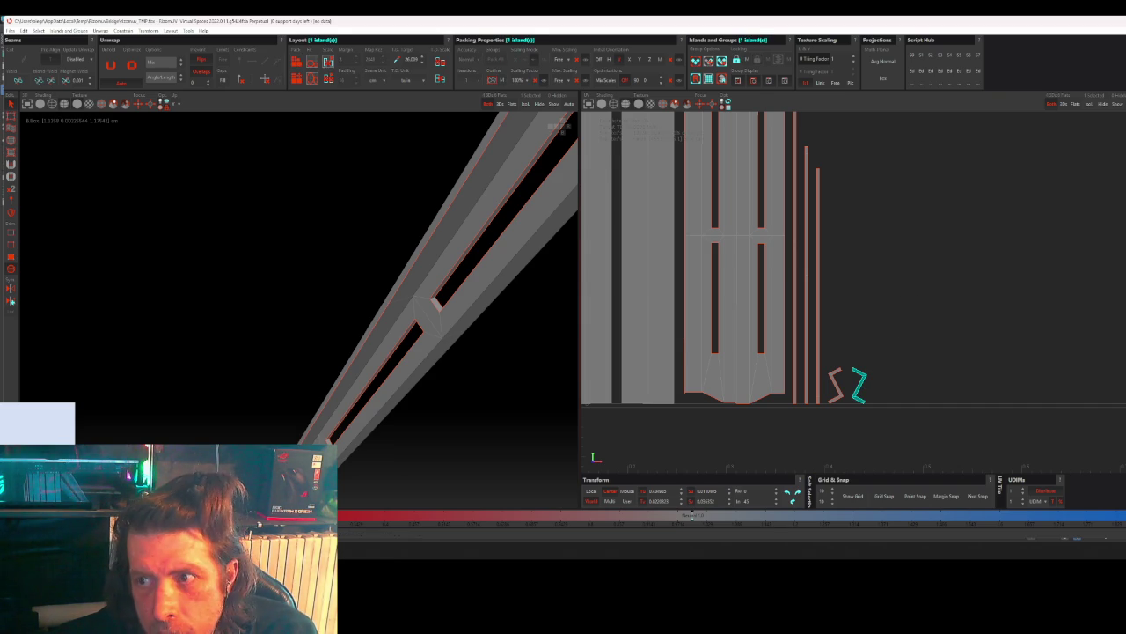
click(837, 389)
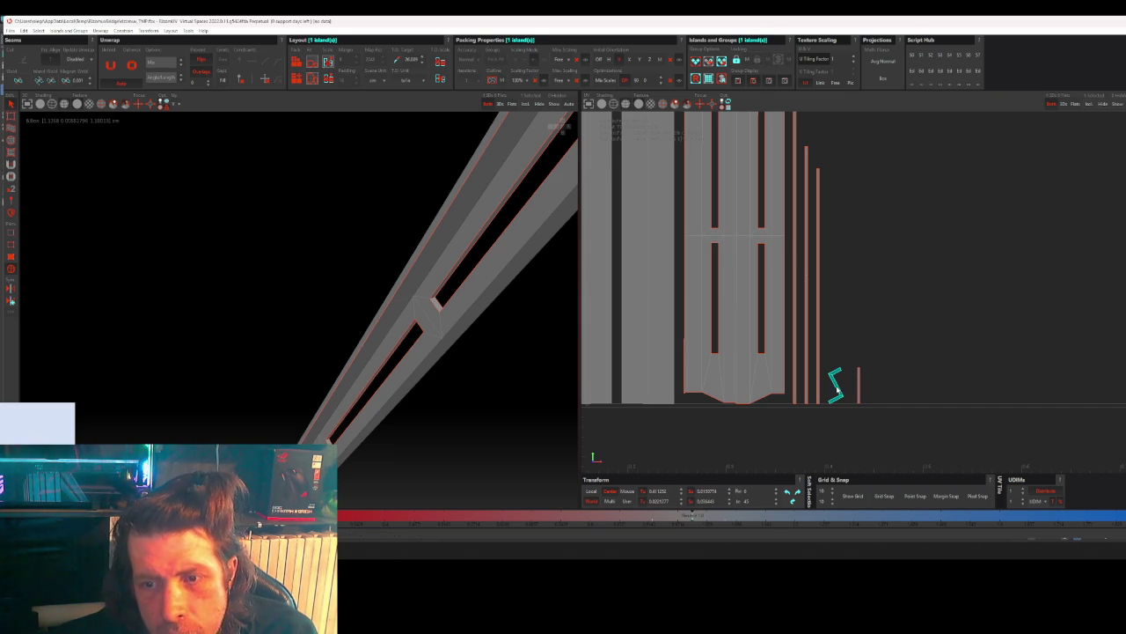
click(922, 304)
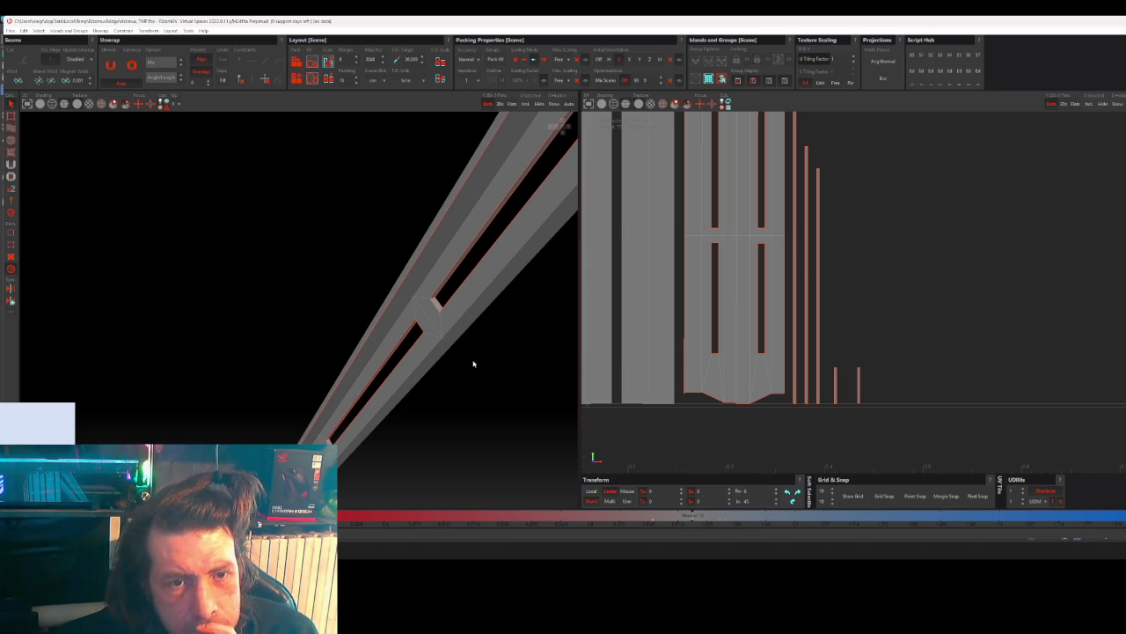
scroll(471, 363, down, 3)
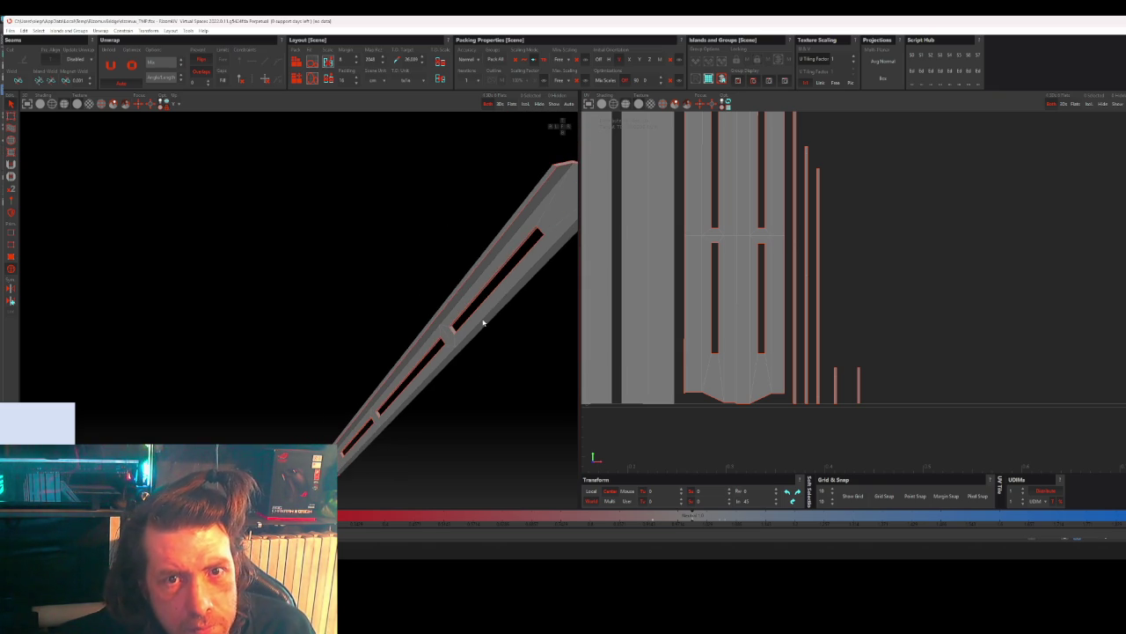
middle_drag(459, 324, 457, 246)
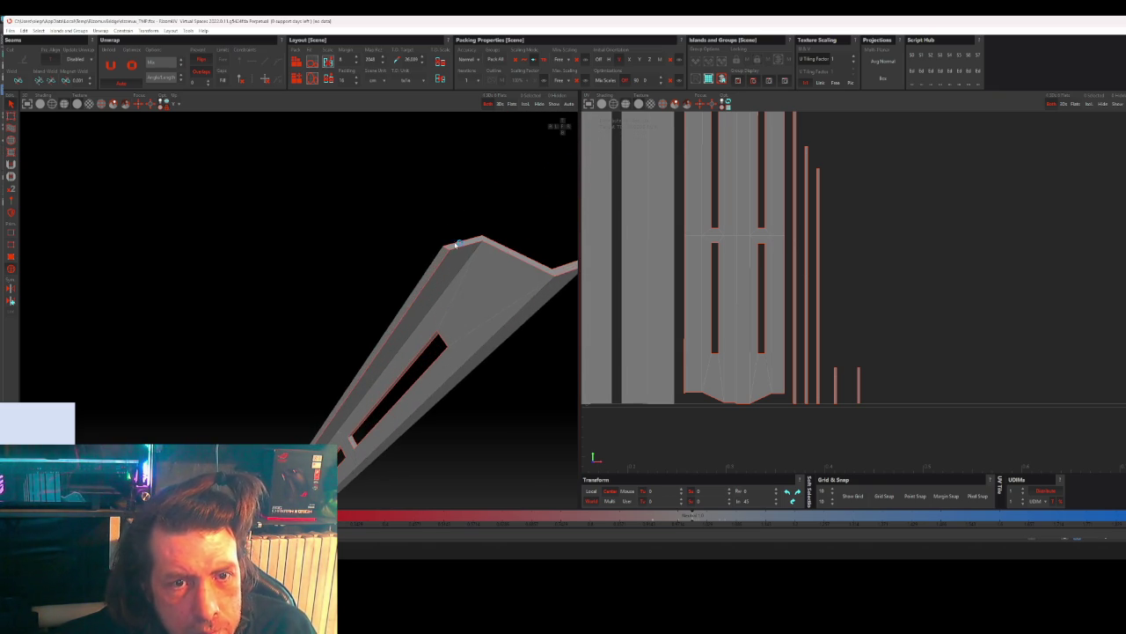
- Unfold the slotted beam, orbit to its end profile, and re-unfold its island
key(u)
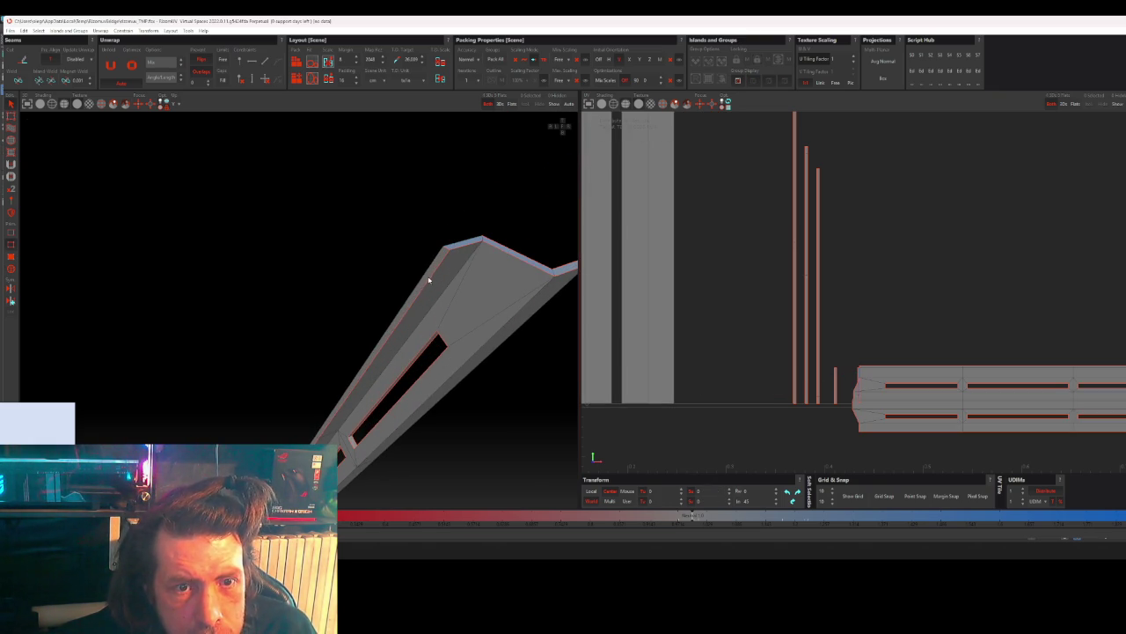
mouse_move(446, 290)
middle_down()
mouse_move(495, 303)
mouse_move(474, 295)
middle_up()
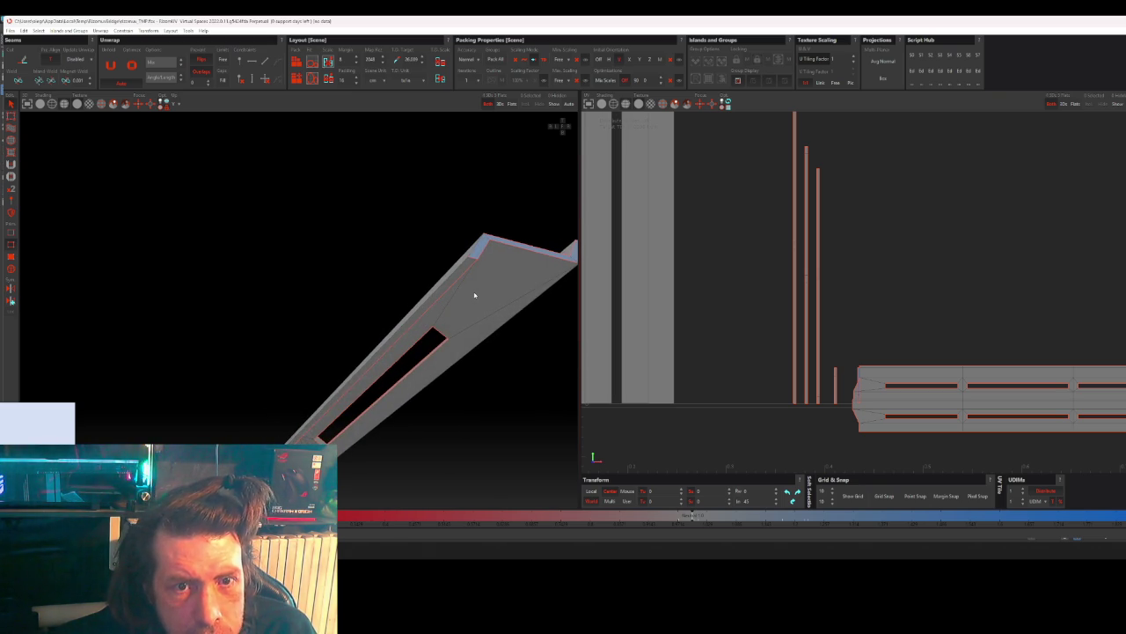
key(u)
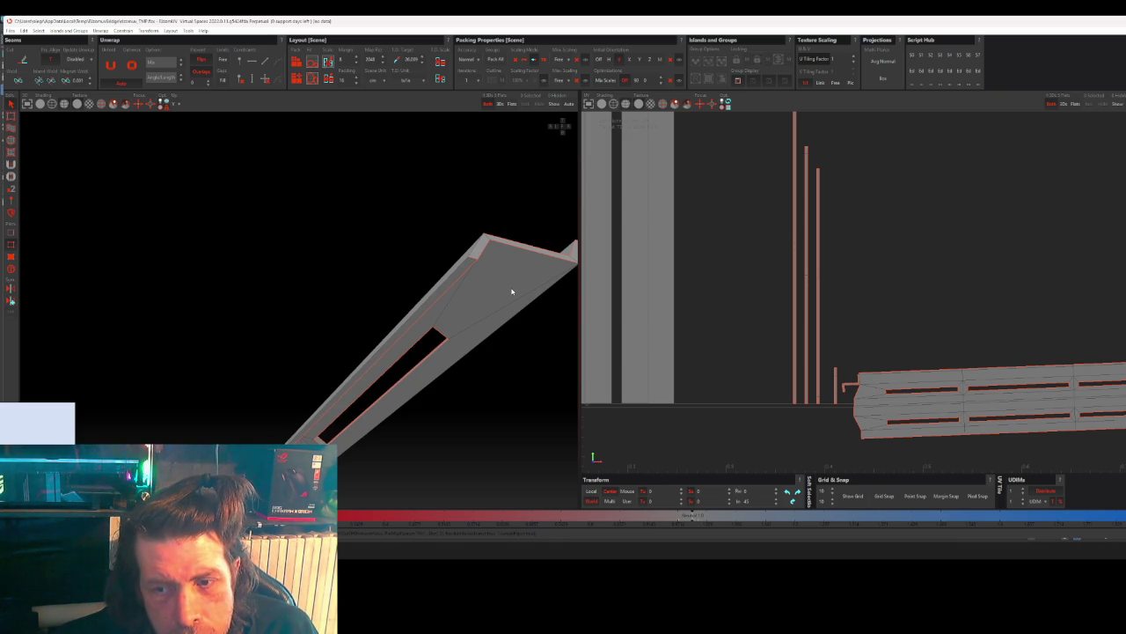
mouse_move(511, 292)
middle_down()
mouse_move(488, 319)
mouse_move(496, 337)
mouse_move(382, 302)
mouse_move(419, 314)
mouse_move(551, 271)
mouse_move(535, 269)
mouse_move(517, 209)
mouse_move(414, 414)
mouse_move(448, 319)
mouse_move(414, 390)
mouse_move(435, 400)
mouse_move(425, 415)
mouse_move(396, 417)
mouse_move(410, 402)
middle_up()
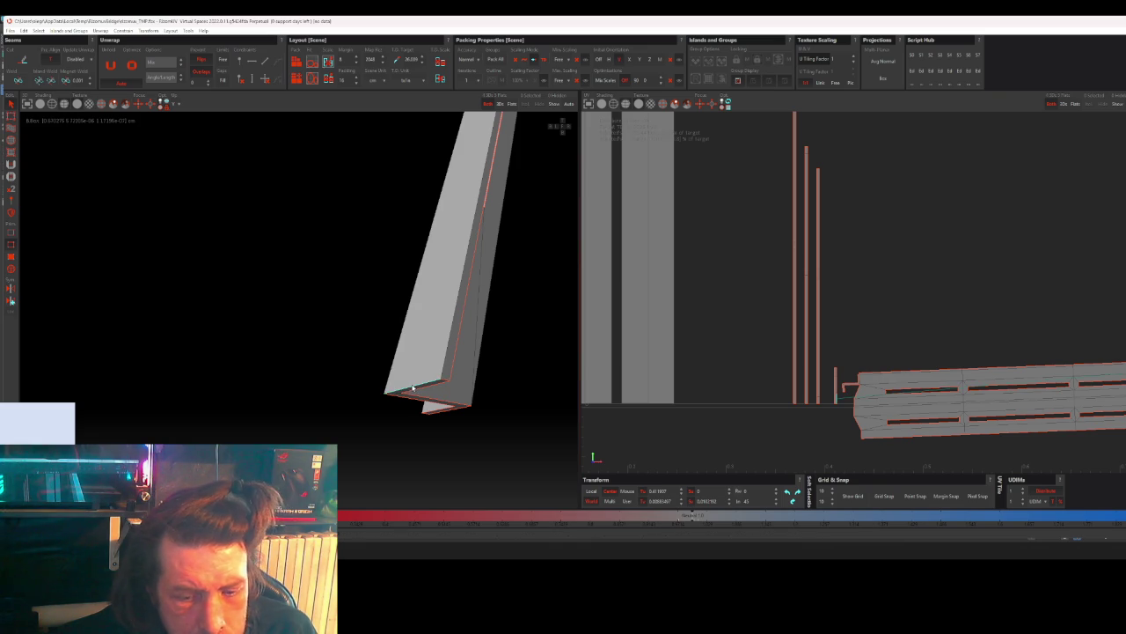
- Straighten the beam island with U and pack all islands with Ctrl+P
key(u)
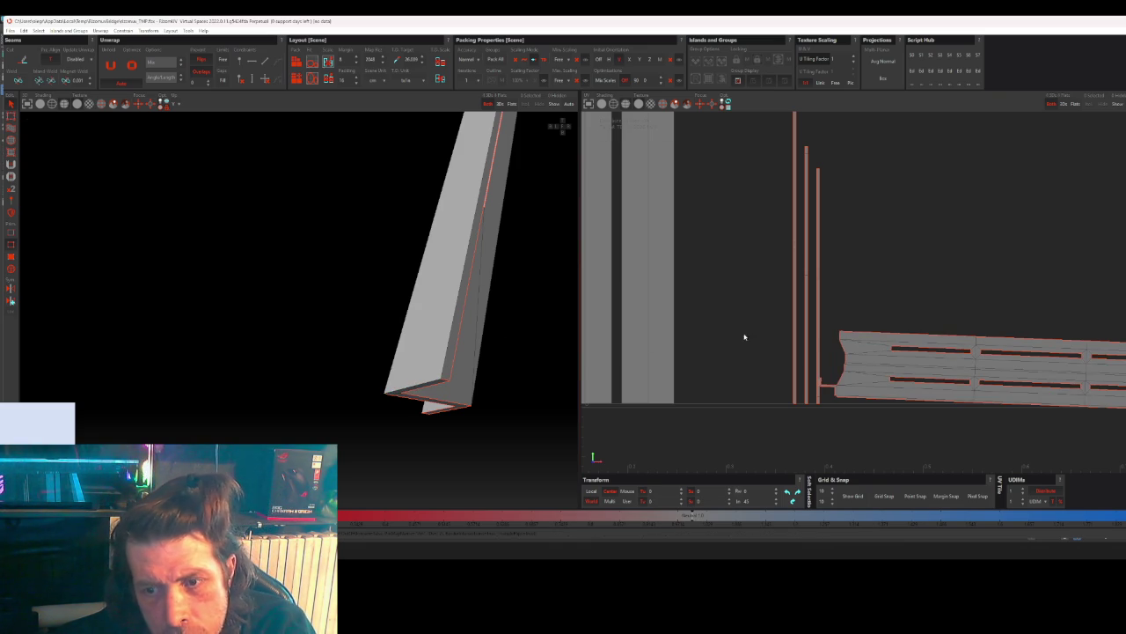
key(ctrl+p)
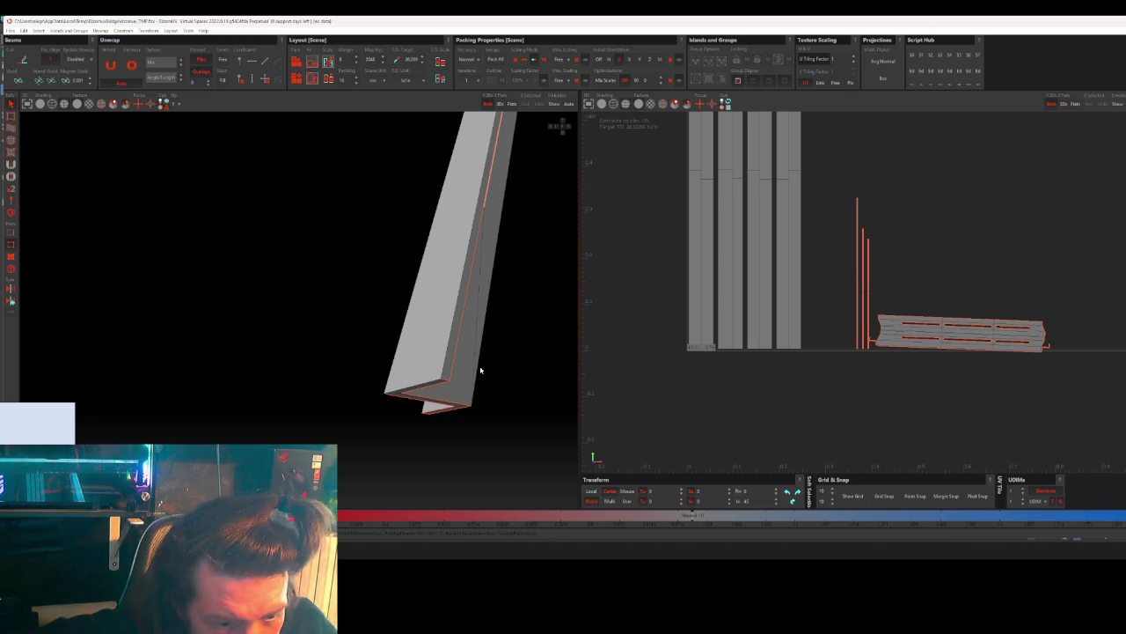
key(alt+Tab)
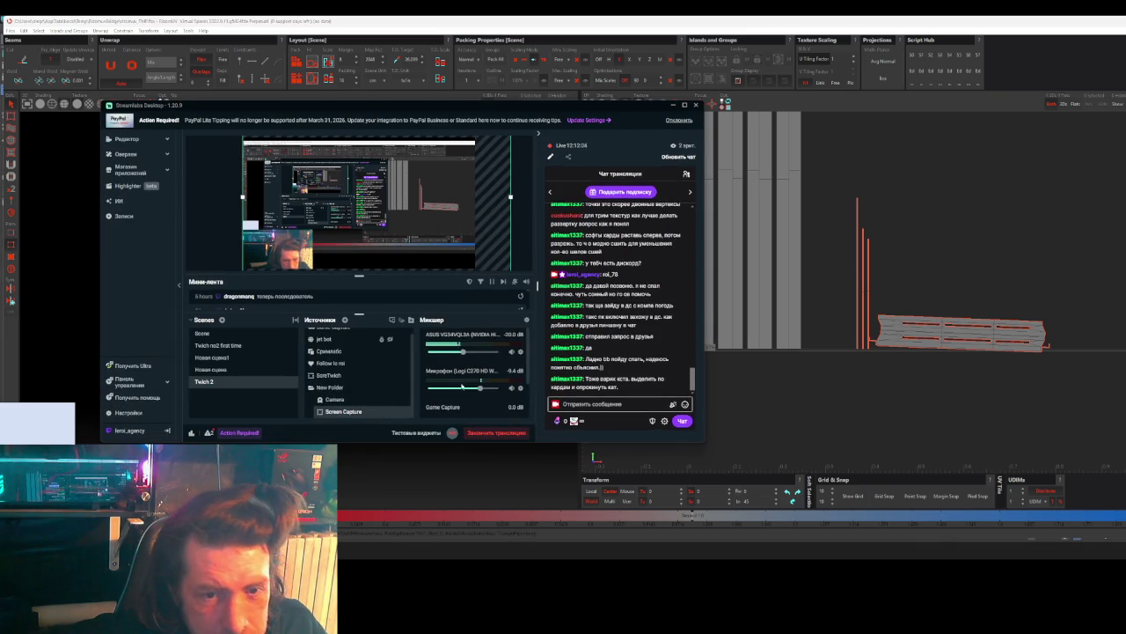
mouse_move(353, 375)
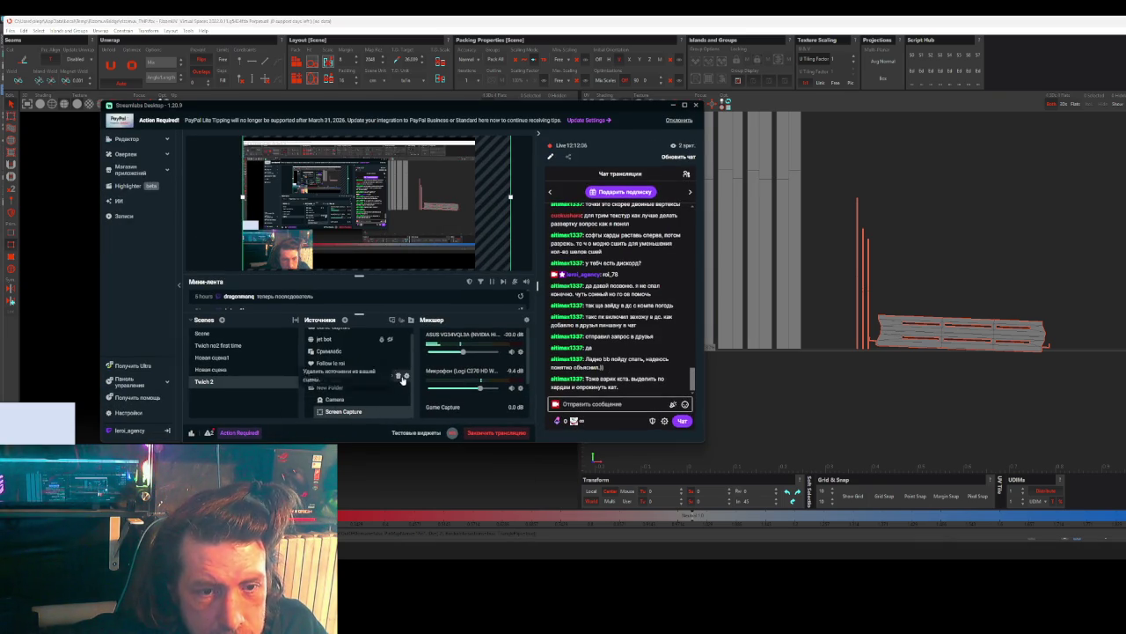
- Add a Screen Capture of the browser window and make the Twitch video fill it
click(406, 377)
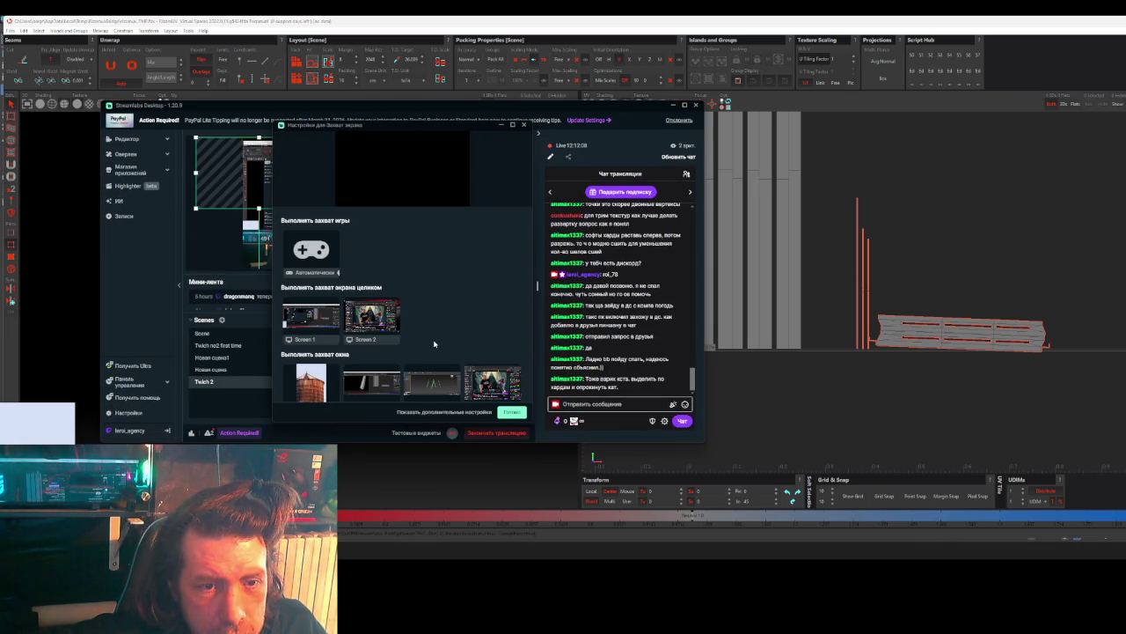
click(489, 385)
click(510, 412)
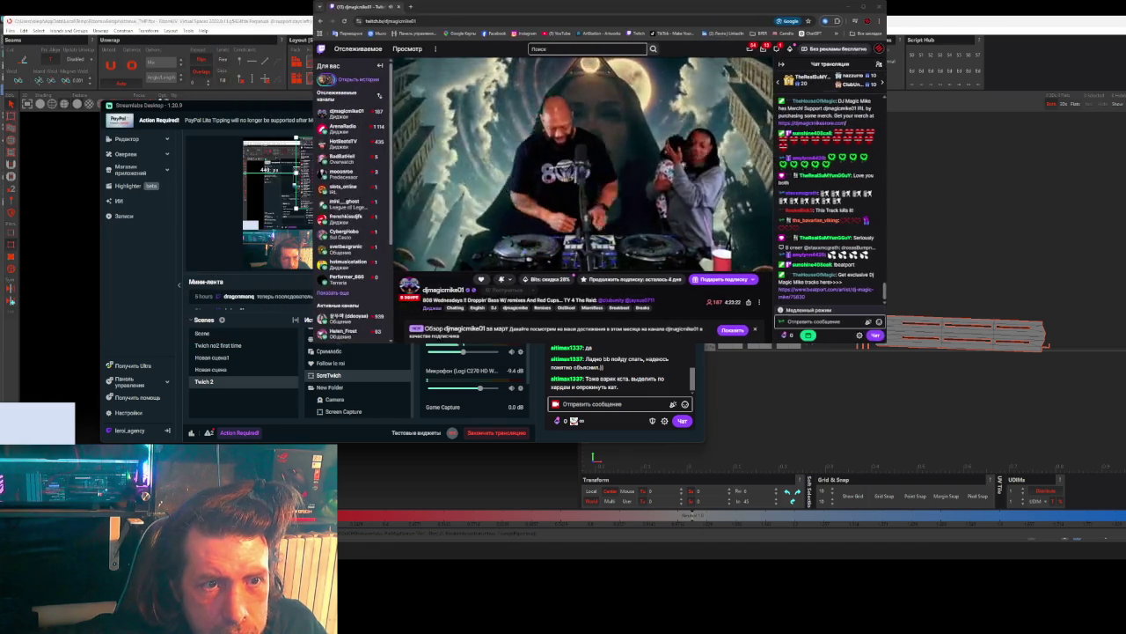
drag(282, 175, 419, 174)
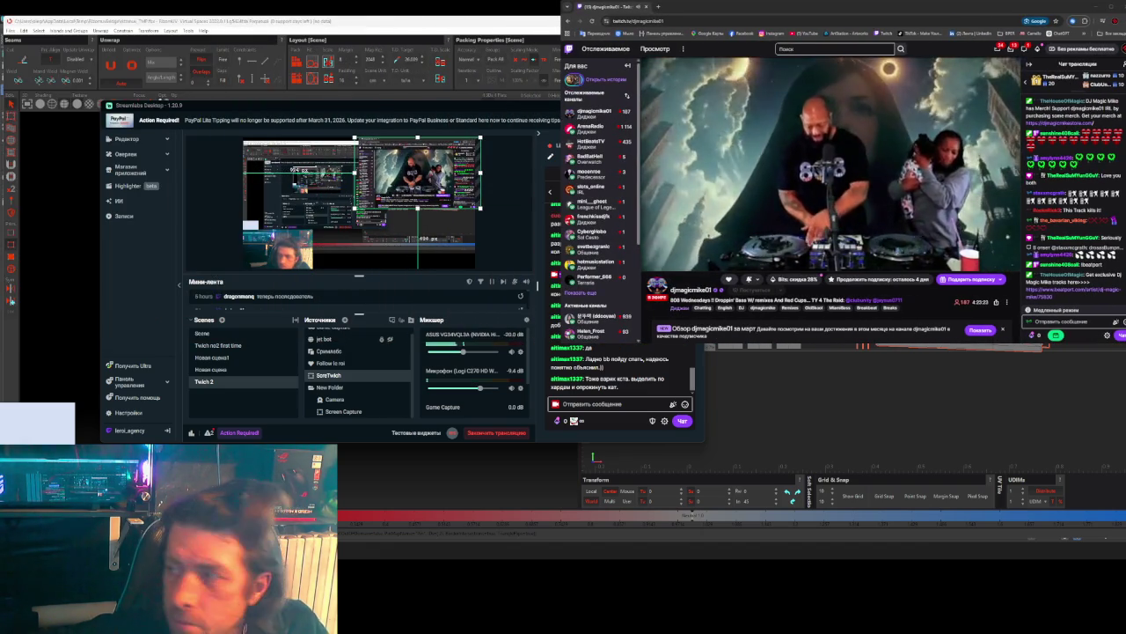
key(f)
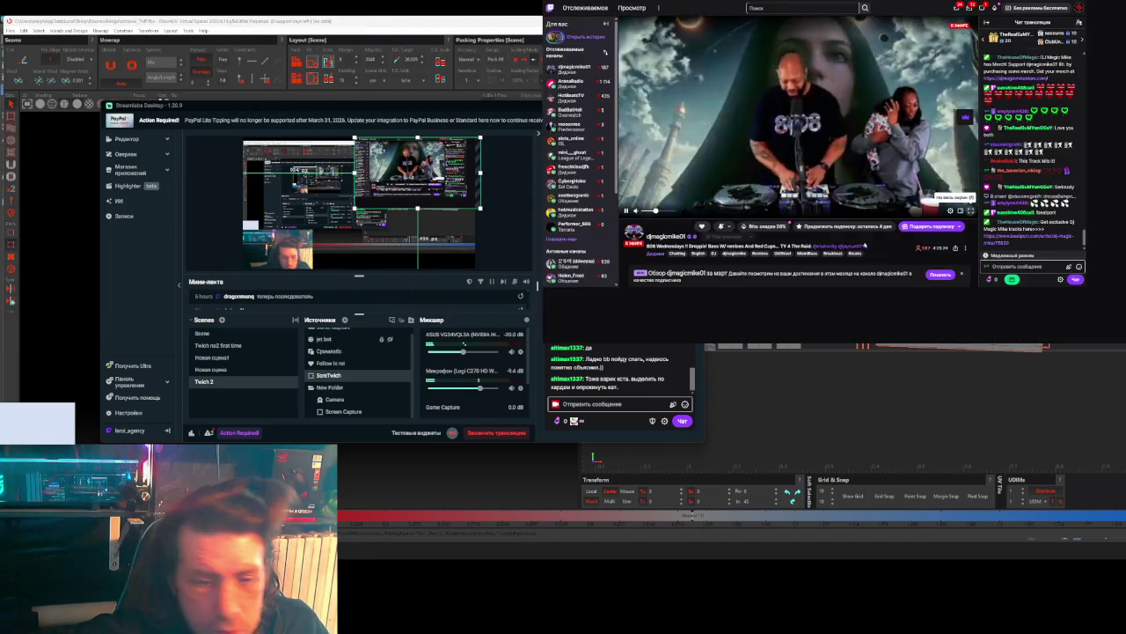
drag(400, 202, 411, 201)
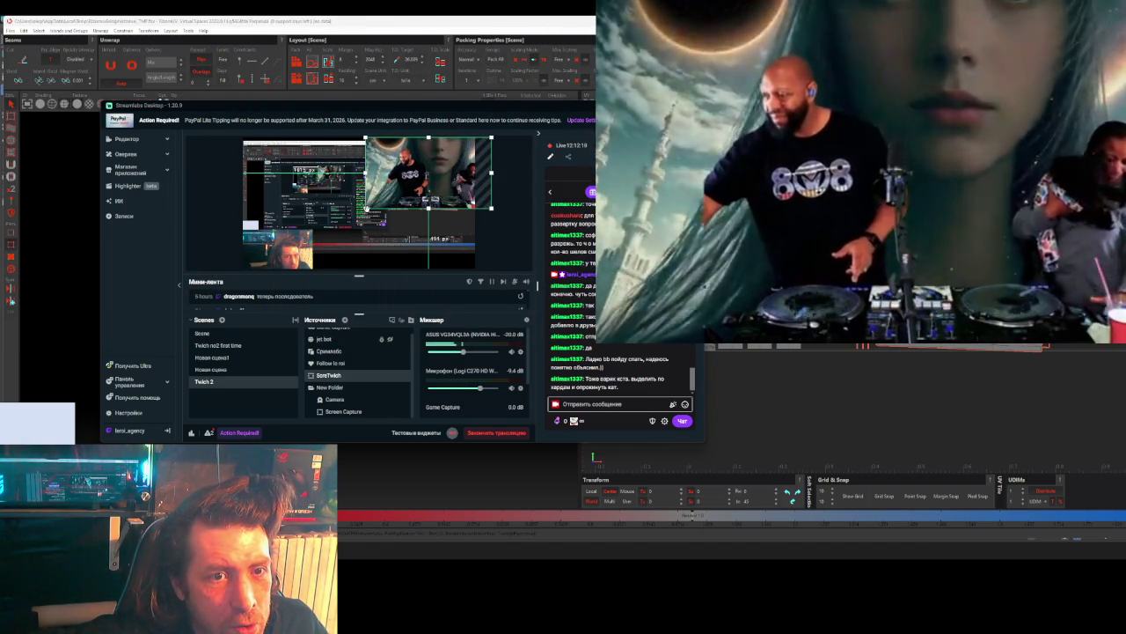
- Resize the DJ video overlay and place it in the output's top-right corner
drag(365, 209, 412, 180)
click(411, 164)
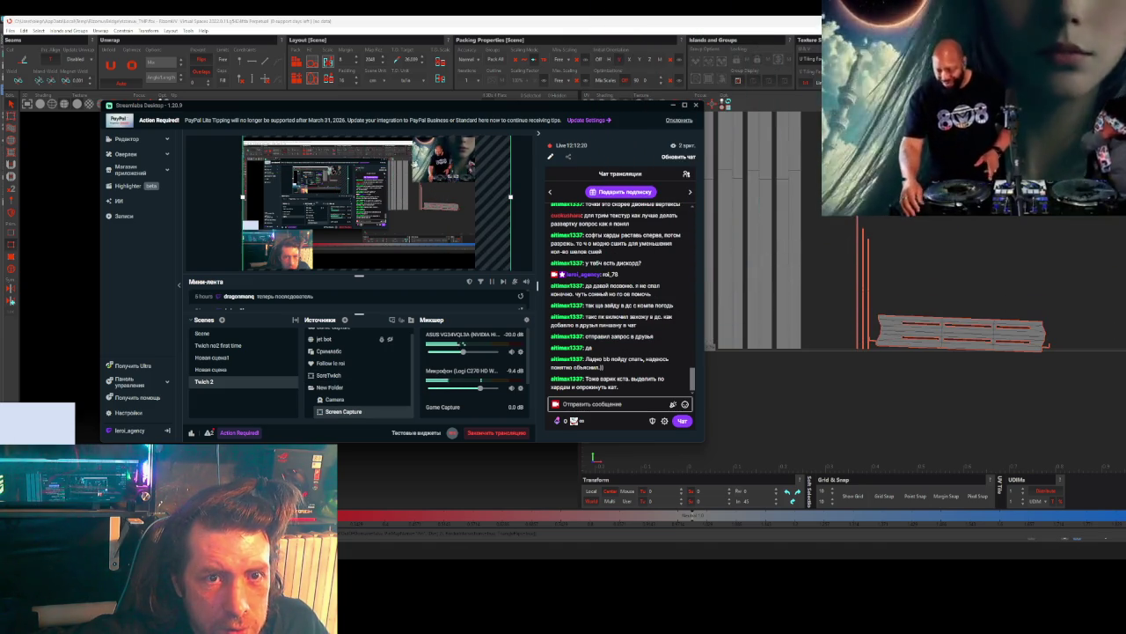
mouse_move(412, 183)
mouse_down()
mouse_move(365, 227)
mouse_move(211, 208)
mouse_move(278, 207)
mouse_up()
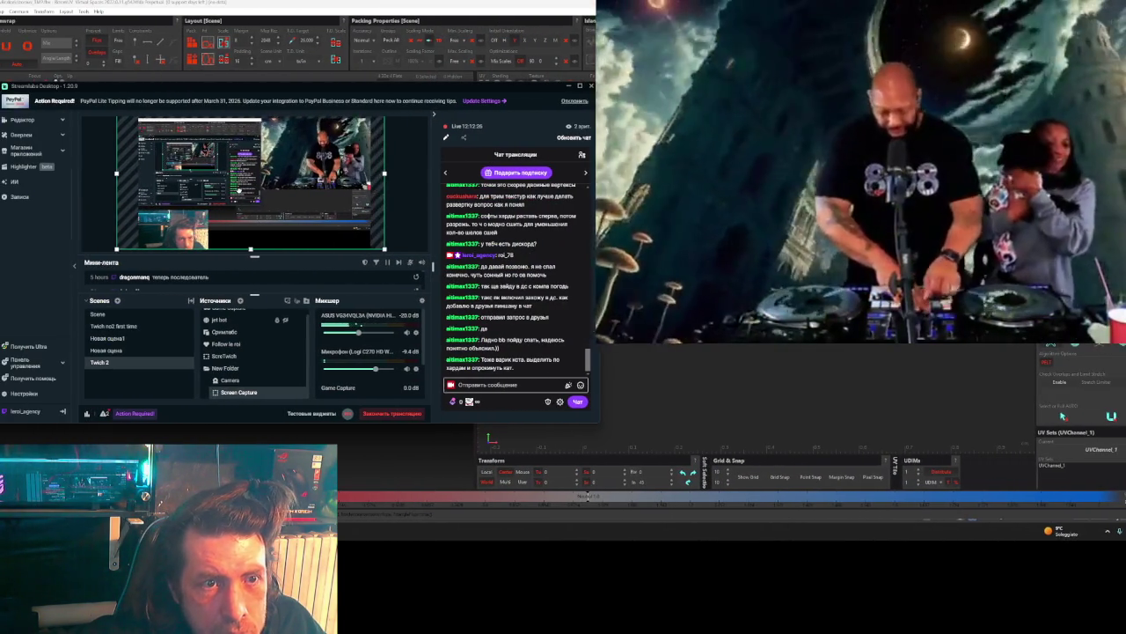
click(348, 154)
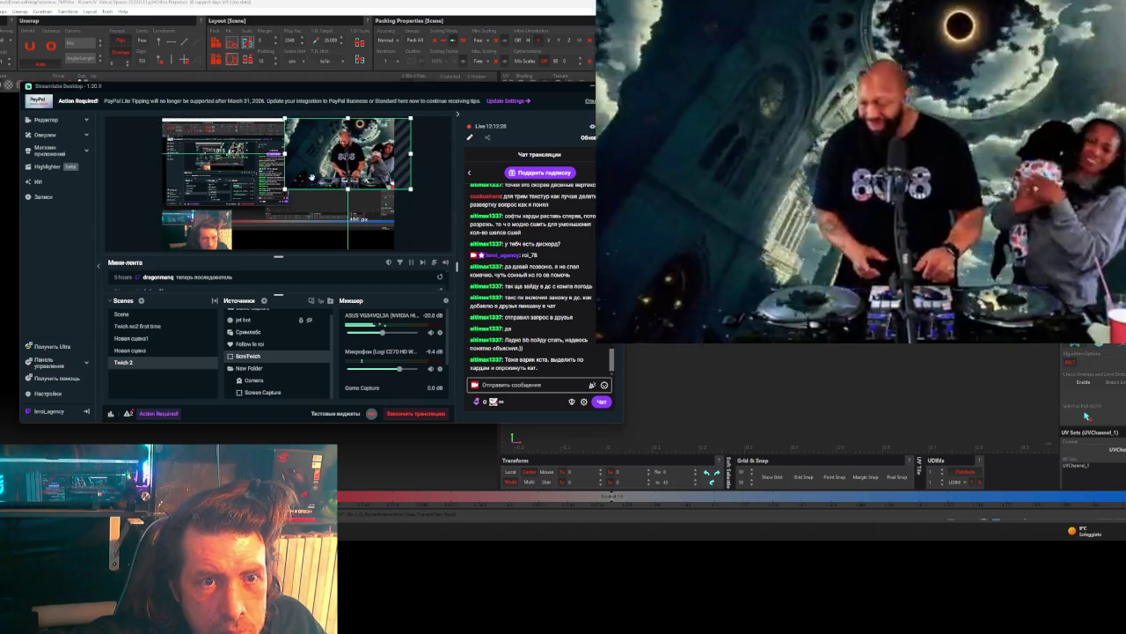
mouse_move(286, 189)
mouse_down()
mouse_move(323, 168)
mouse_move(307, 168)
mouse_up()
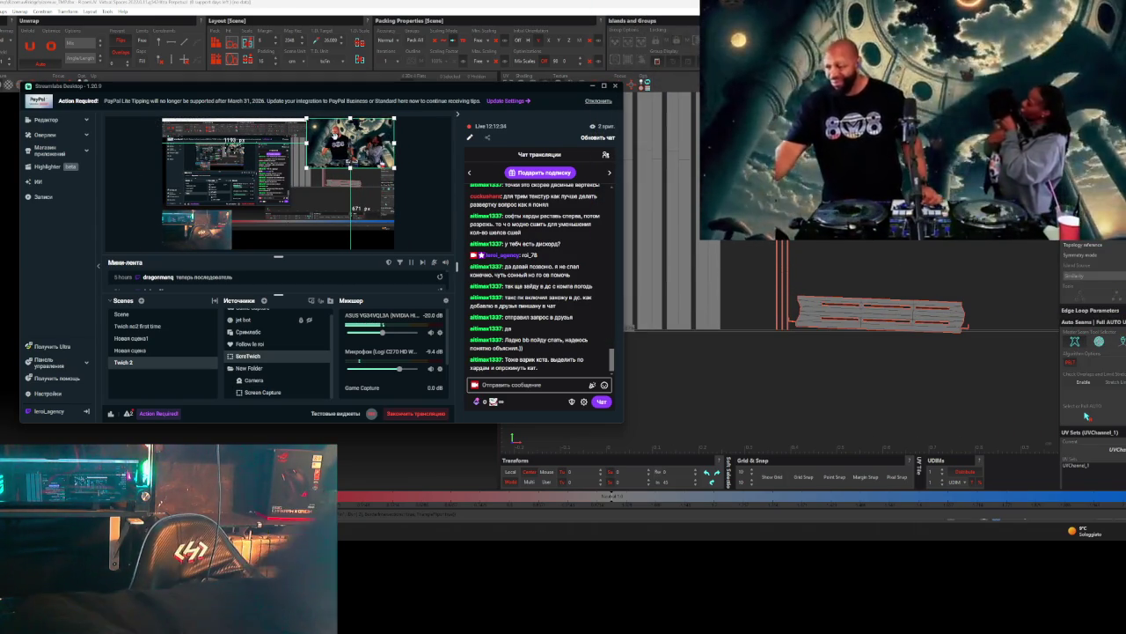